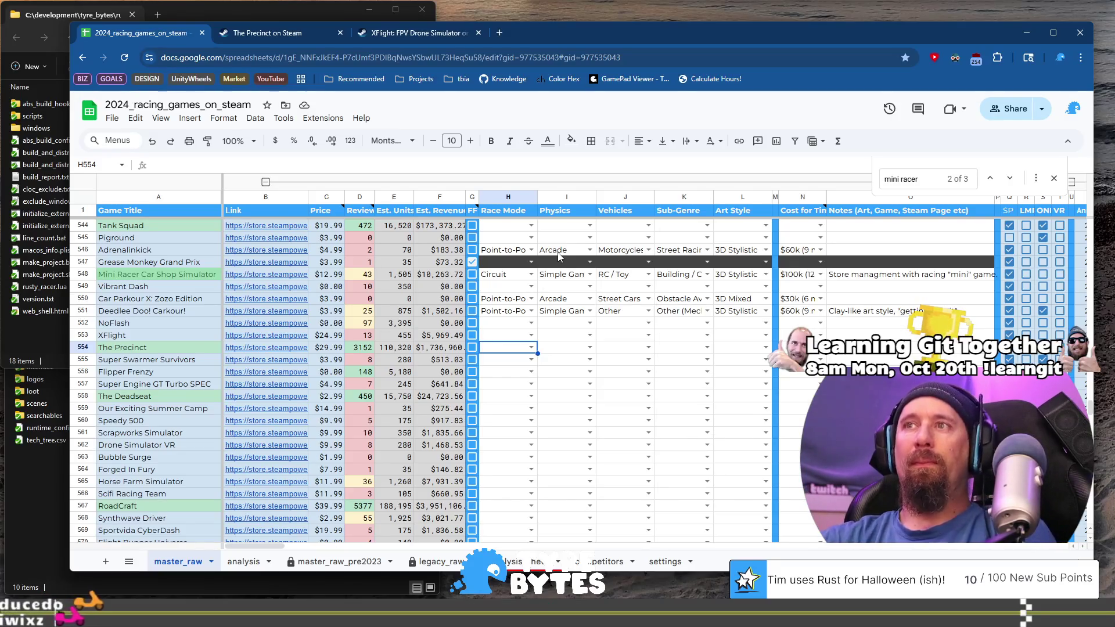
Leave The Precinct's Race Mode in H554 unset and open its Steam page from B554.
key(Return)
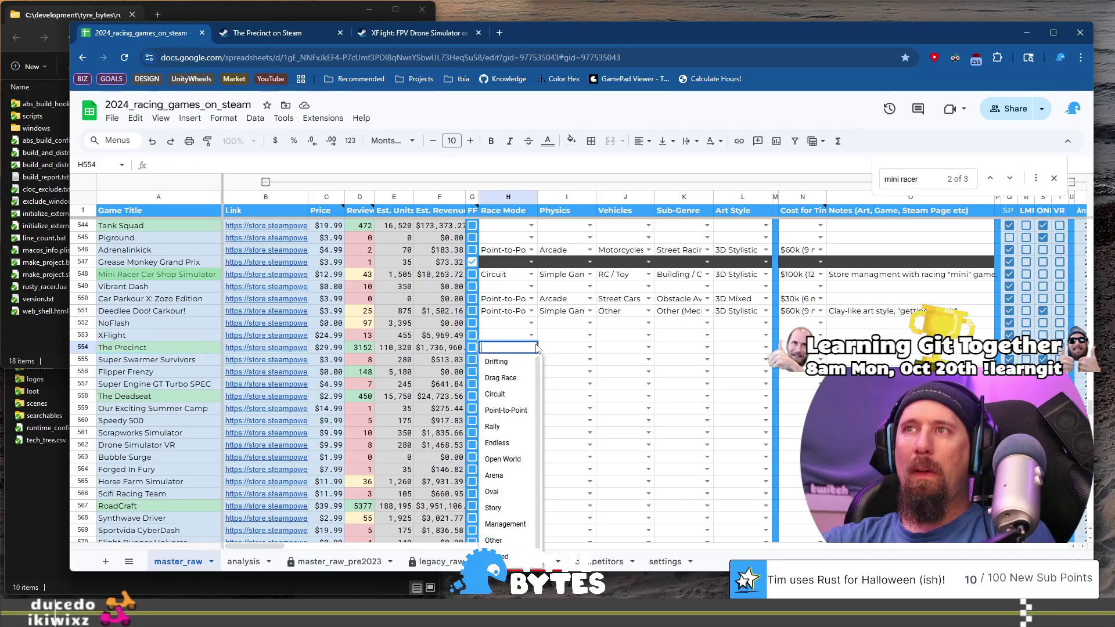
key(Escape)
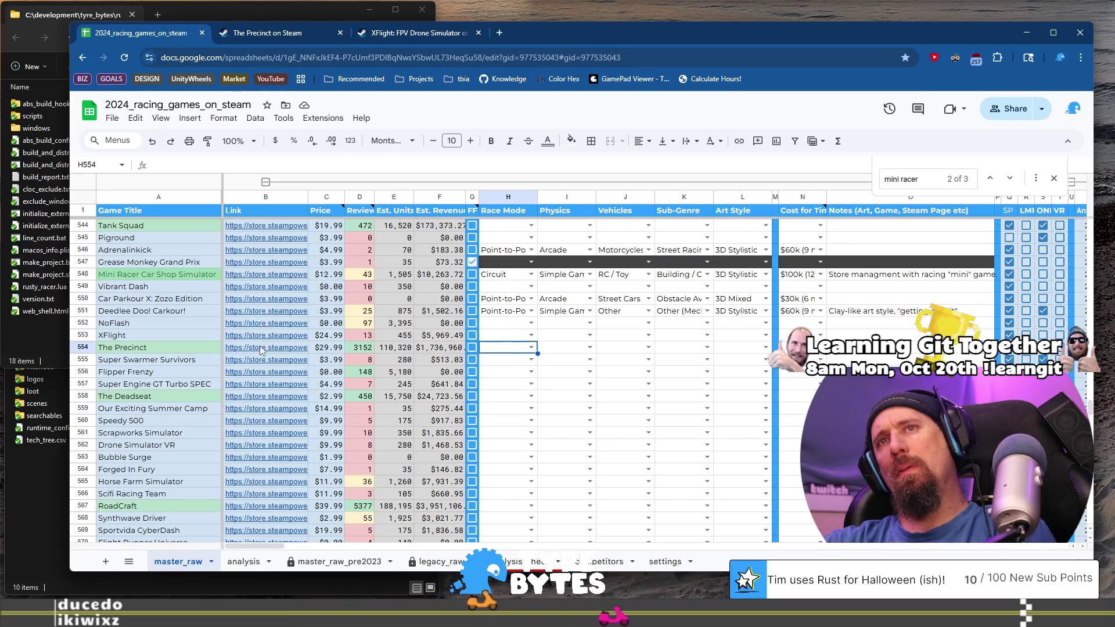
mouse_move(261, 350)
click(296, 361)
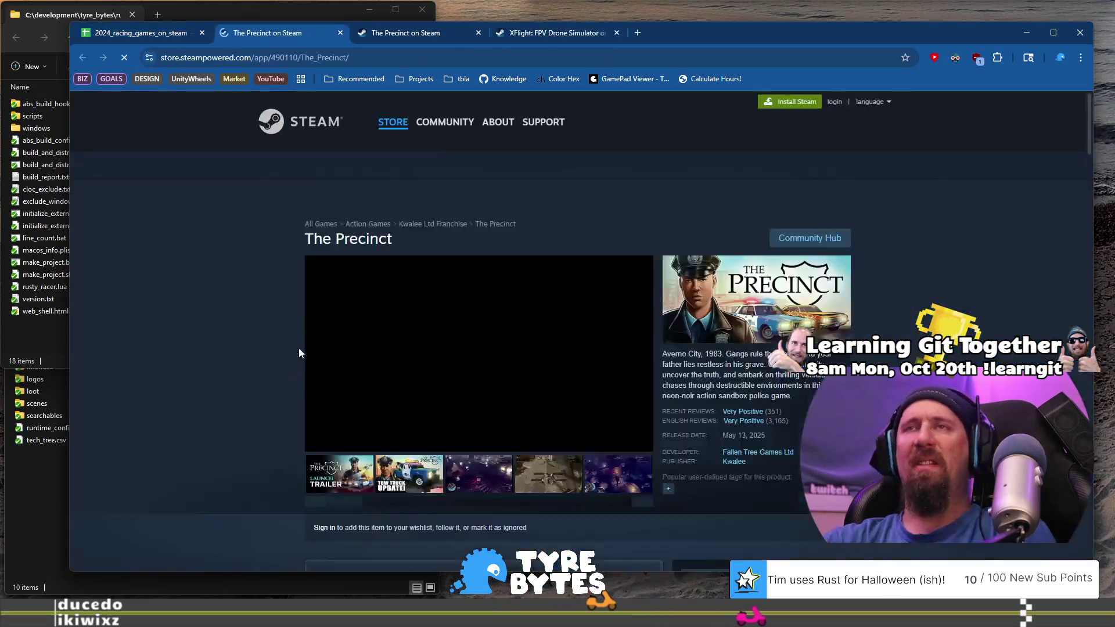
Scroll The Precinct's Steam page and view its fourth screenshot and trailer.
scroll(482, 426, down, 5)
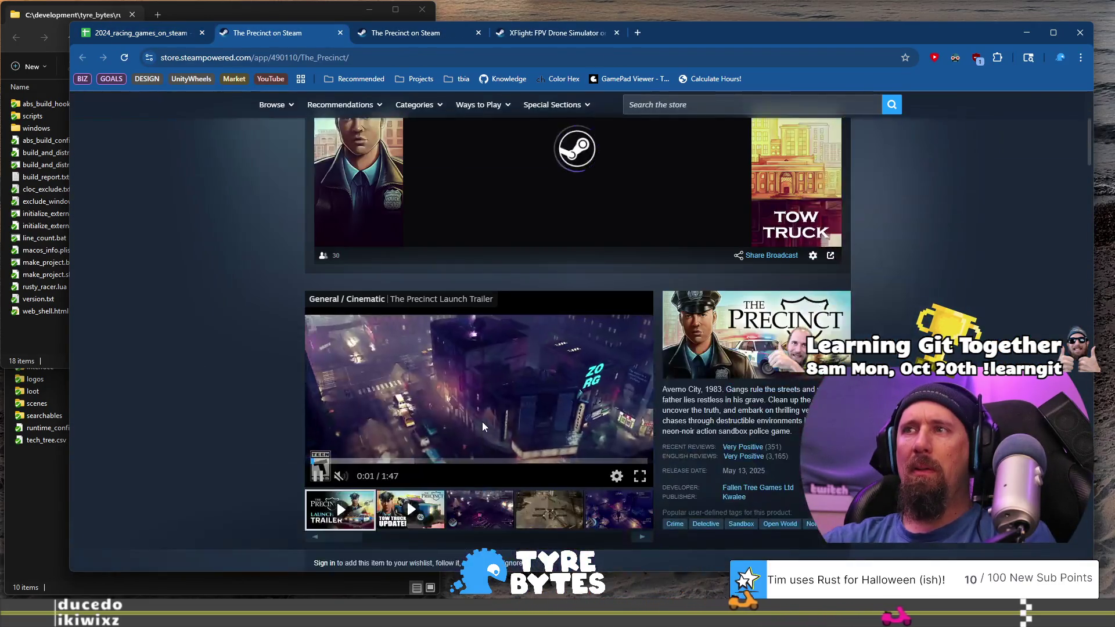
scroll(482, 415, down, 3)
click(547, 347)
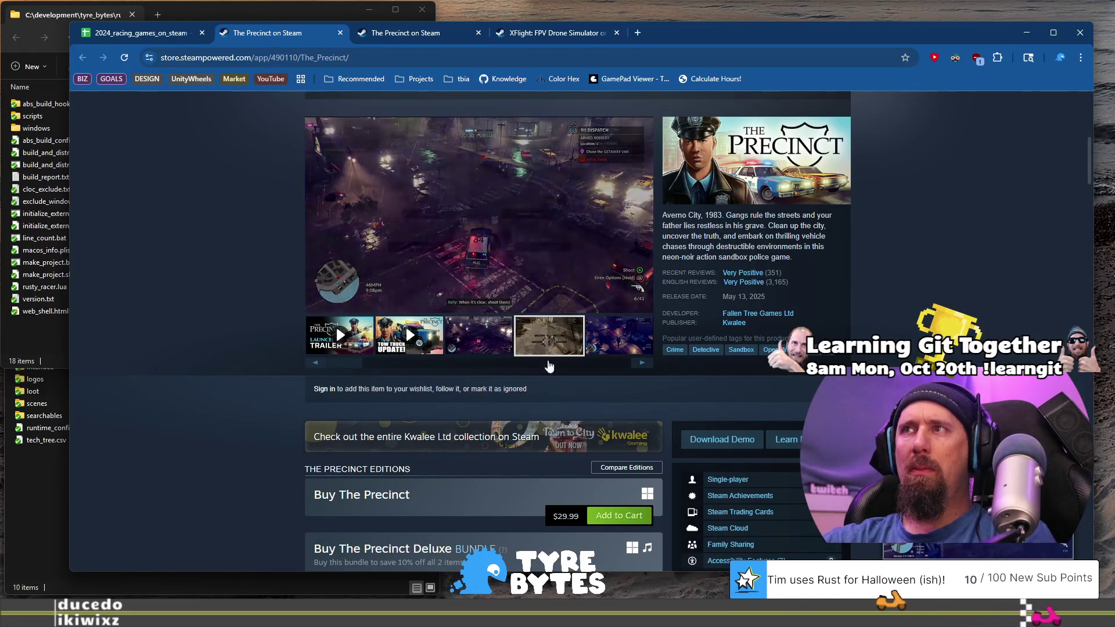
scroll(548, 351, up, 6)
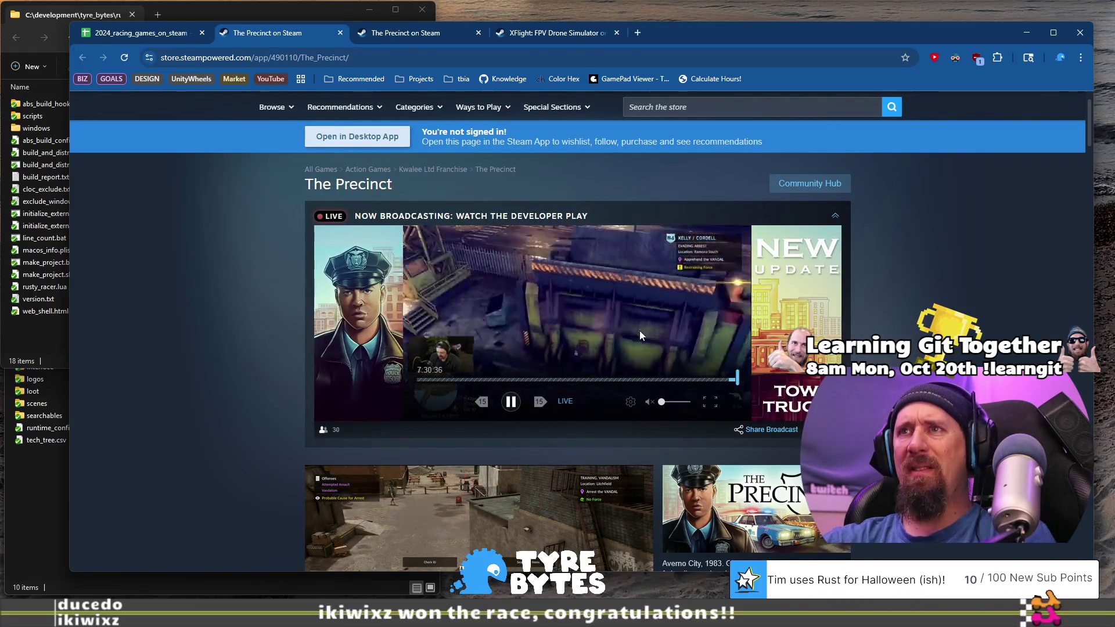
scroll(639, 330, down, 2)
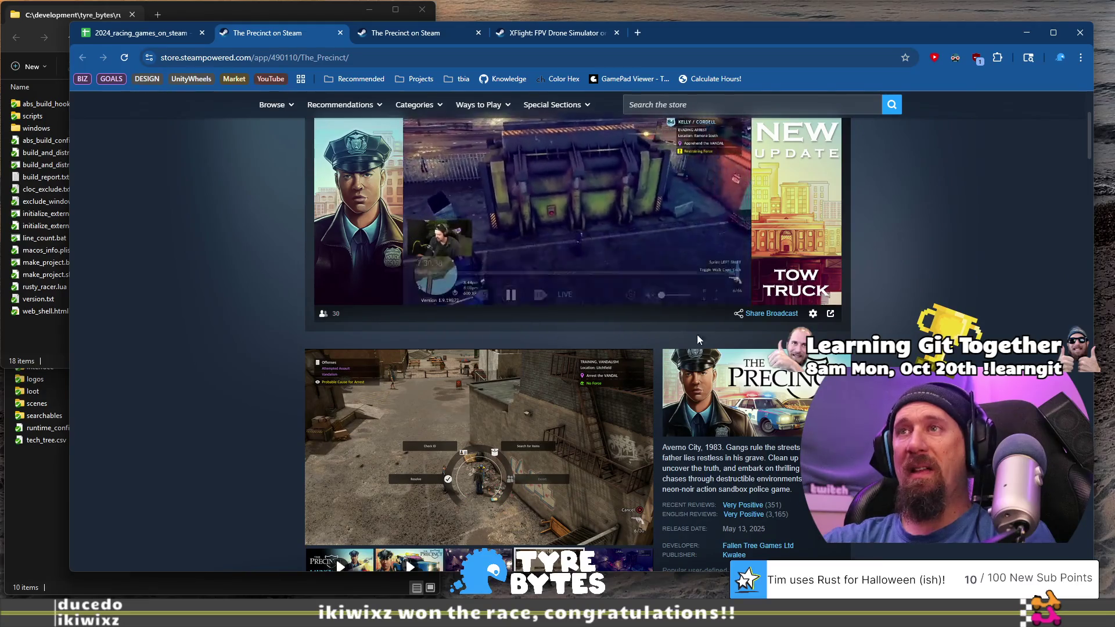
scroll(558, 499, down, 1)
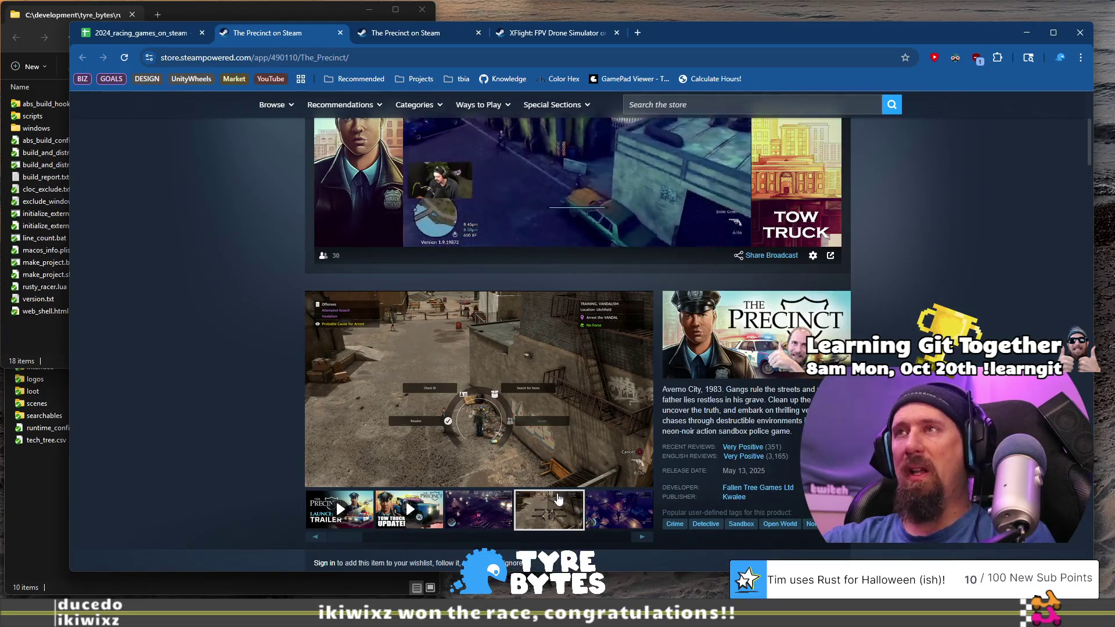
scroll(558, 499, down, 1)
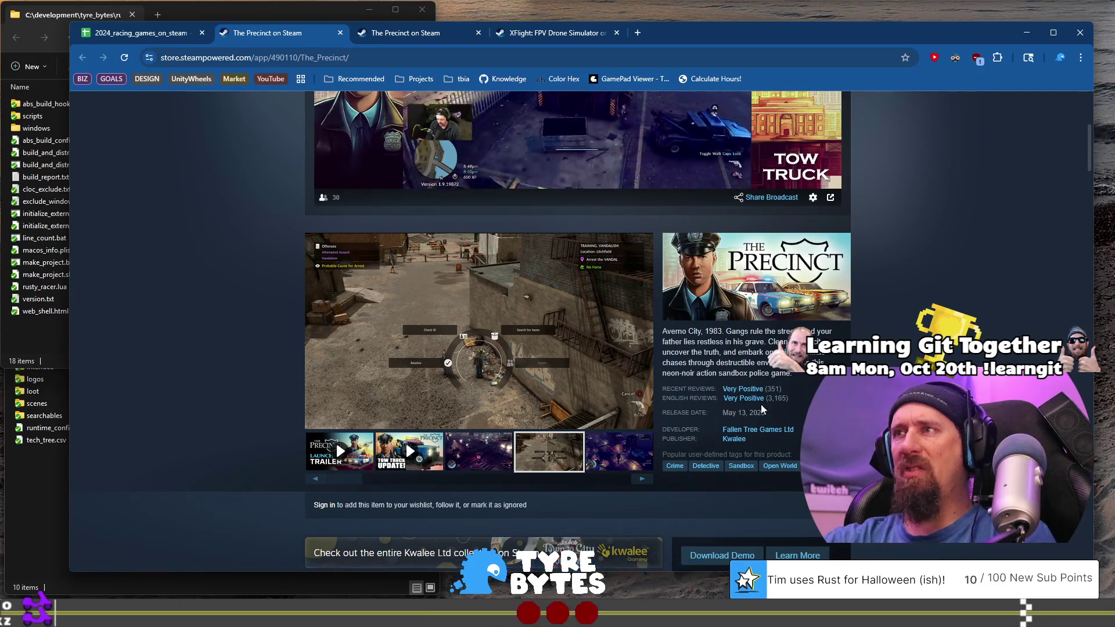
scroll(547, 393, down, 1)
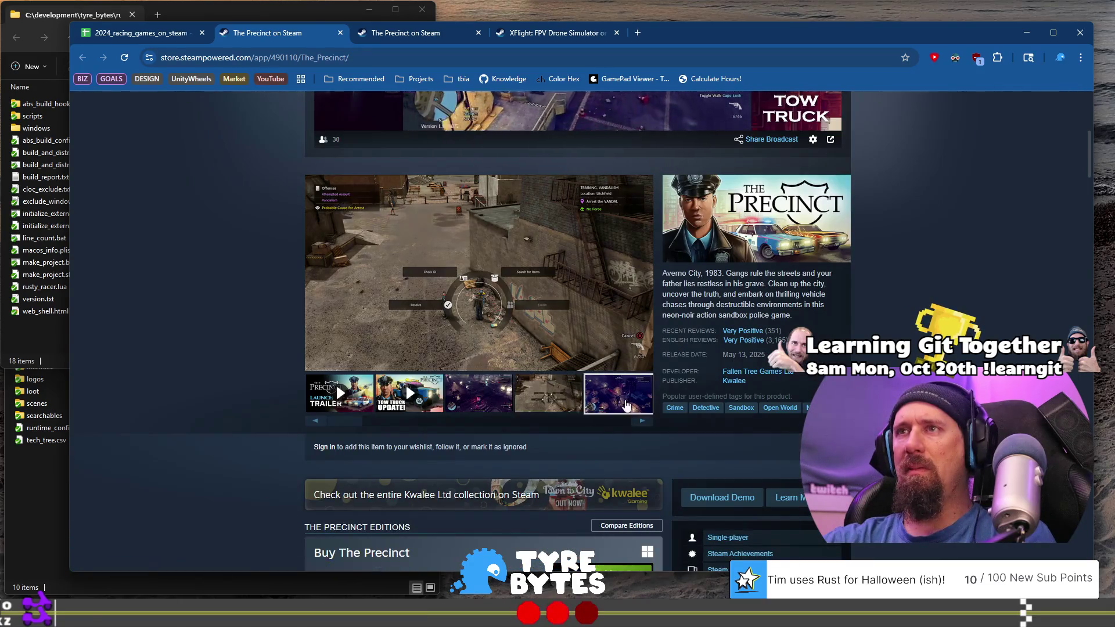
Step through all of The Precinct's screenshots, from the helicopter night shot to the street scene.
click(640, 422)
click(640, 422)
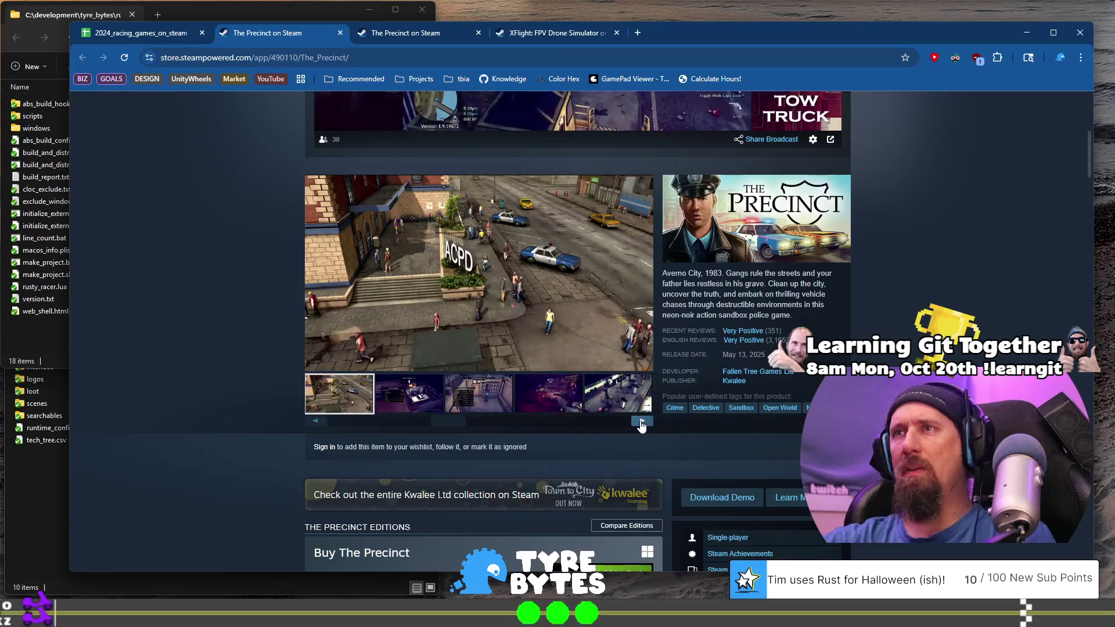
click(640, 422)
click(641, 422)
click(640, 422)
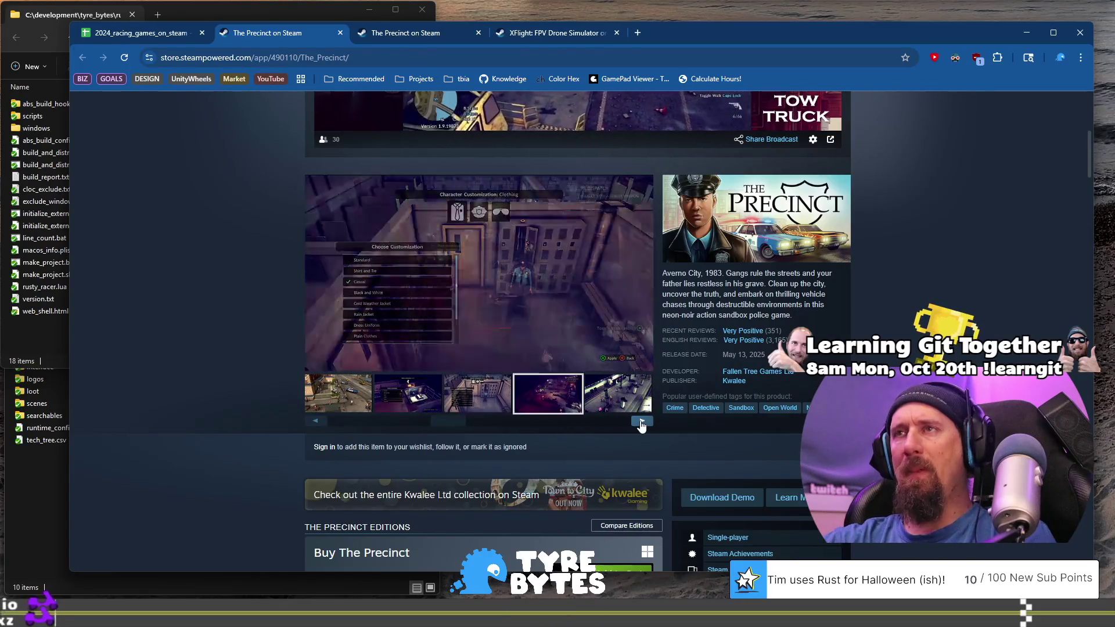
click(640, 422)
click(641, 422)
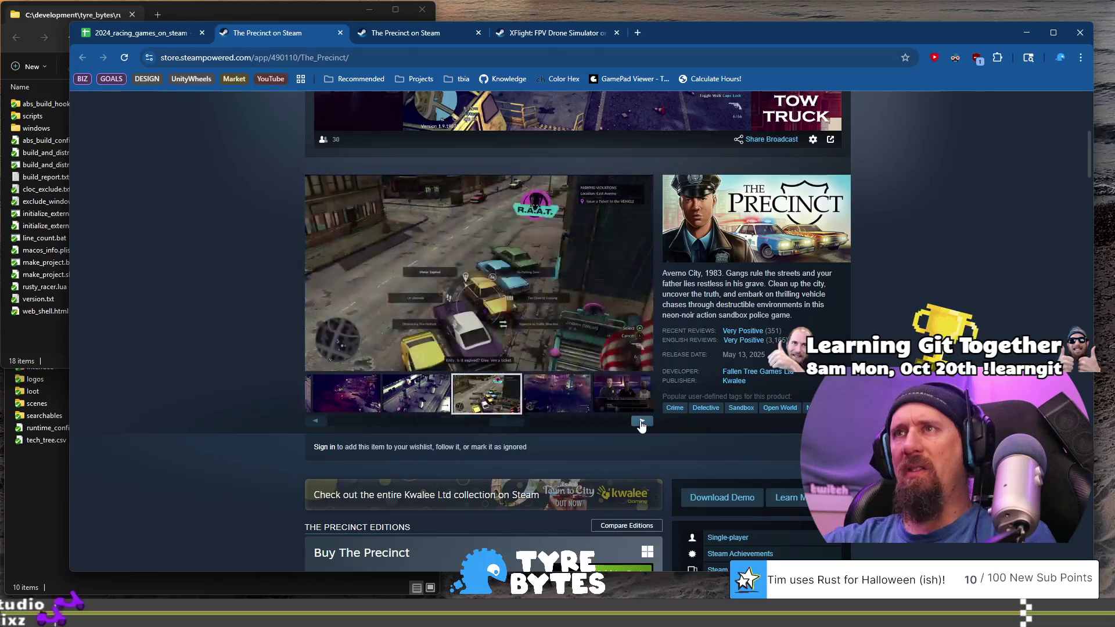
click(640, 422)
click(641, 422)
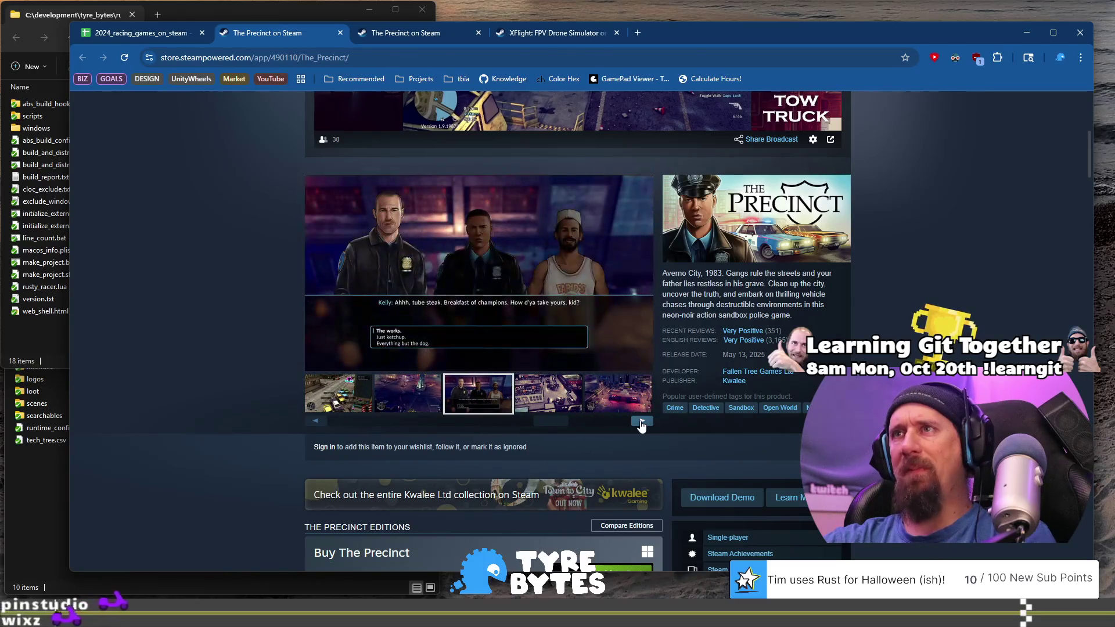
click(641, 422)
click(641, 422)
click(641, 422)
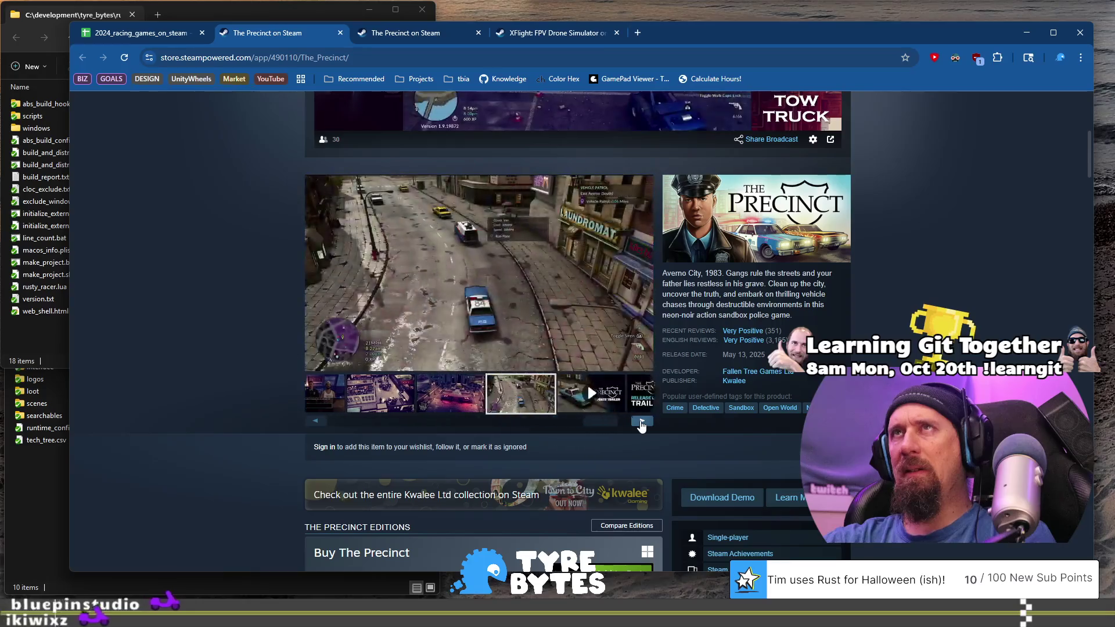
click(641, 422)
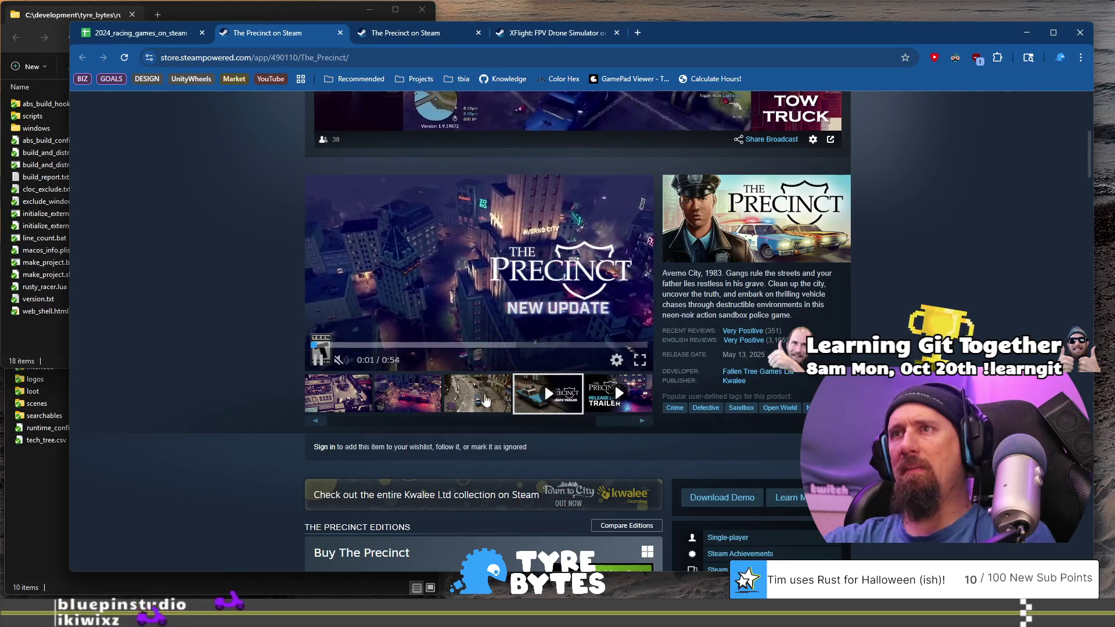
click(482, 403)
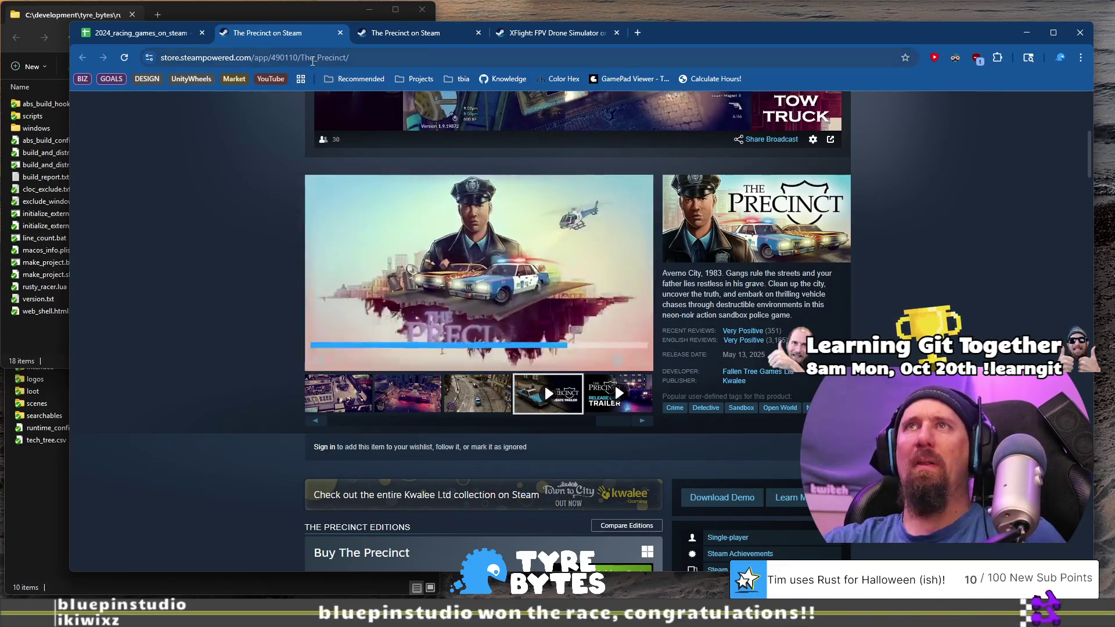
Copy The Precinct's store page address and return to the racing games spreadsheet.
click(342, 57)
key(BackSpace)
key(ctrl+1)
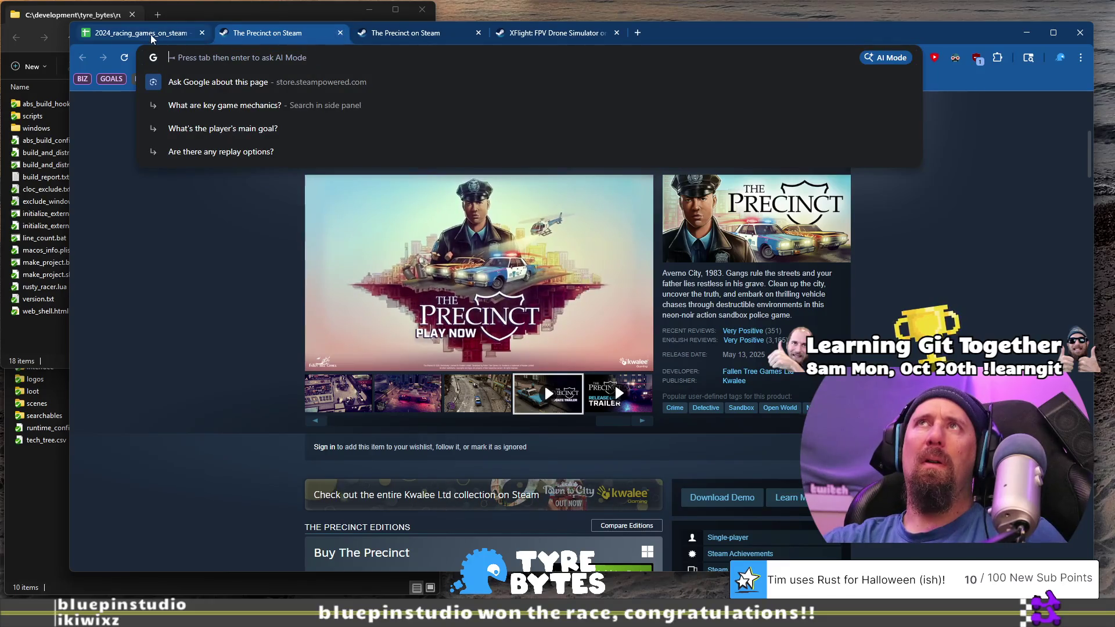
Run ./collector --ignore on The Precinct's pasted Steam URL in VS Code's terminal, then return.
key(ctrl+super+Right)
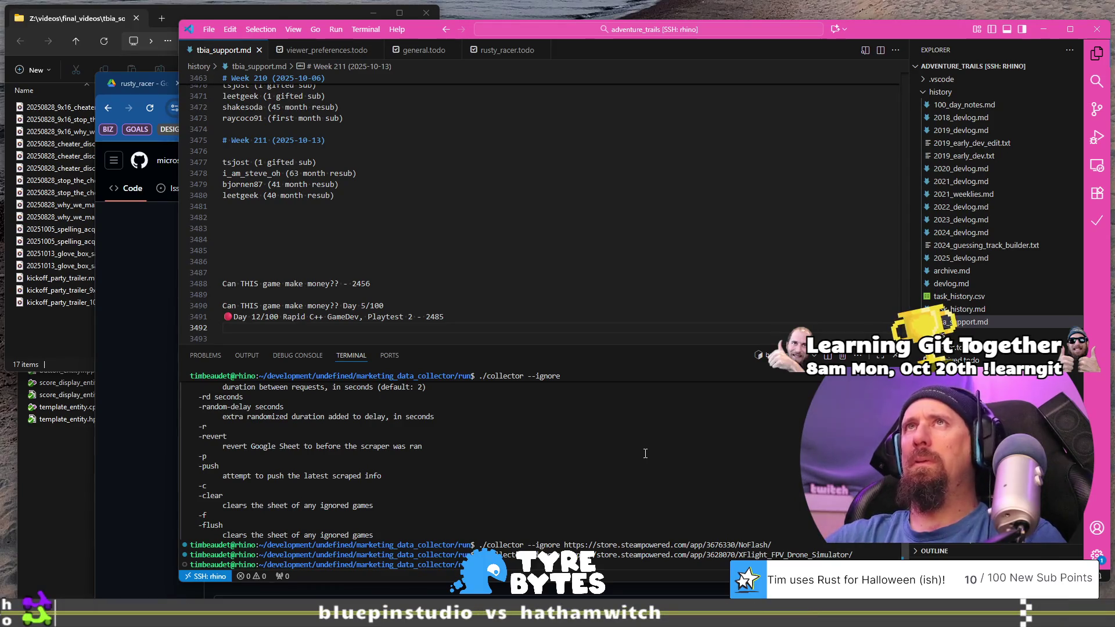
key(ctrl+v)
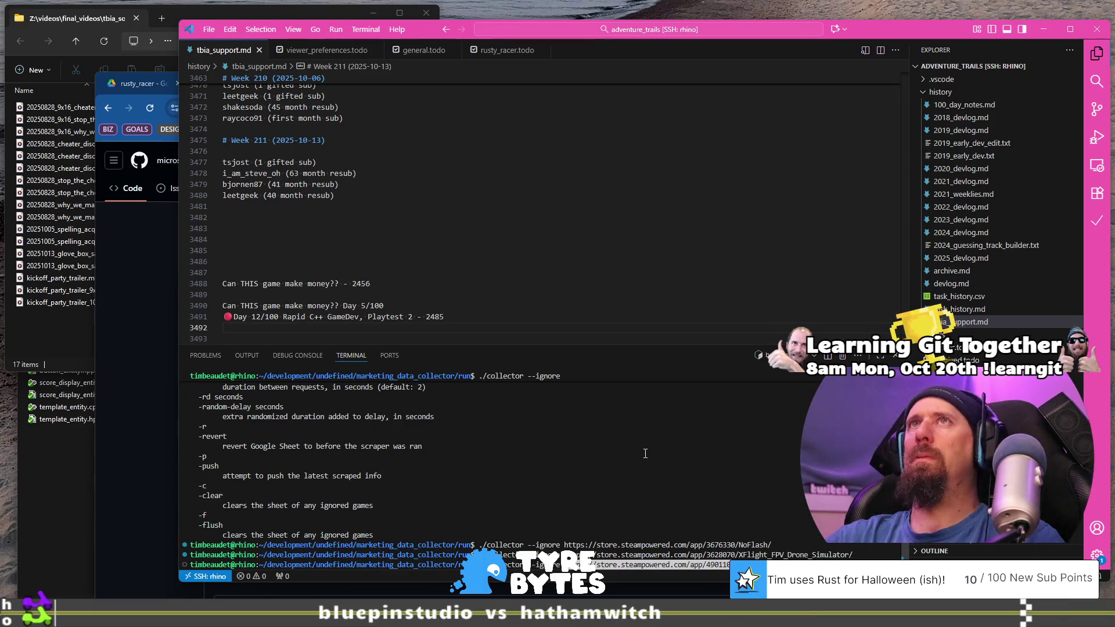
key(Return)
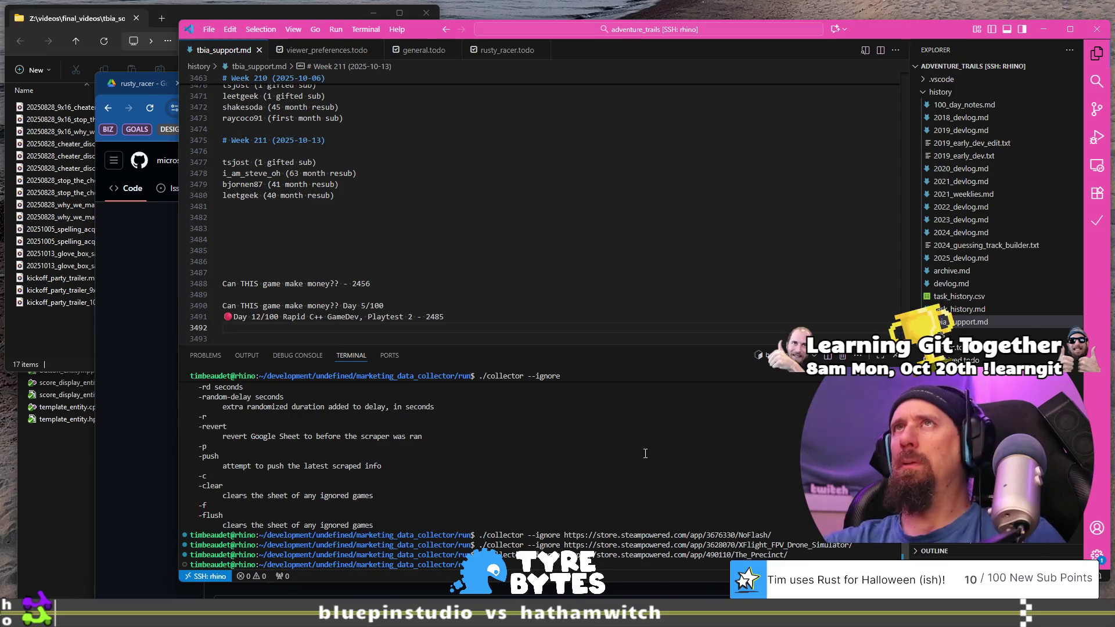
key(alt+Tab)
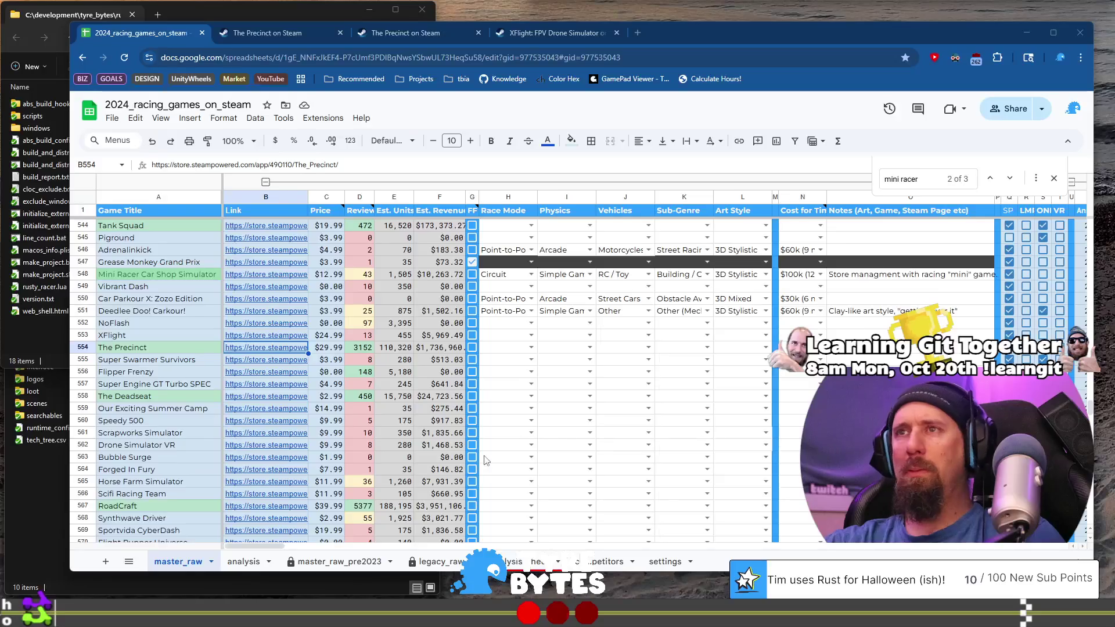
Open Super Swarmer Survivors' Steam page from B555 and view its screenshots.
key(Down)
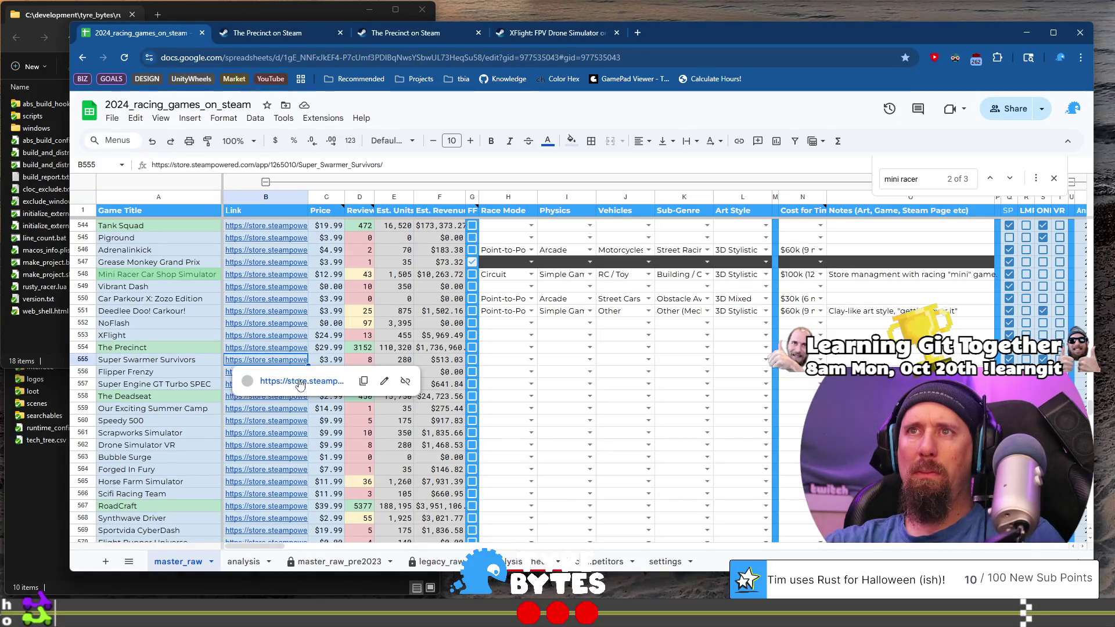
click(301, 384)
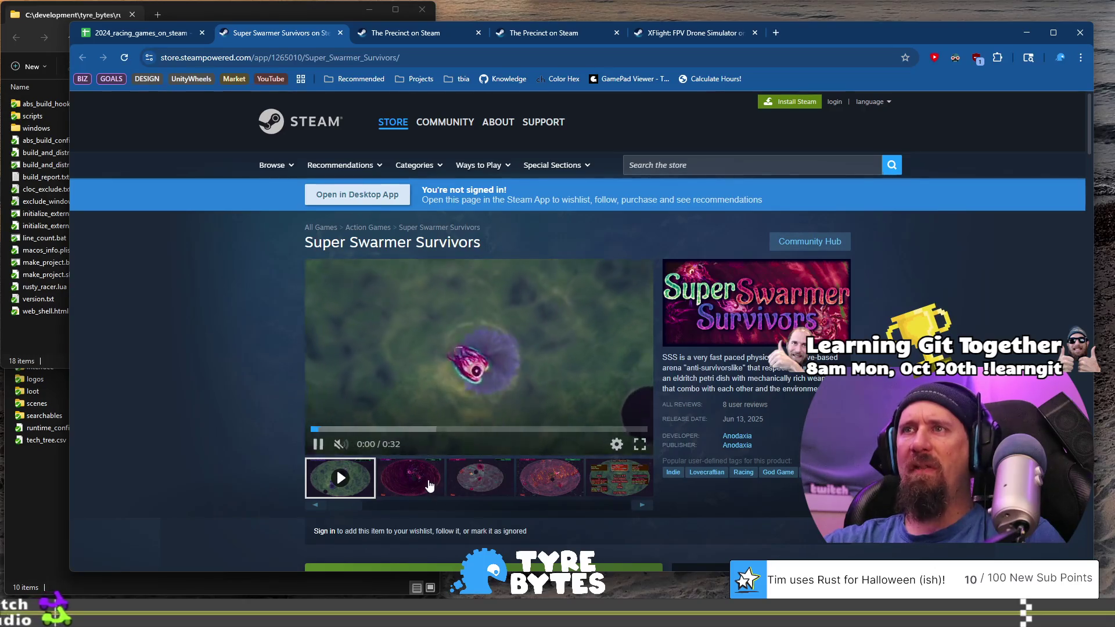
click(410, 478)
click(479, 483)
click(540, 479)
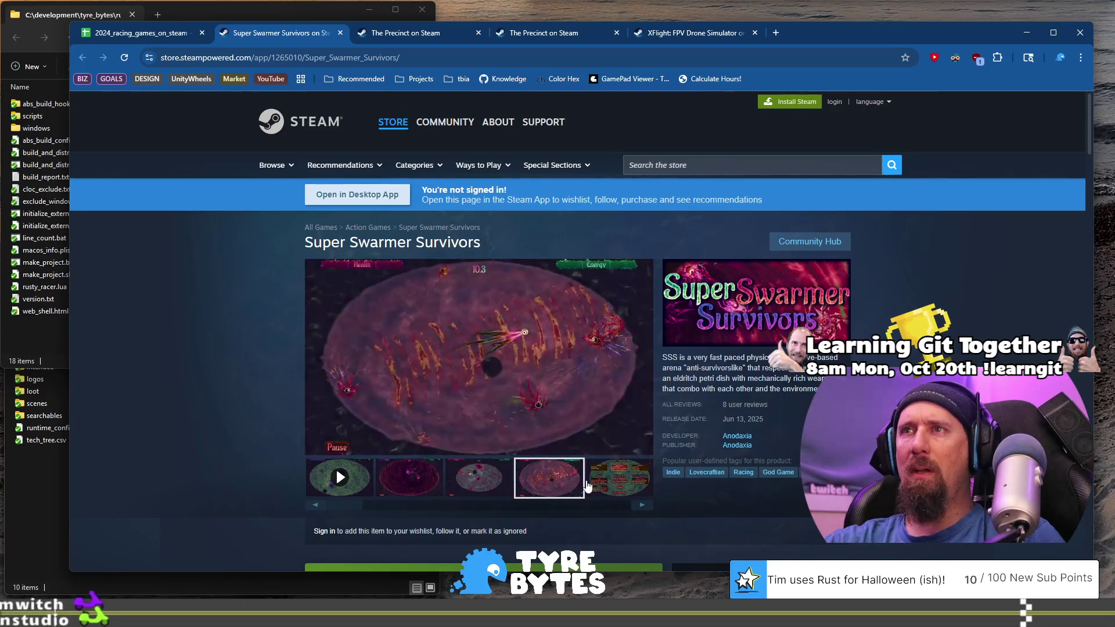
click(619, 477)
Run ./collector --ignore on its store URL (app/1265010) in the terminal, then return to Chrome.
click(278, 58)
key(alt+Tab)
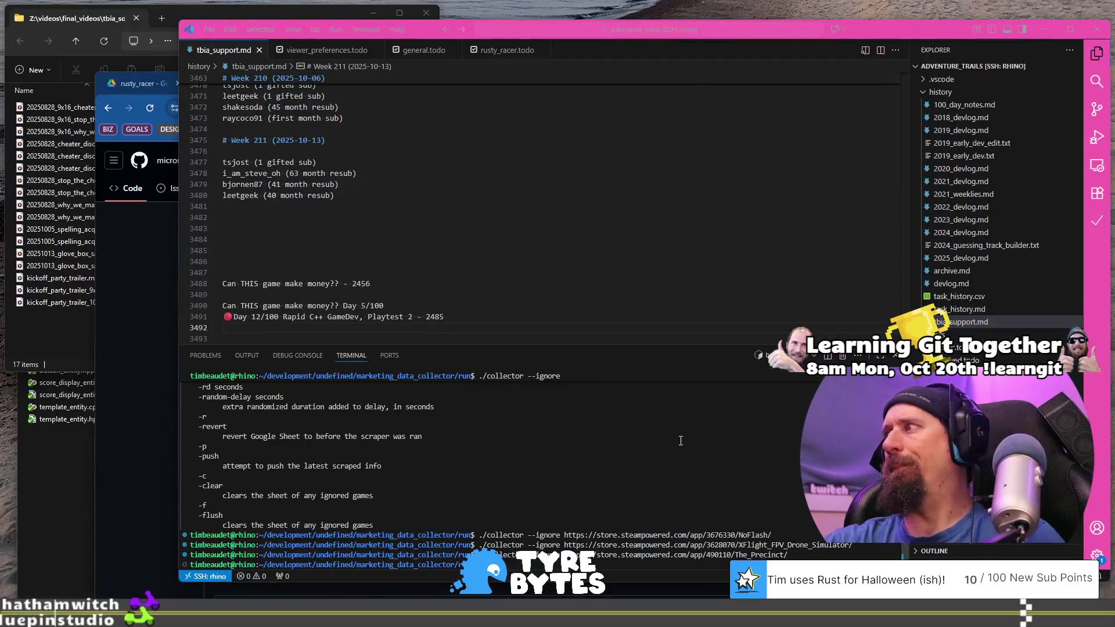
text(./collector --ignore https://store.steampowered.com/app/1265010/Super_Swarmer_Survivors/)
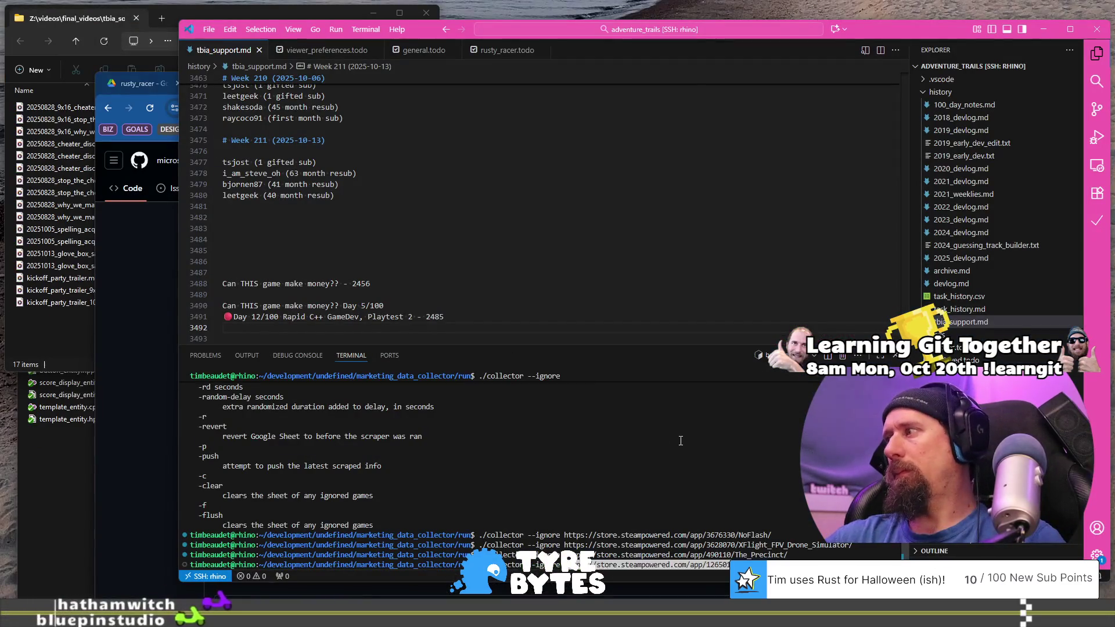
key(Return)
key(alt+Tab)
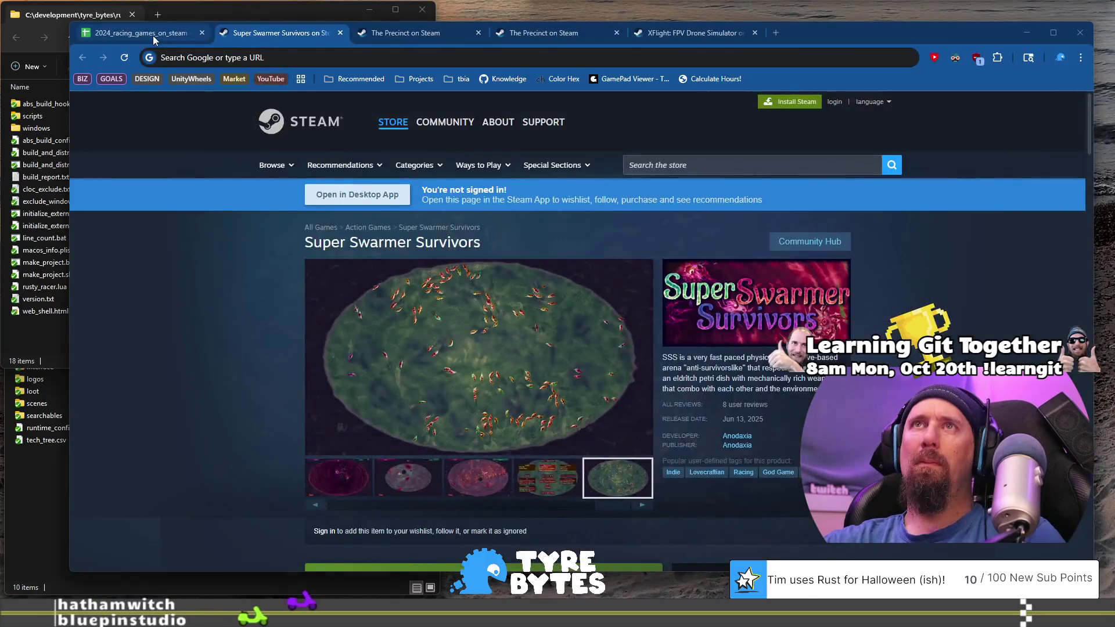
Open Flipper Frenzy's Steam page from B556 and browse its screenshots.
click(153, 36)
click(253, 374)
click(295, 395)
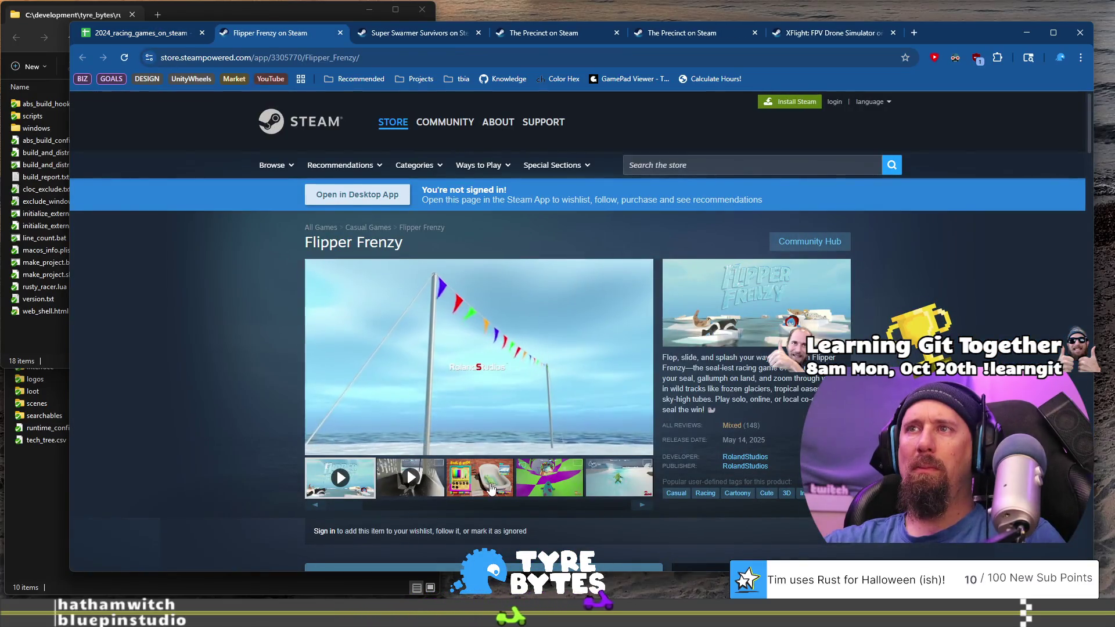
click(489, 488)
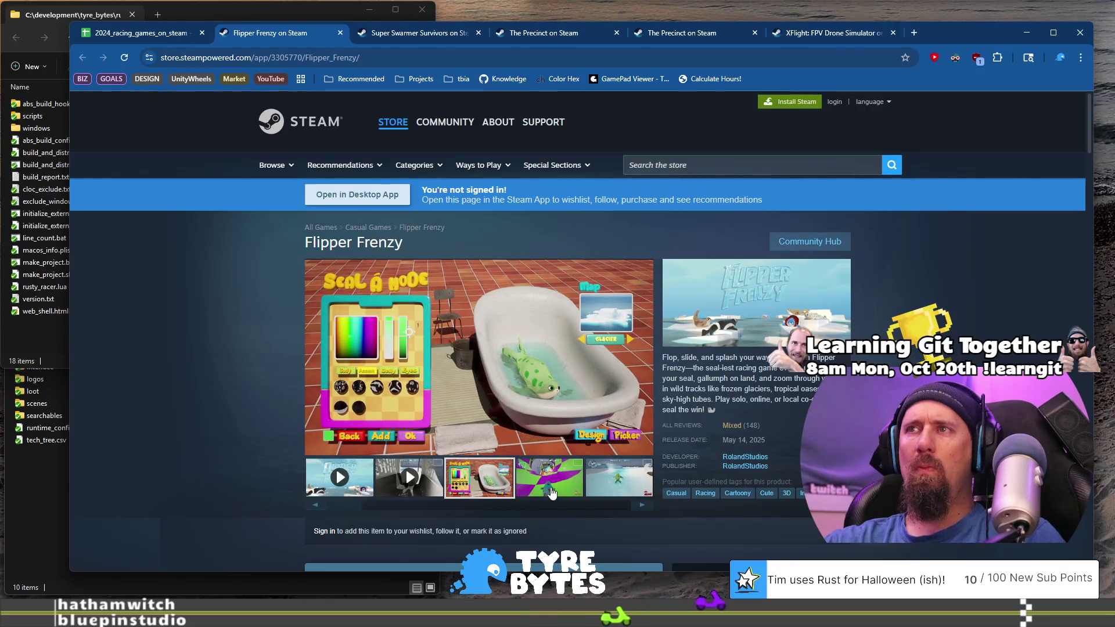
click(545, 488)
click(606, 492)
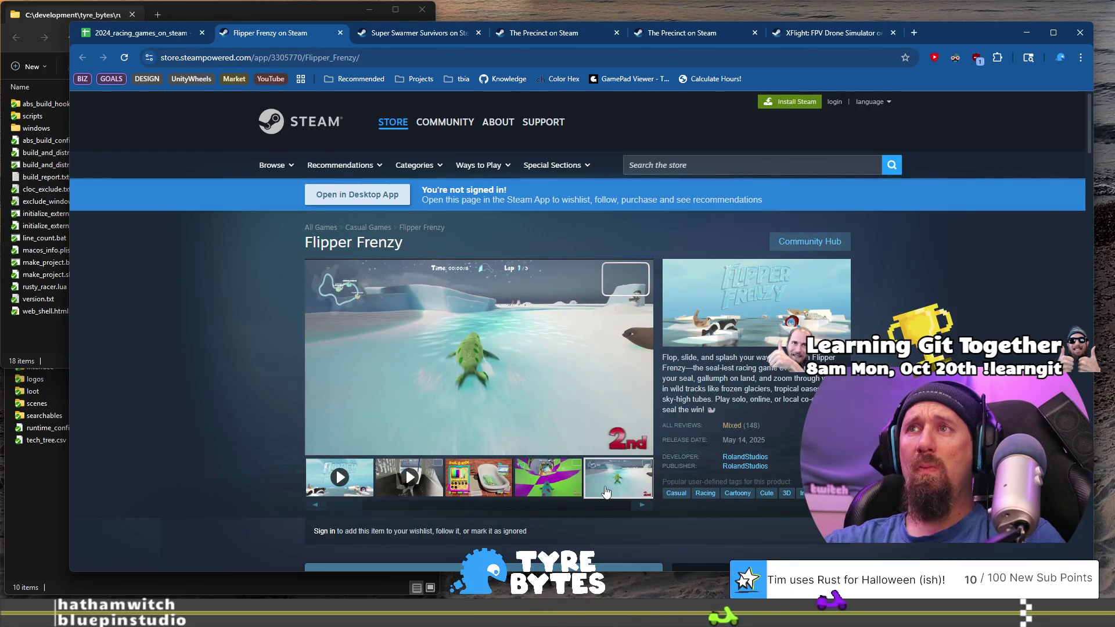
click(642, 505)
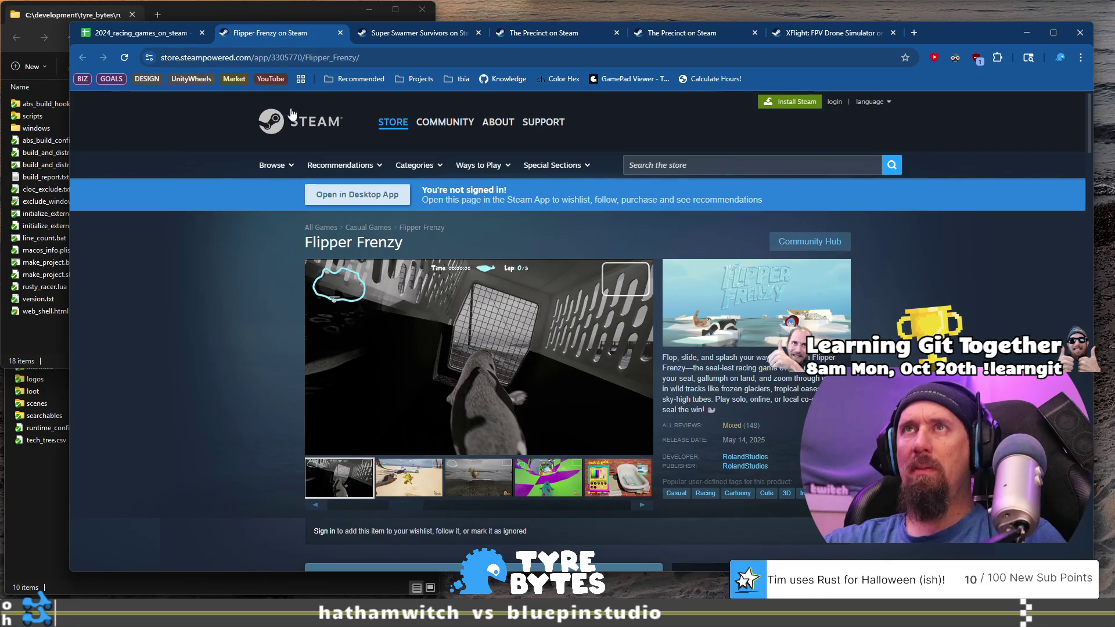
Reload Flipper Frenzy's store page and skim through its teaser video.
key(ctrl+l)
key(Return)
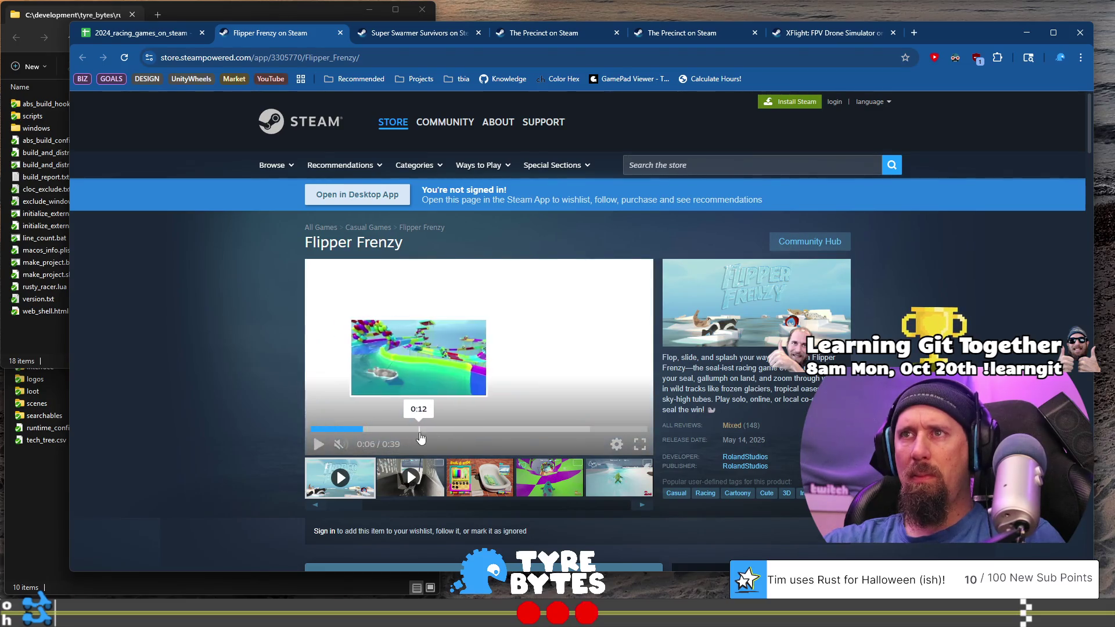
click(369, 429)
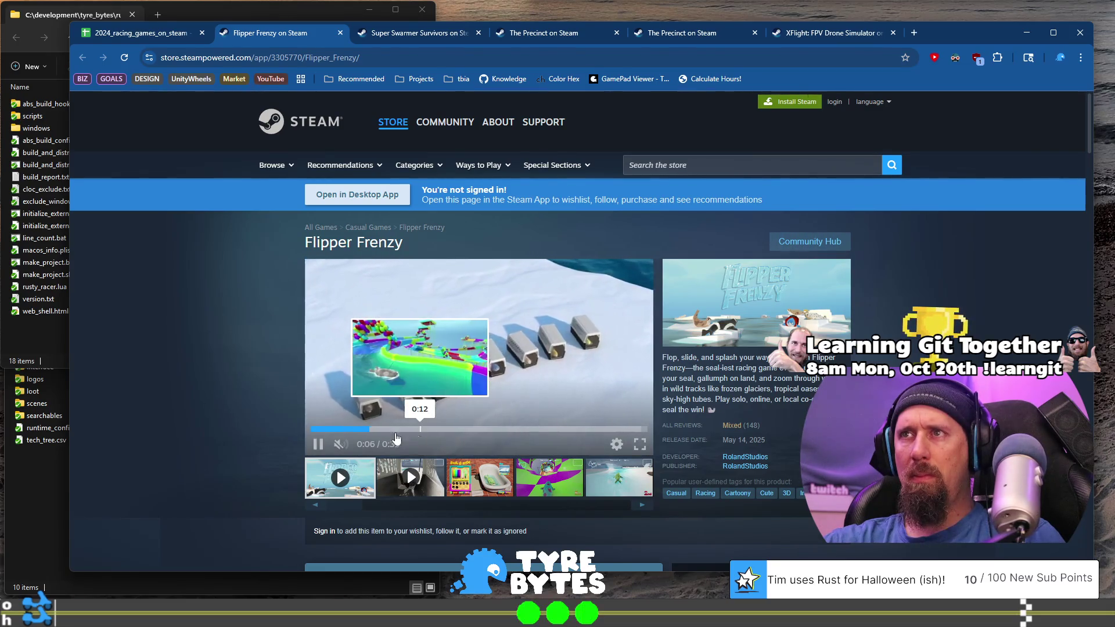
click(419, 430)
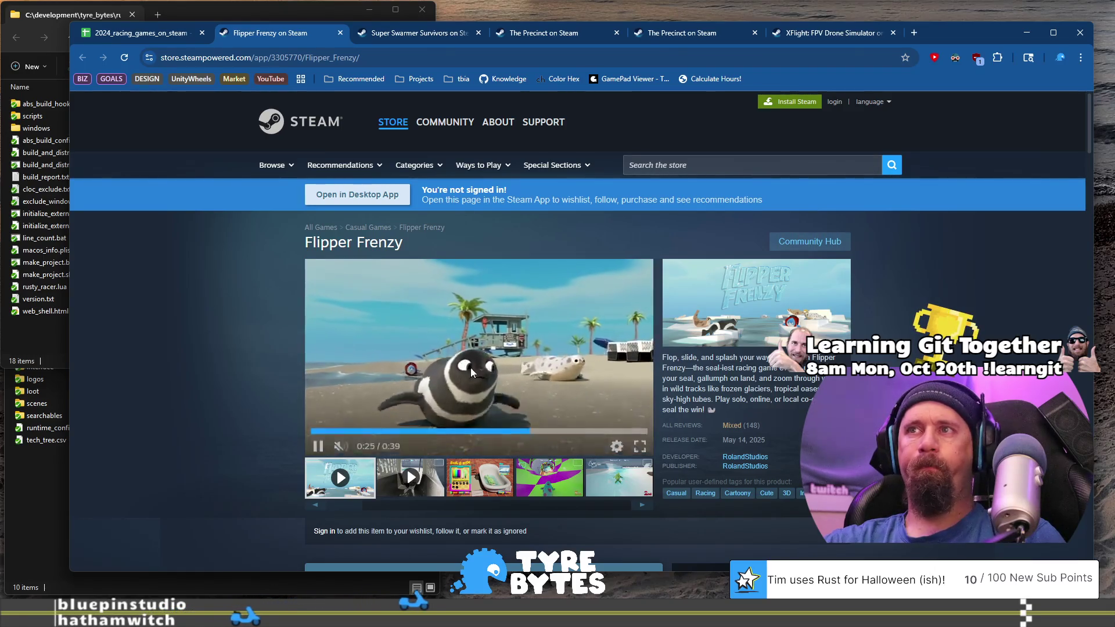
click(349, 383)
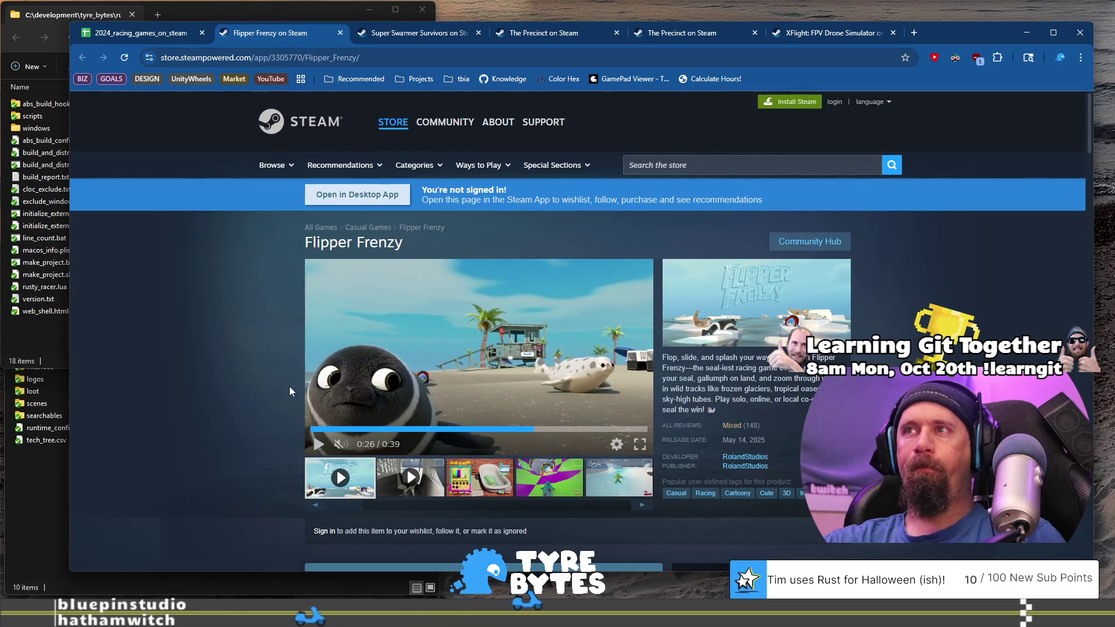
Watch part of the second gameplay video, scroll the page details, and return to the sheet.
click(395, 474)
click(417, 428)
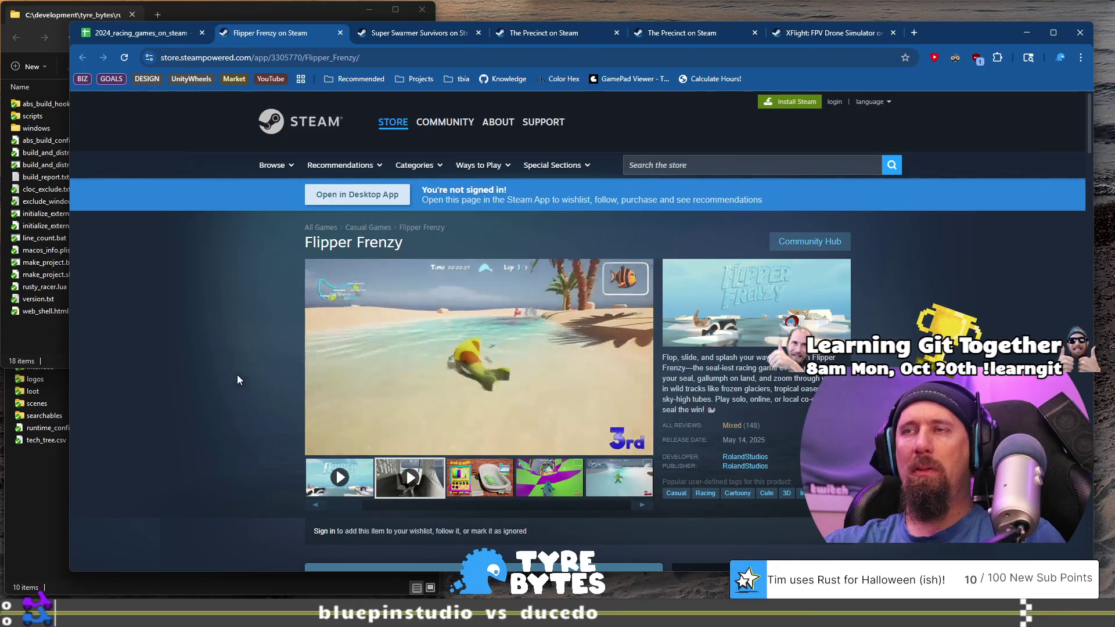
click(514, 345)
scroll(857, 337, down, 5)
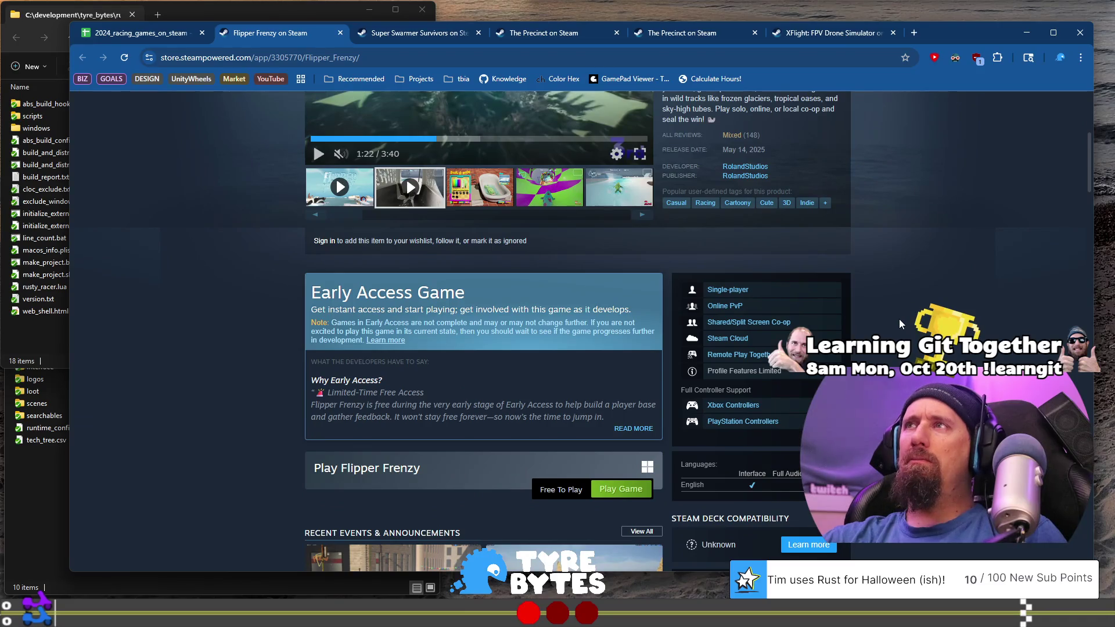
scroll(899, 319, down, 2)
scroll(899, 319, down, 4)
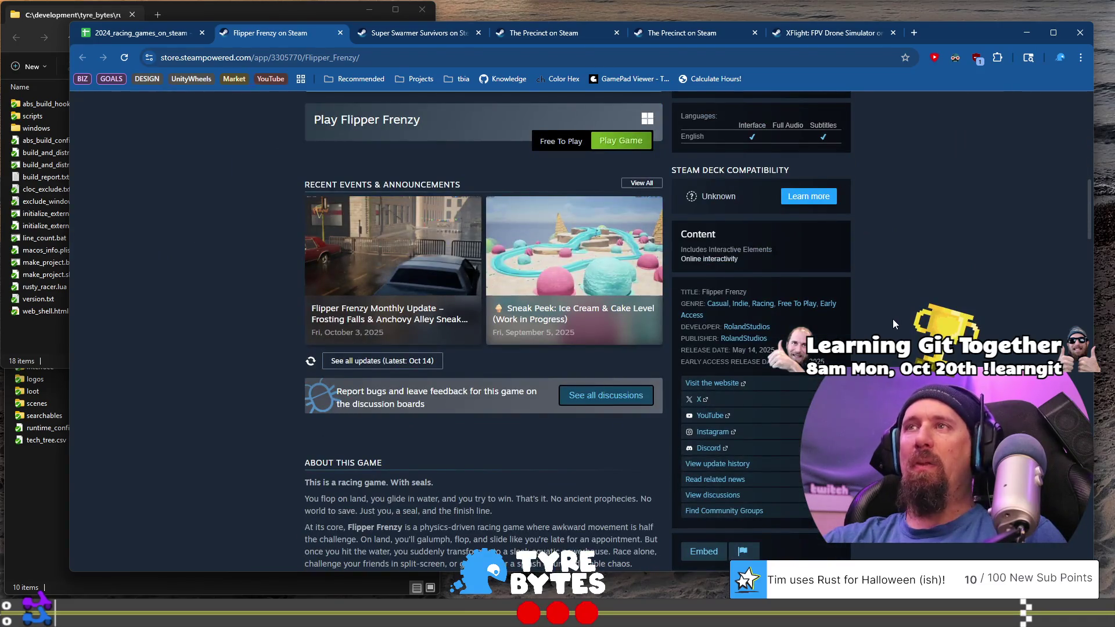
click(142, 34)
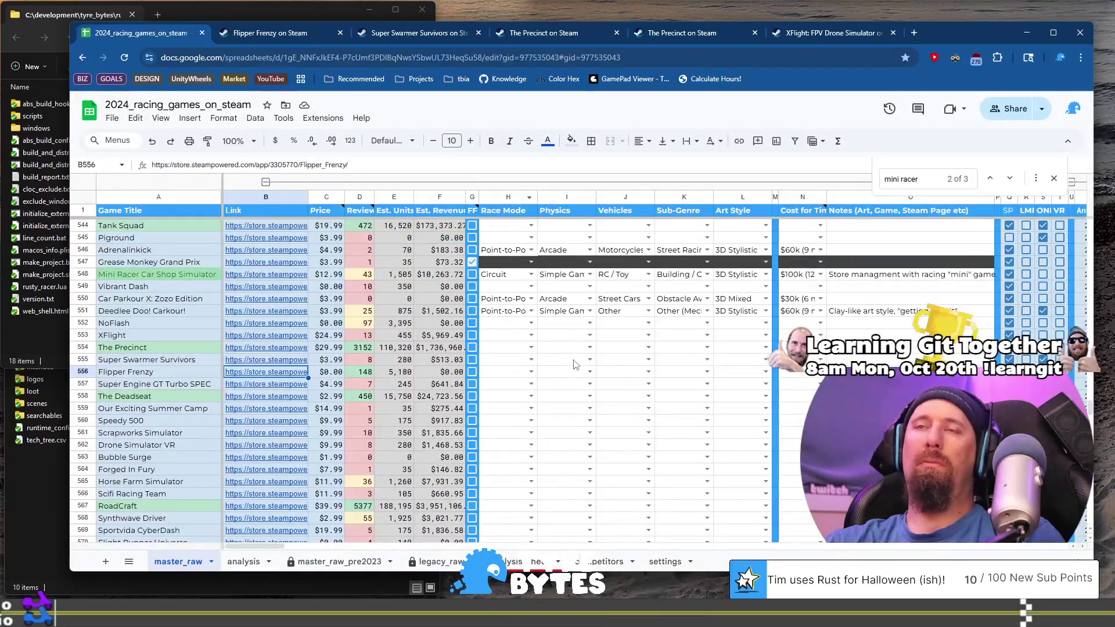
Set Flipper Frenzy's Race Mode to Point-to-Point and Physics to Arcade.
click(520, 375)
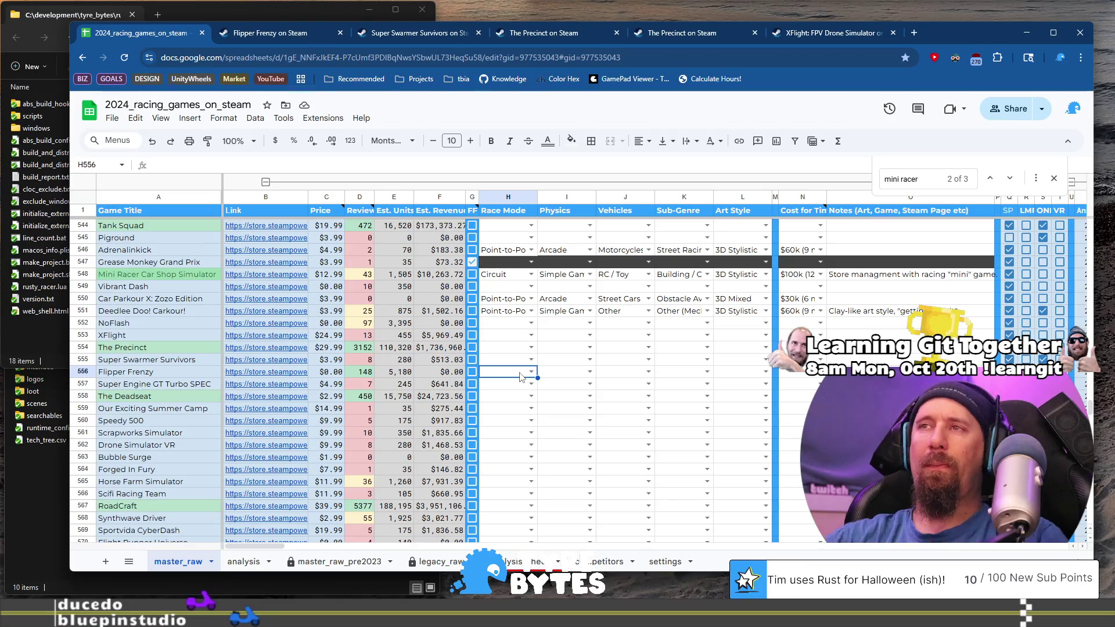
double_click(520, 375)
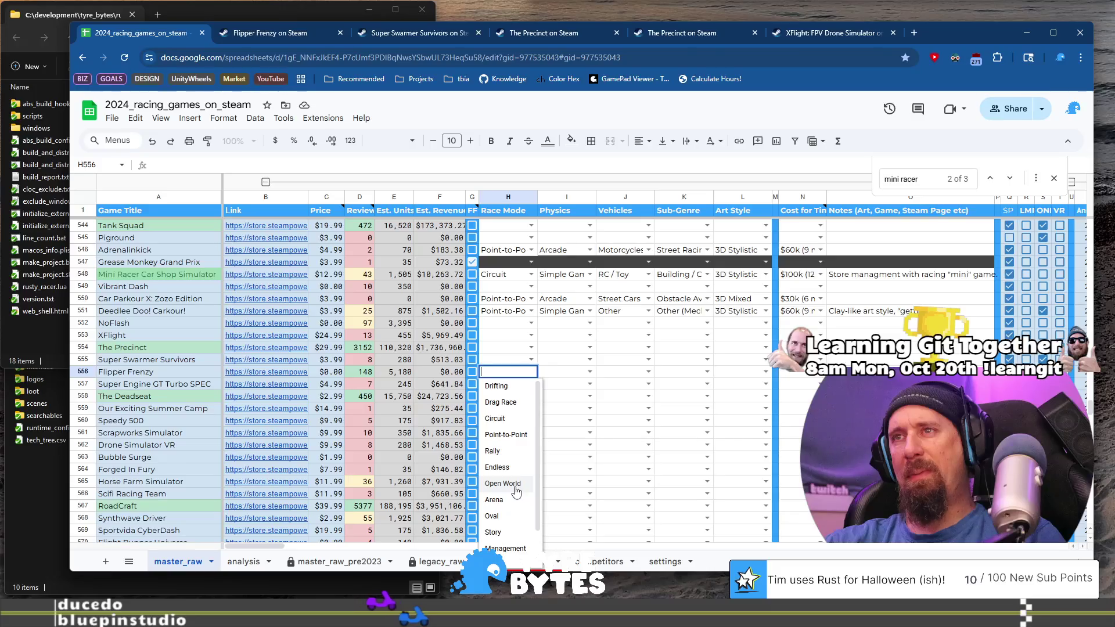
click(513, 436)
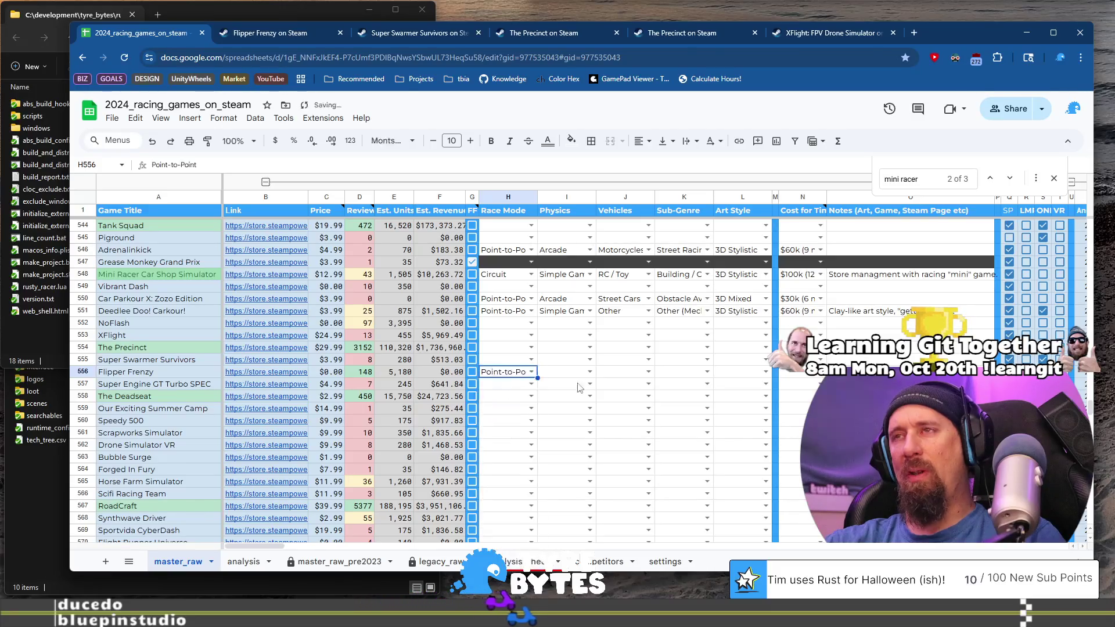
click(589, 372)
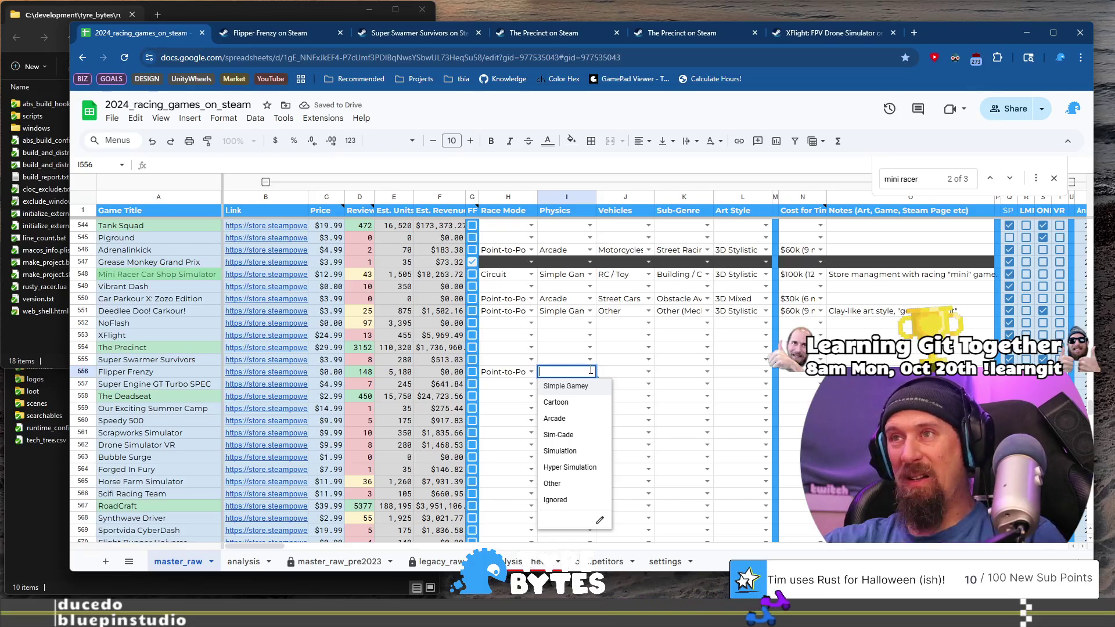
click(588, 419)
Set Flipper Frenzy's Vehicles to Other and Sub-Genre to Racing.
click(650, 370)
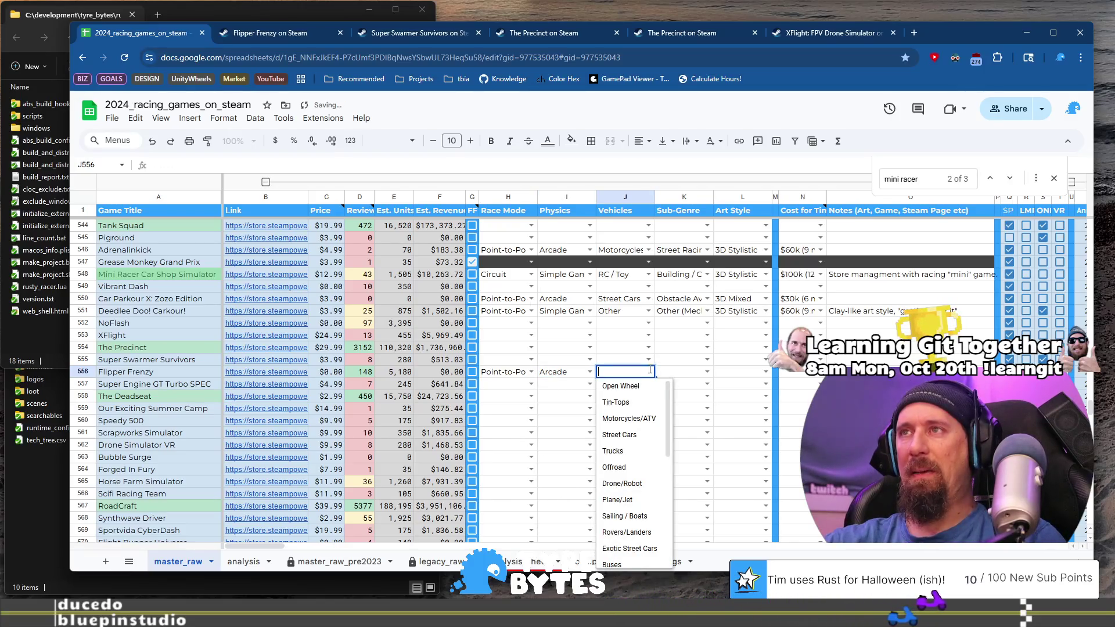
scroll(630, 494, down, 4)
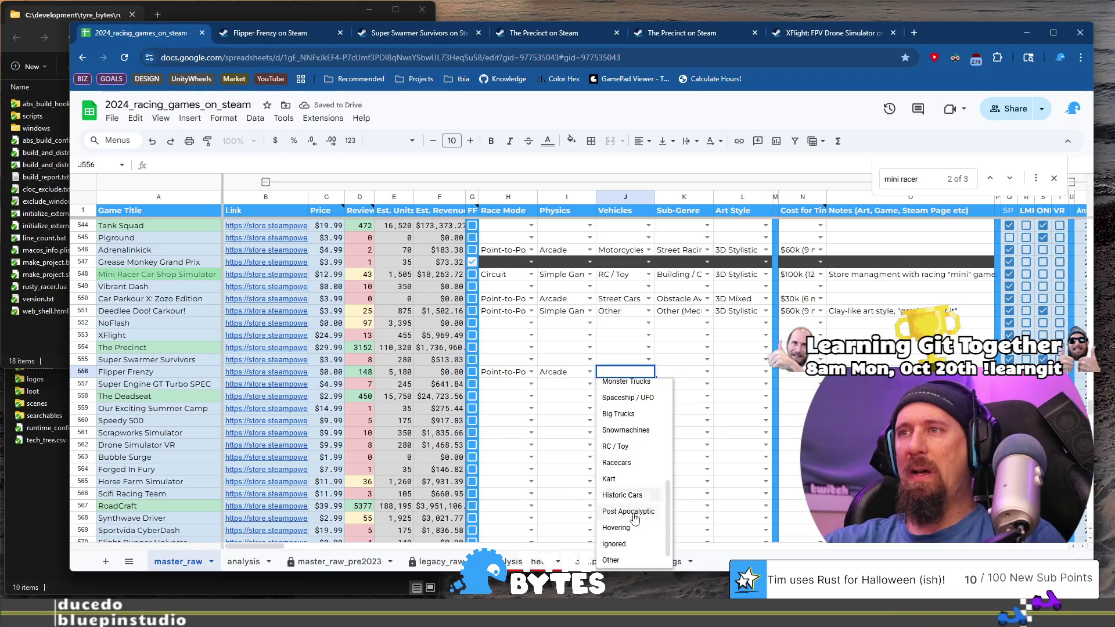
click(611, 560)
click(701, 378)
click(708, 372)
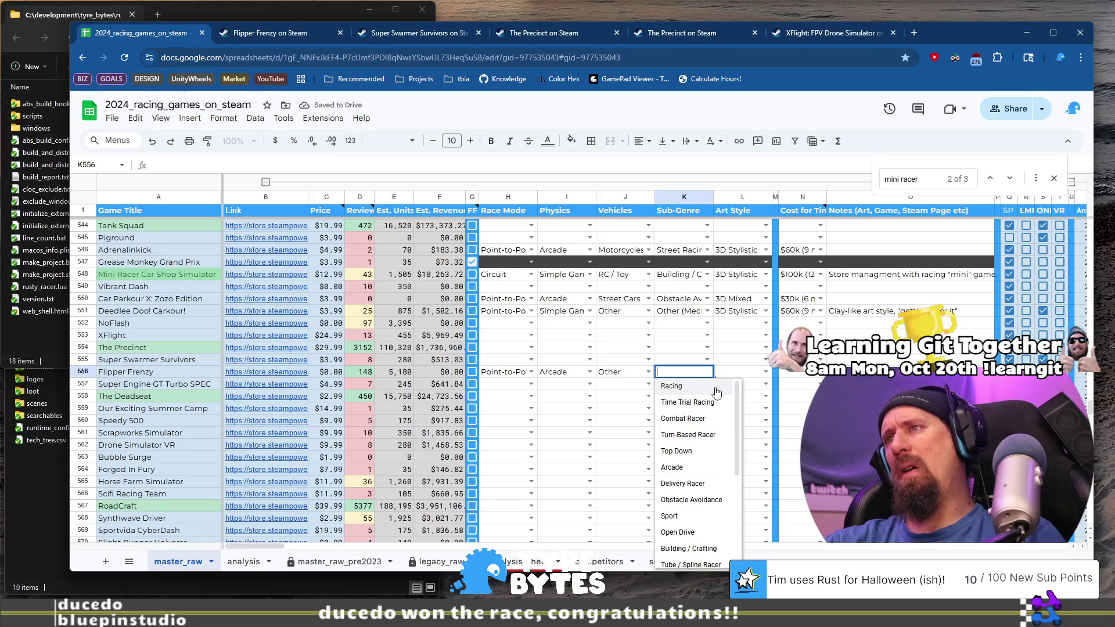
click(738, 386)
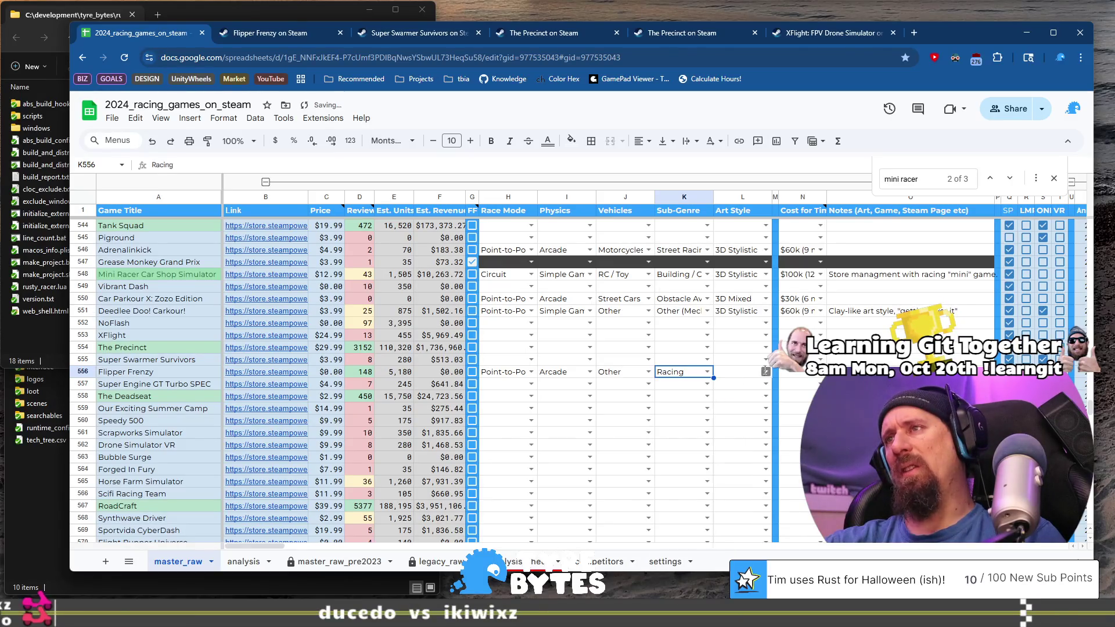
Browse the Art Style options without choosing, then go back to Flipper Frenzy's Steam page.
click(766, 372)
scroll(763, 483, down, 2)
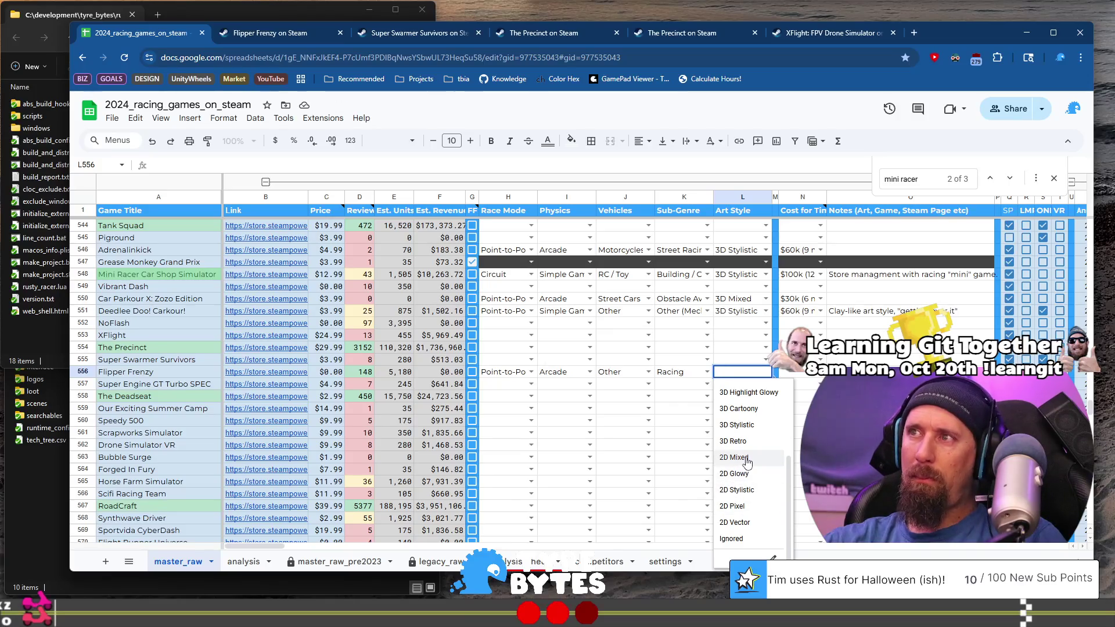
scroll(748, 462, up, 2)
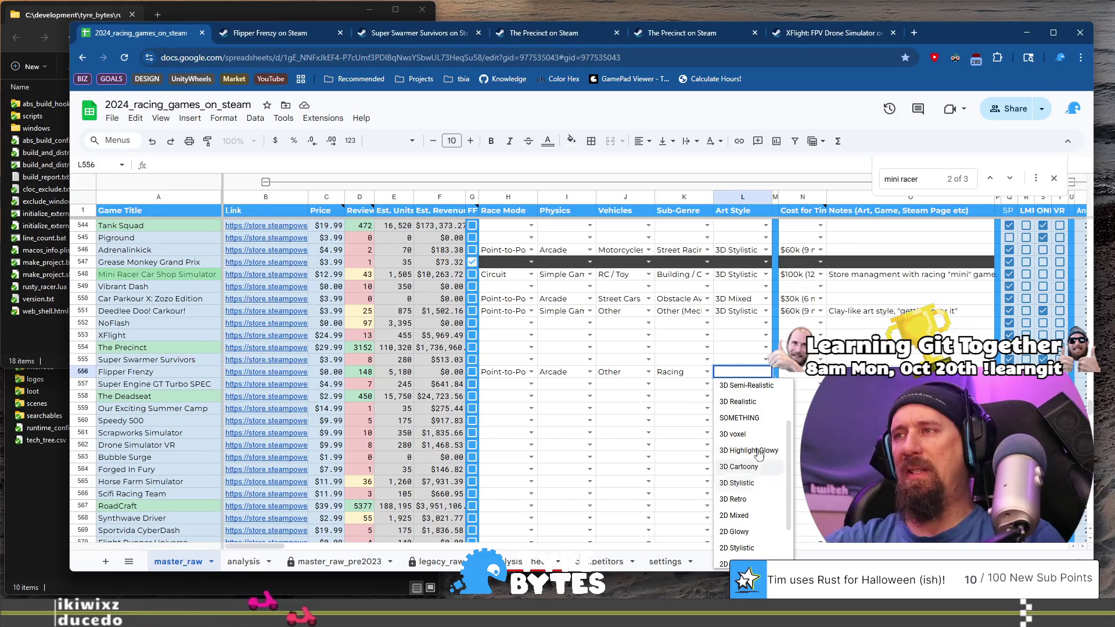
scroll(757, 459, down, 2)
scroll(749, 511, up, 3)
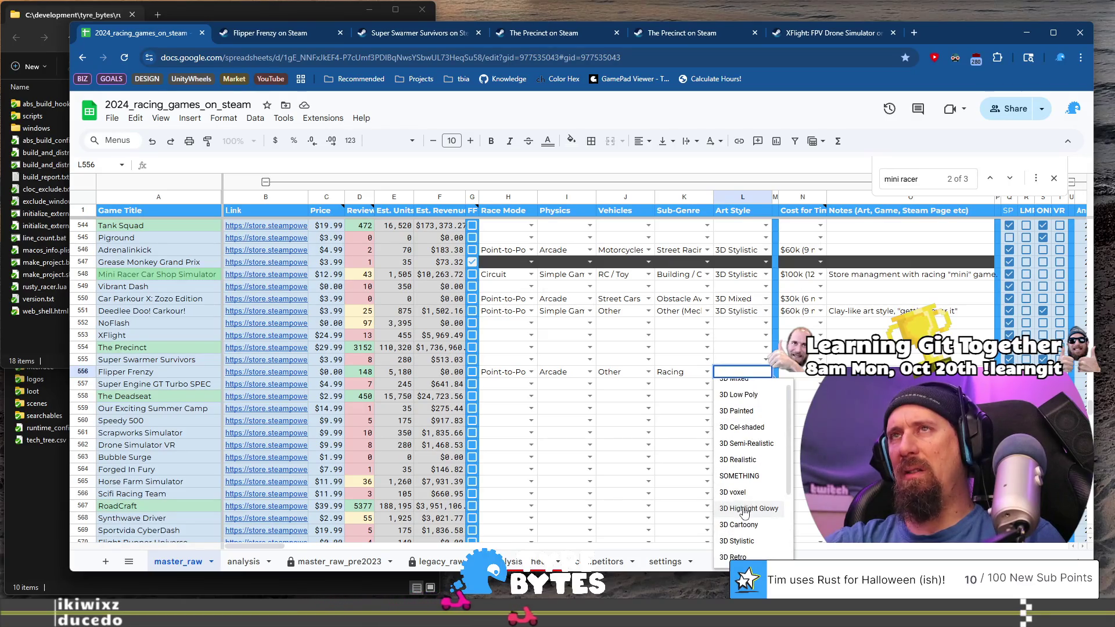
scroll(745, 511, up, 1)
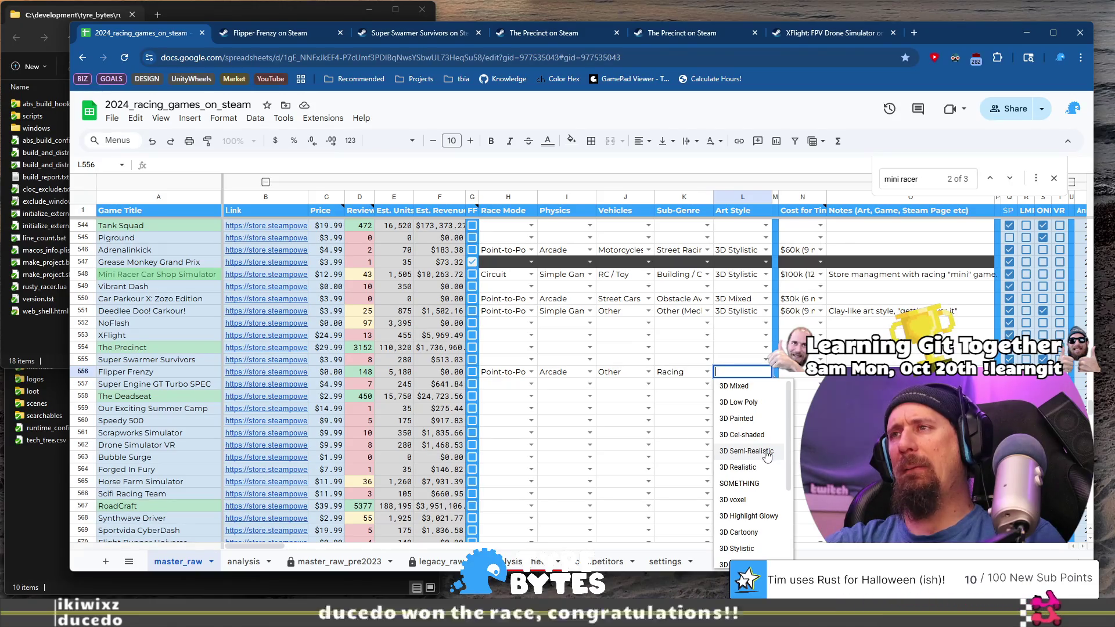
click(270, 33)
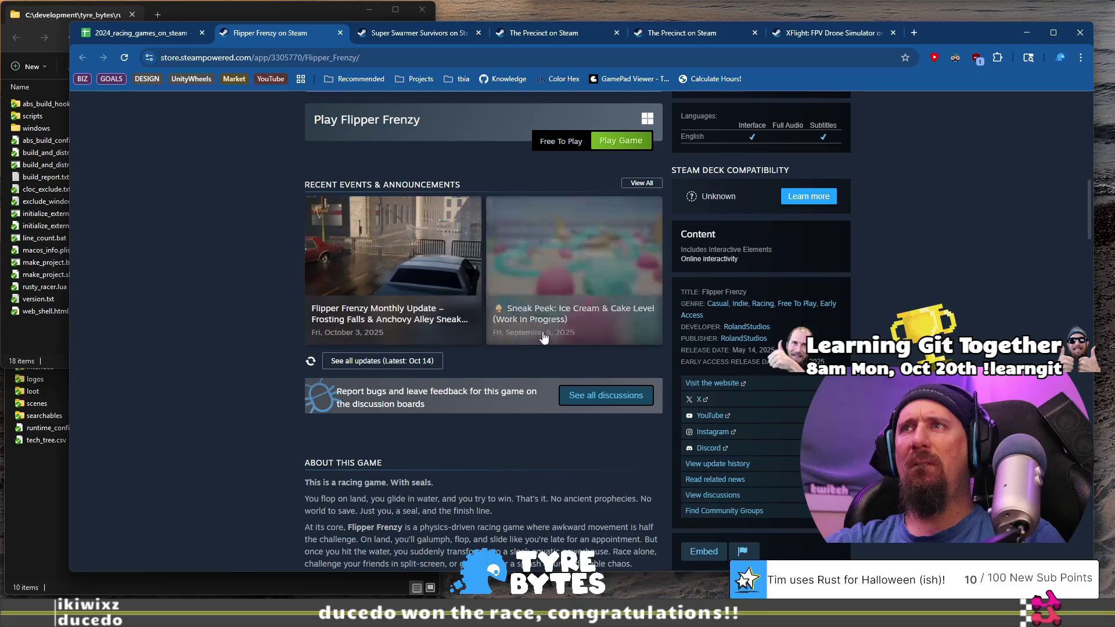
Recheck Flipper Frenzy's bathtub, purple-green tube and icy-track screenshots, then return to the spreadsheet.
scroll(497, 424, up, 10)
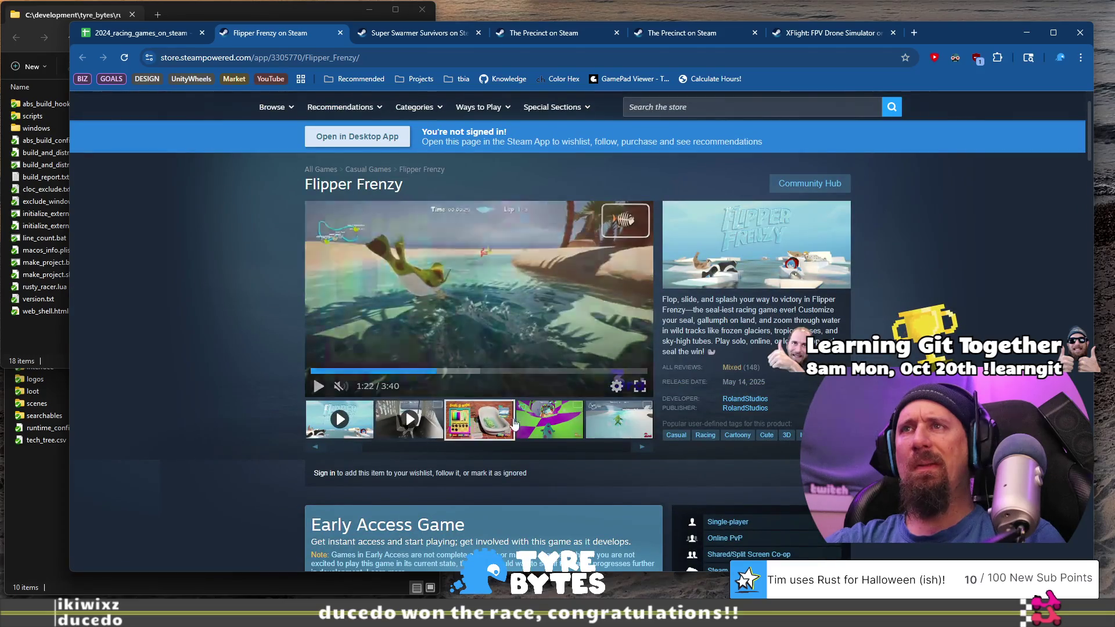
click(496, 424)
click(554, 429)
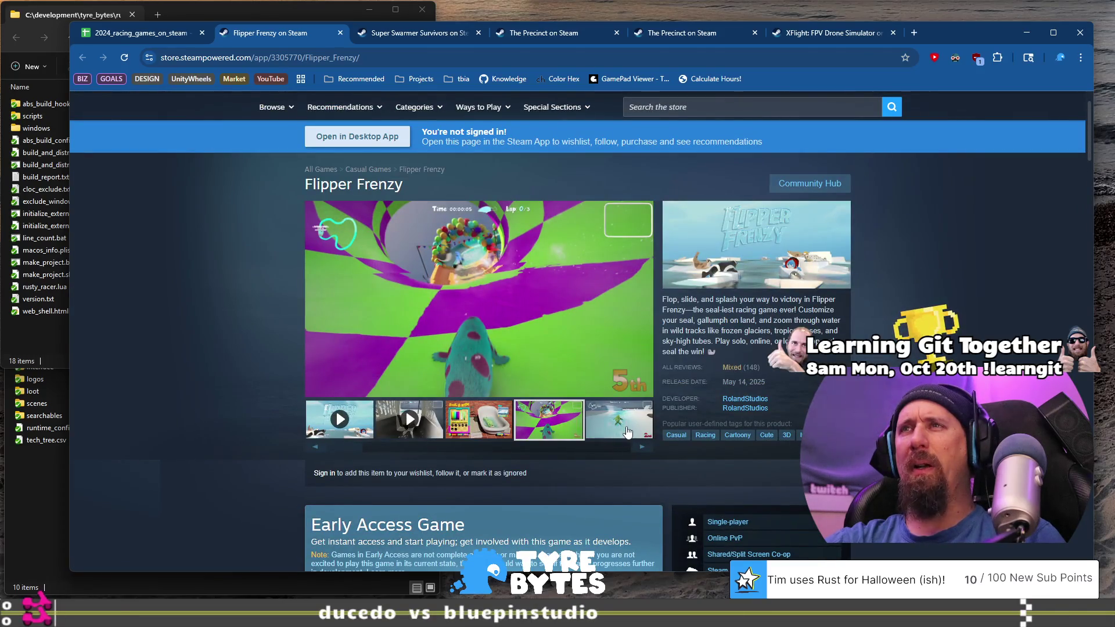
click(614, 433)
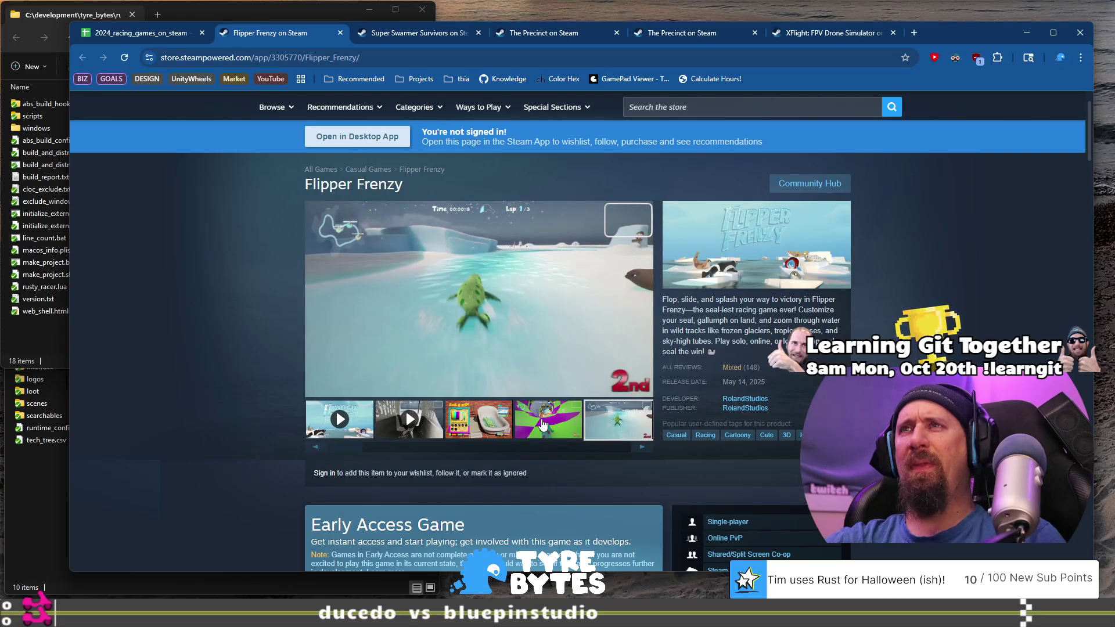
click(543, 425)
click(135, 33)
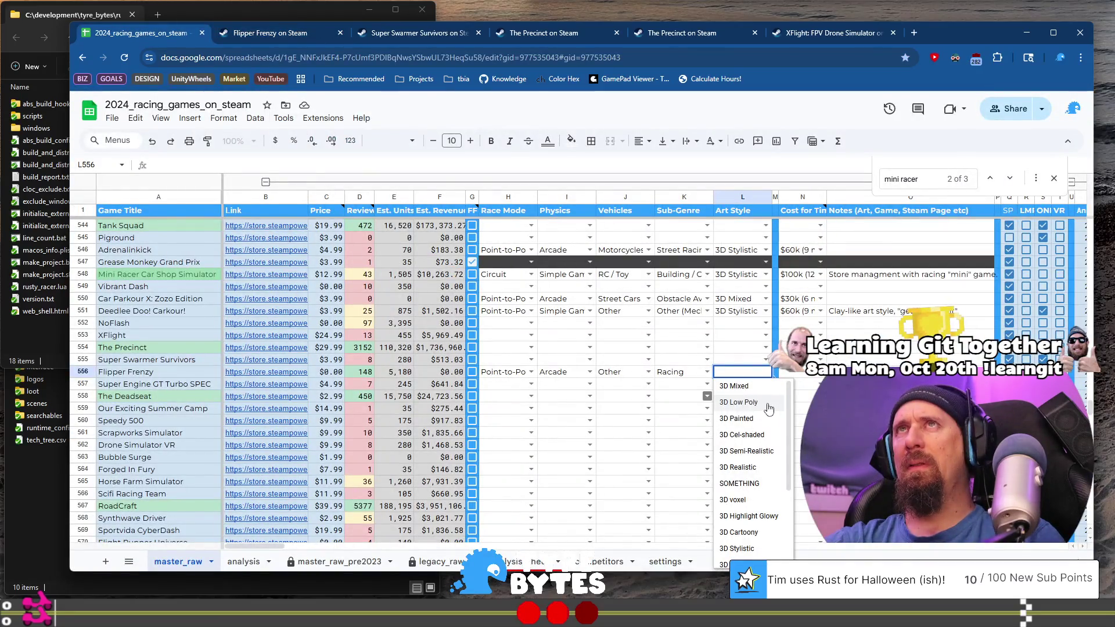
Set Flipper Frenzy's Art Style to 3D Stylistic and select its cost cell in N556.
text(sty)
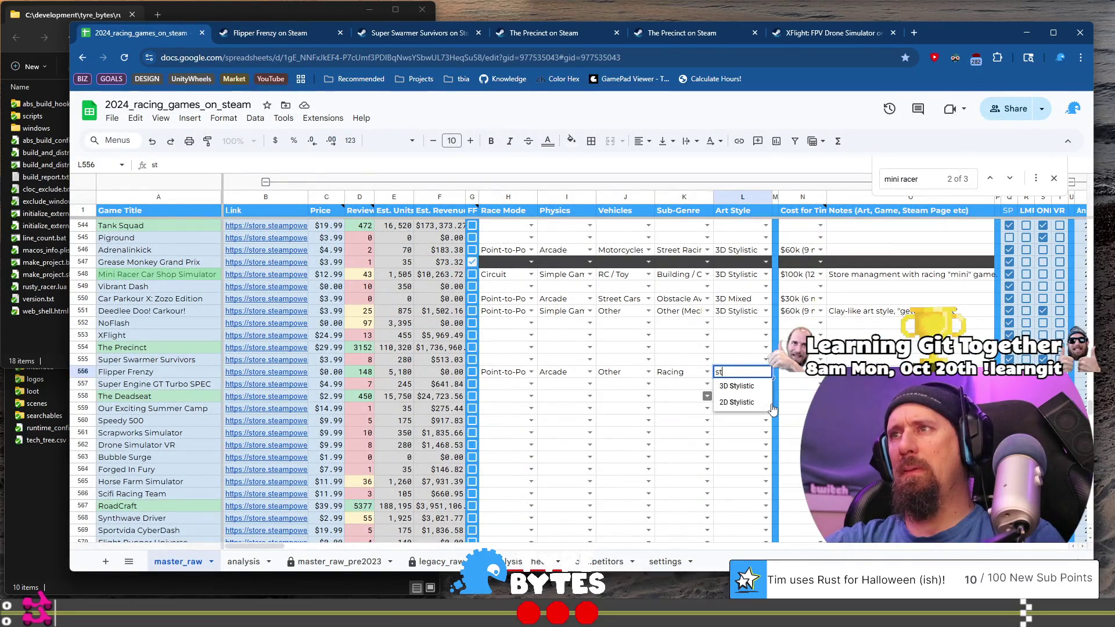
key(Return)
click(808, 374)
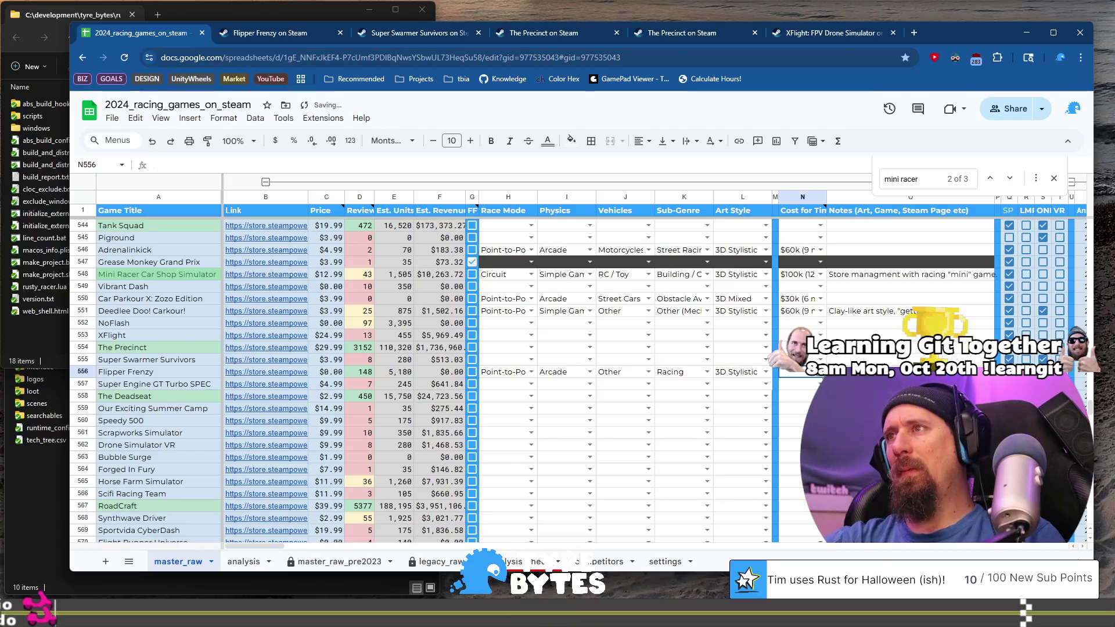
click(820, 374)
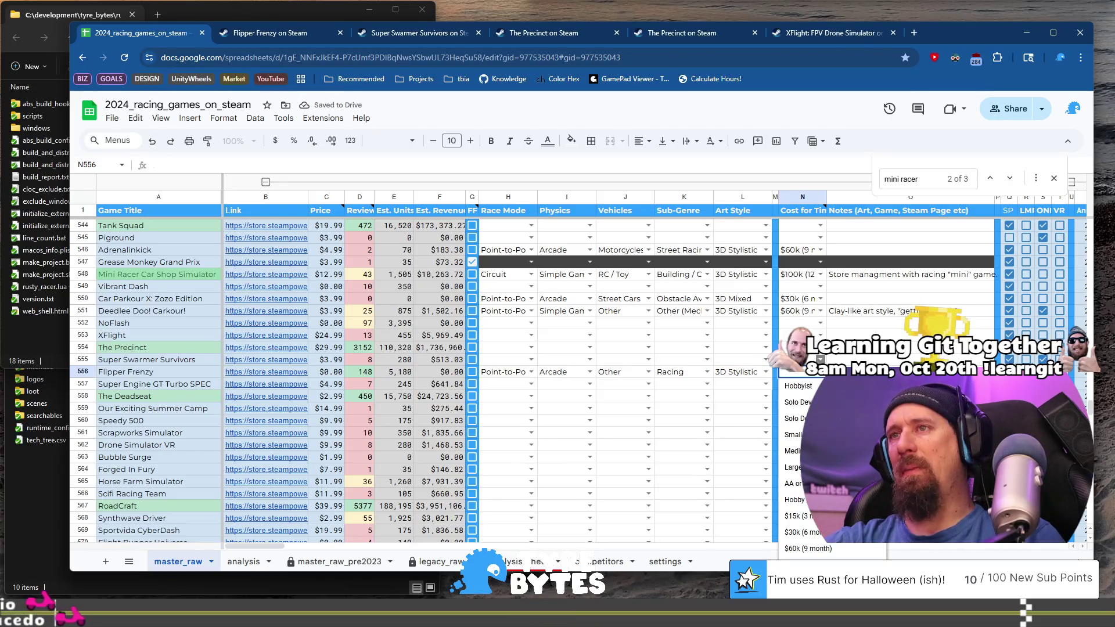
Look through Flipper Frenzy's screenshots once more before estimating its cost.
click(264, 33)
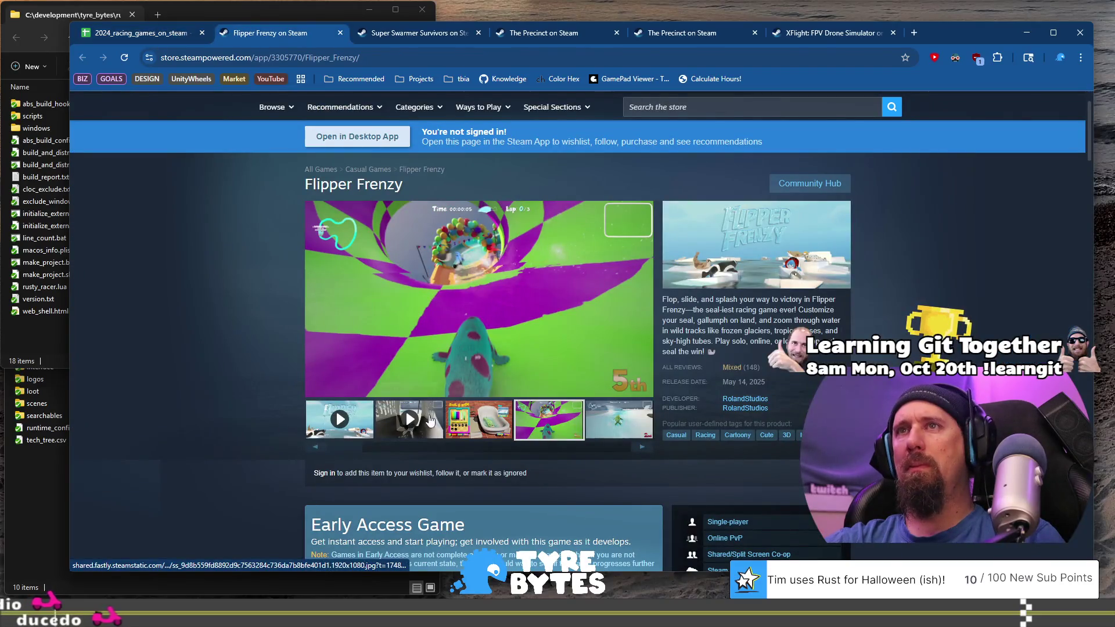
click(458, 415)
click(549, 418)
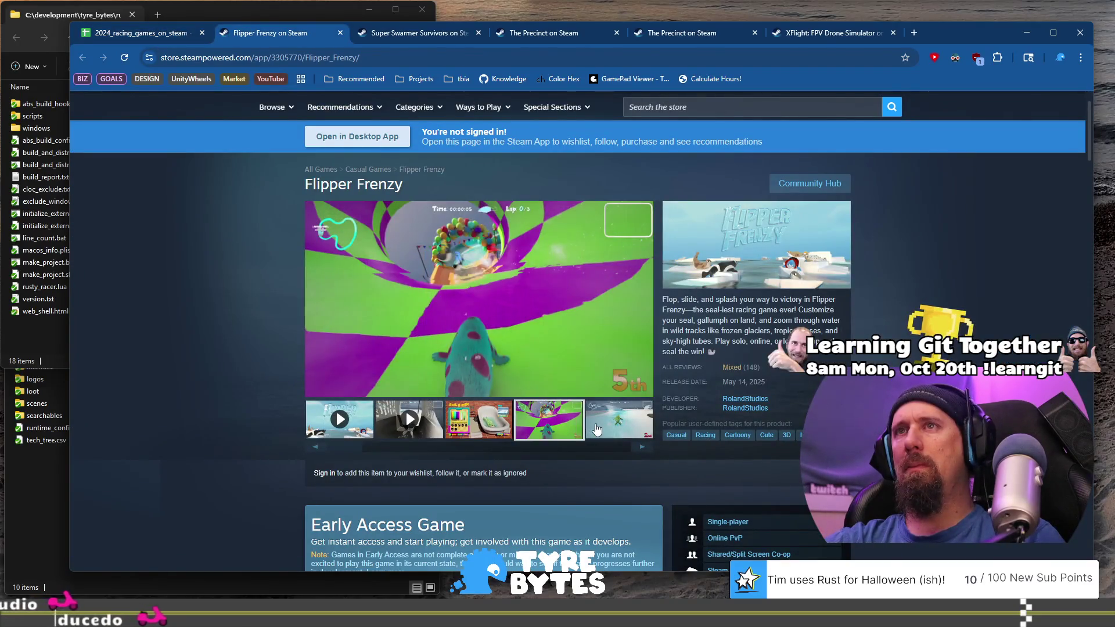
click(646, 434)
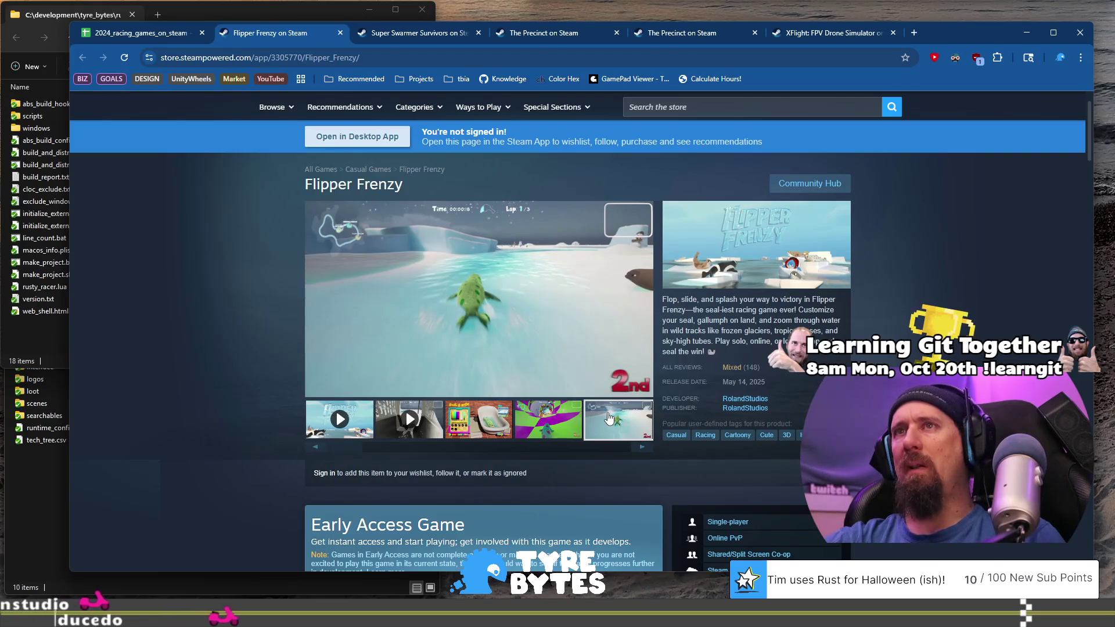
click(149, 26)
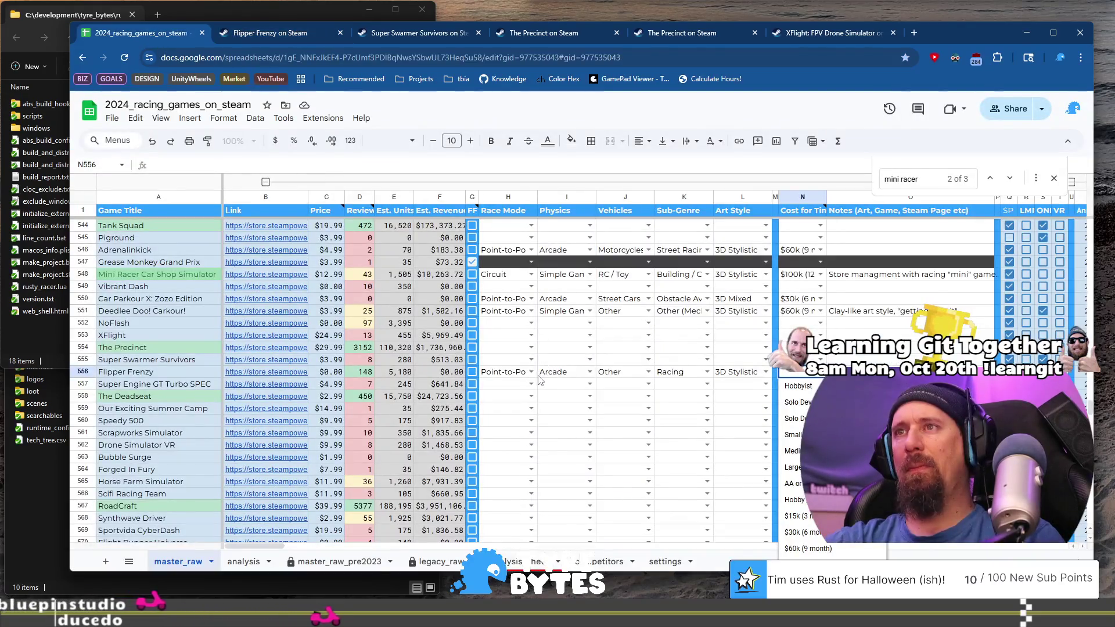
Change Race Mode to Circuit, set cost to $60k (9 month), and move to row 557's title.
click(530, 373)
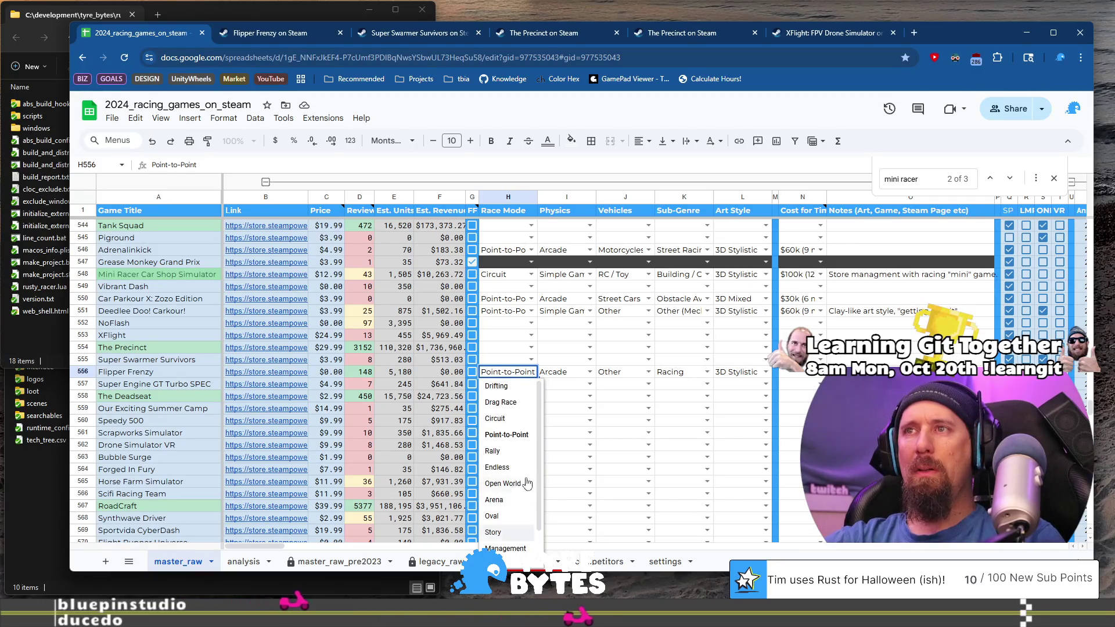
click(505, 418)
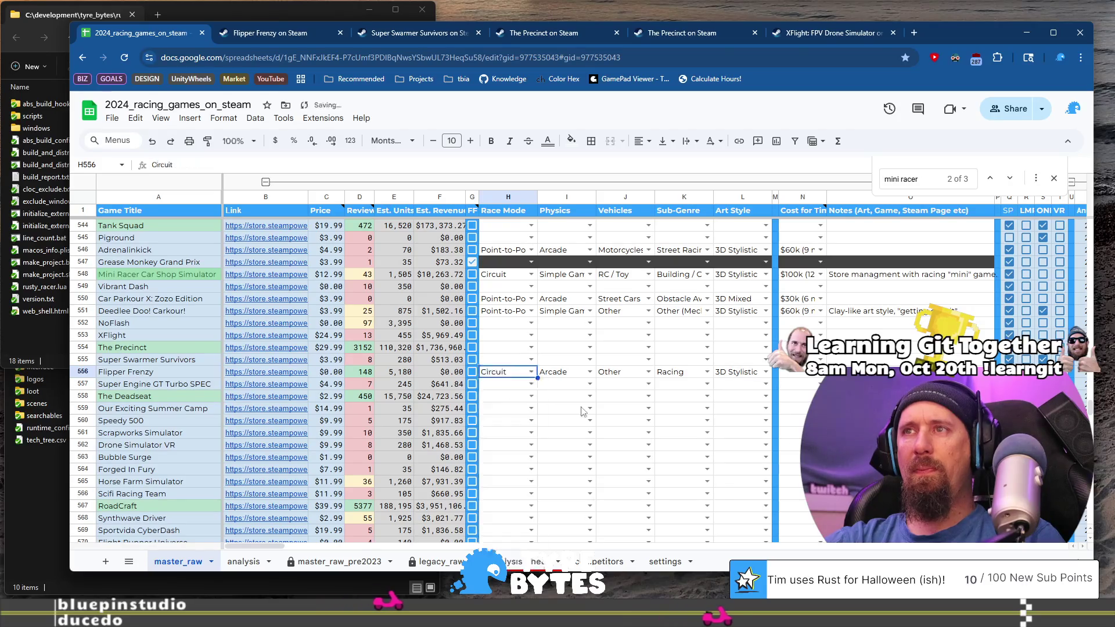
click(808, 372)
click(808, 373)
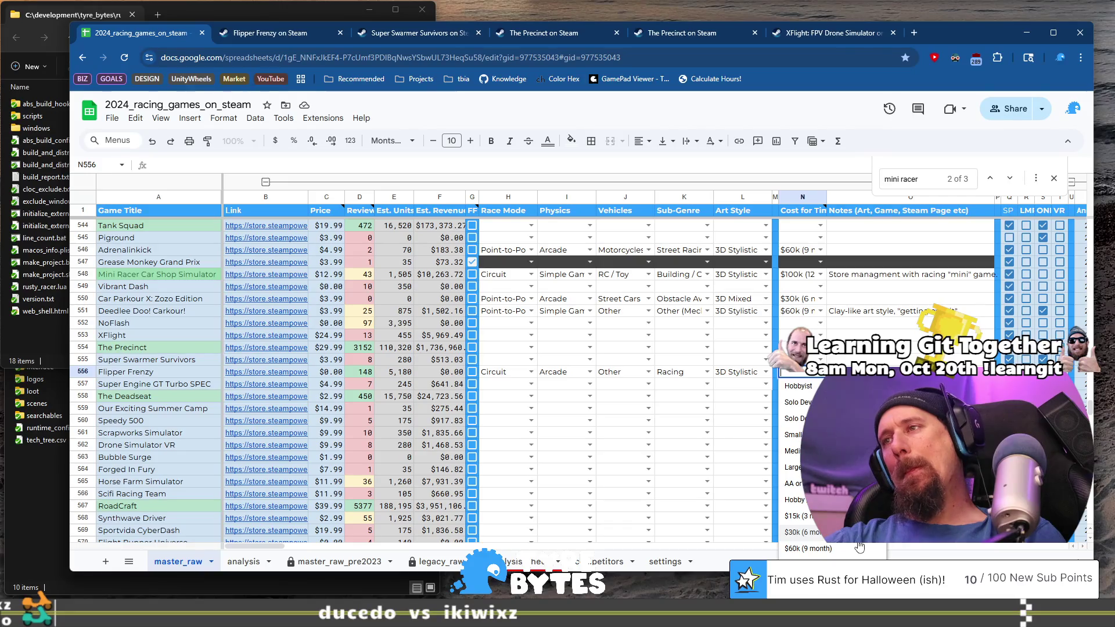
click(860, 550)
key(Tab)
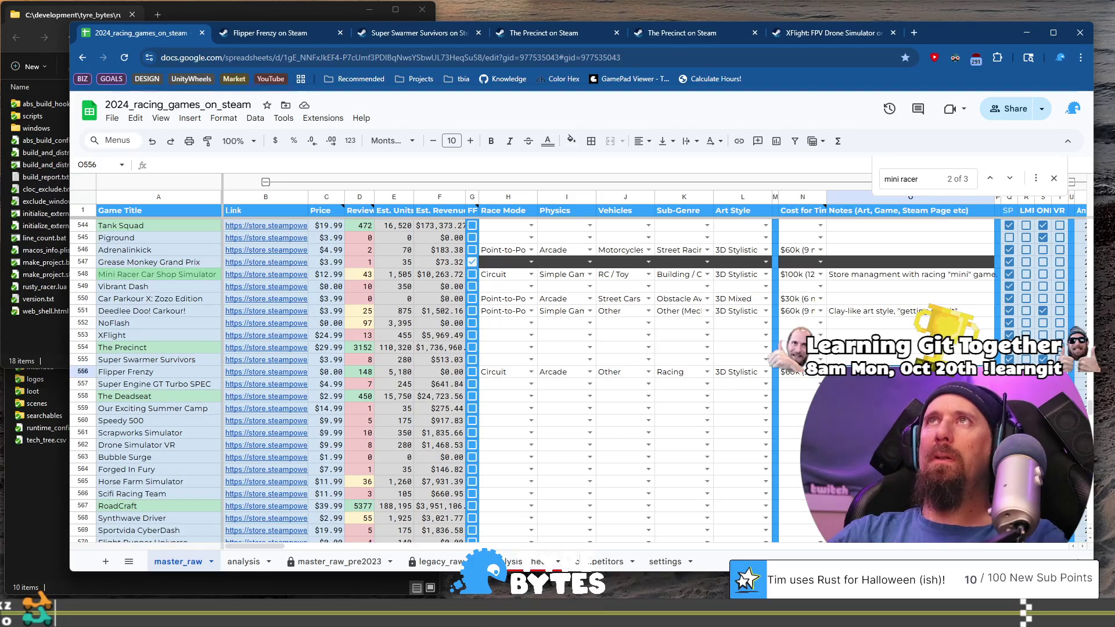
click(508, 384)
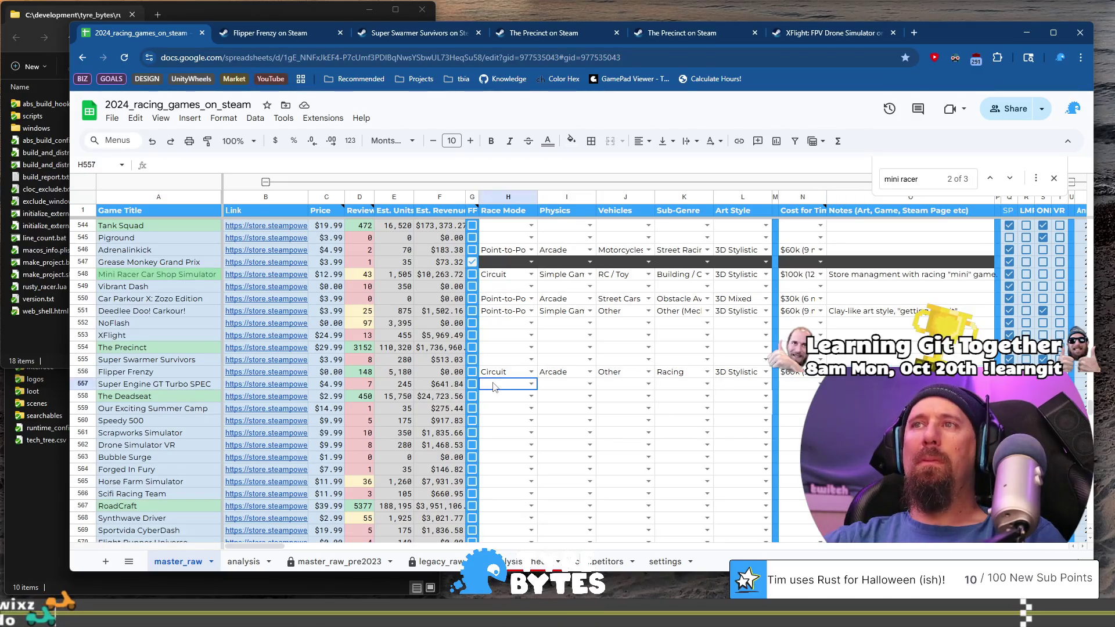
key(Home)
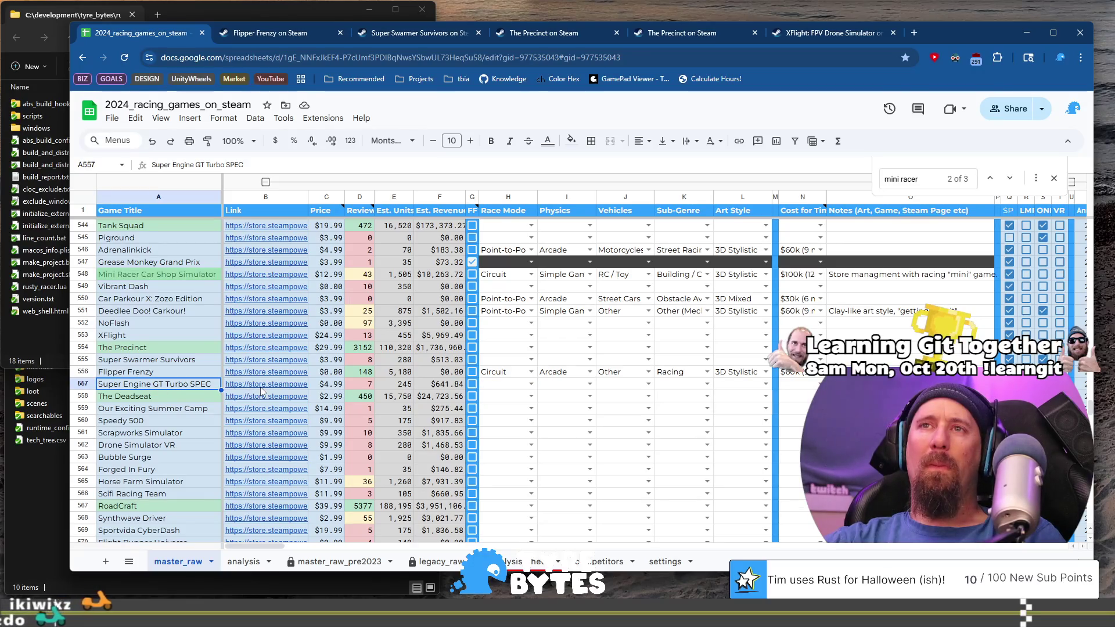
Open Super Engine GT Turbo SPEC's Steam page from B557 and browse its race screenshots.
mouse_move(248, 391)
click(286, 408)
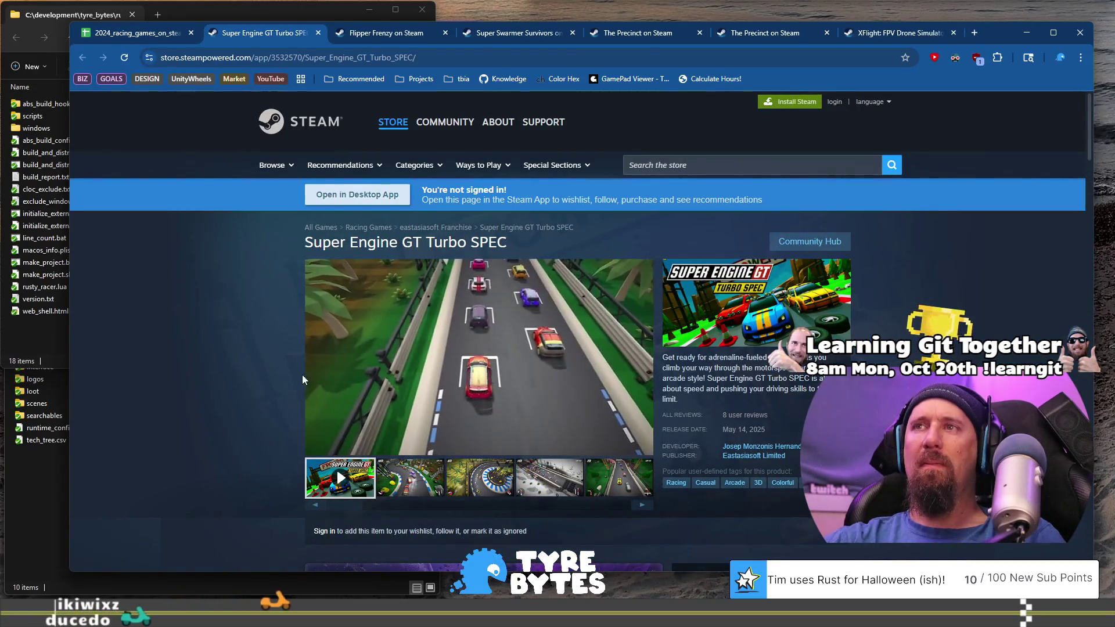
mouse_move(465, 404)
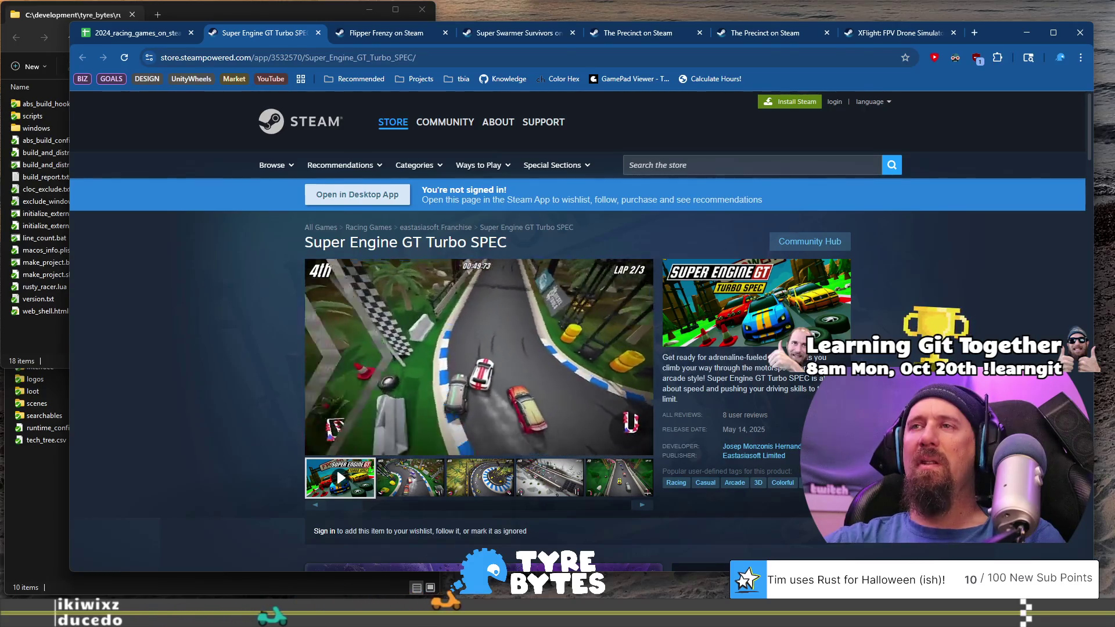
click(423, 465)
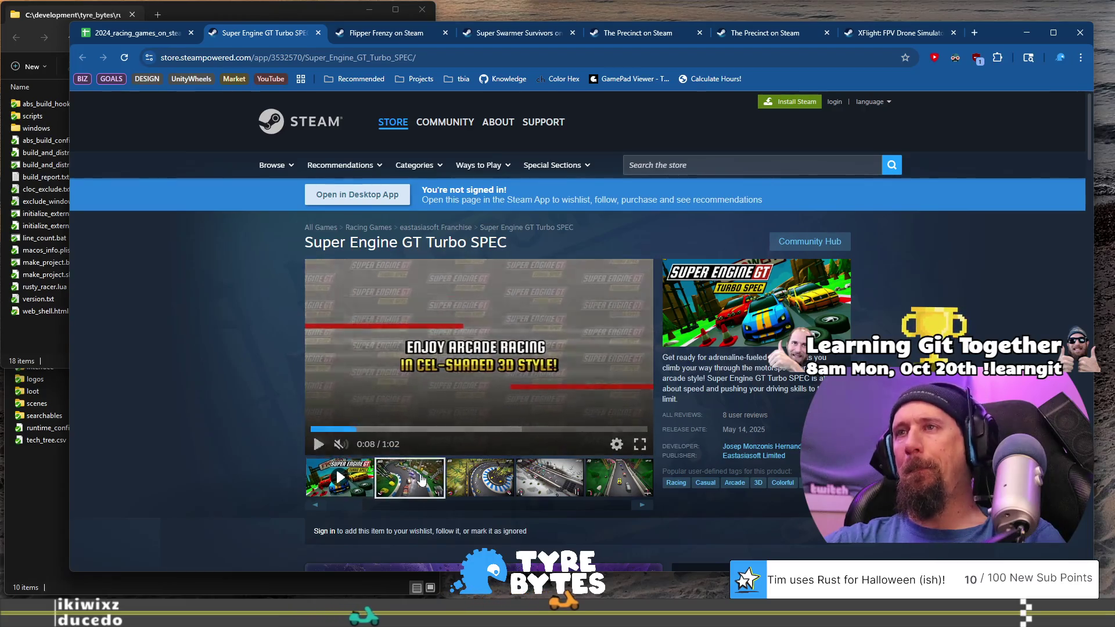
click(480, 477)
click(553, 484)
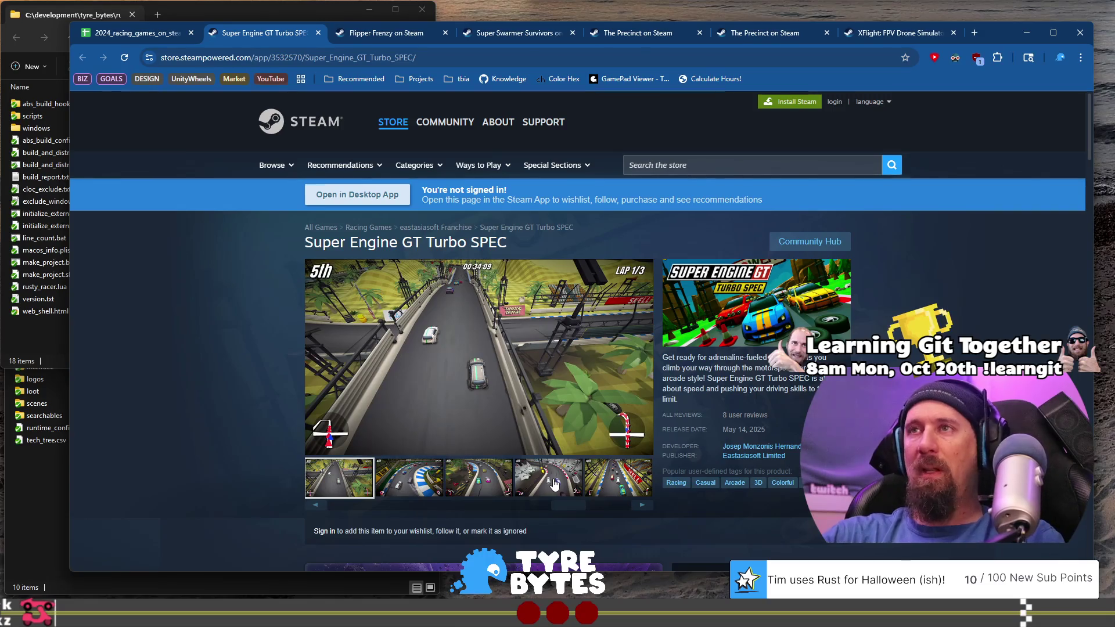
click(624, 491)
drag(569, 507, 452, 511)
click(440, 478)
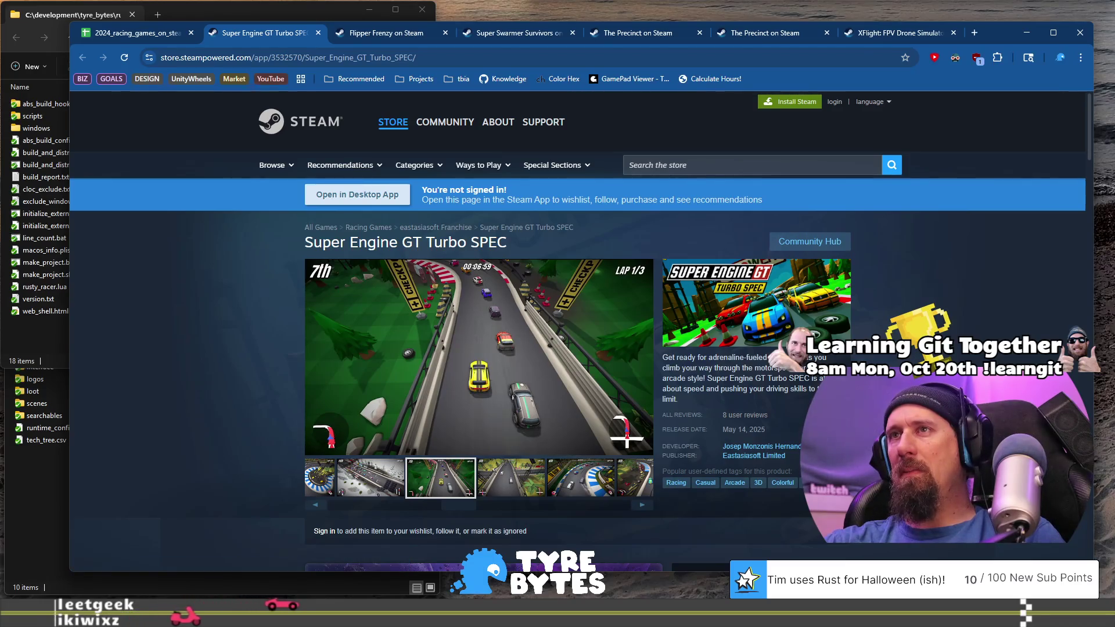
scroll(284, 395, down, 5)
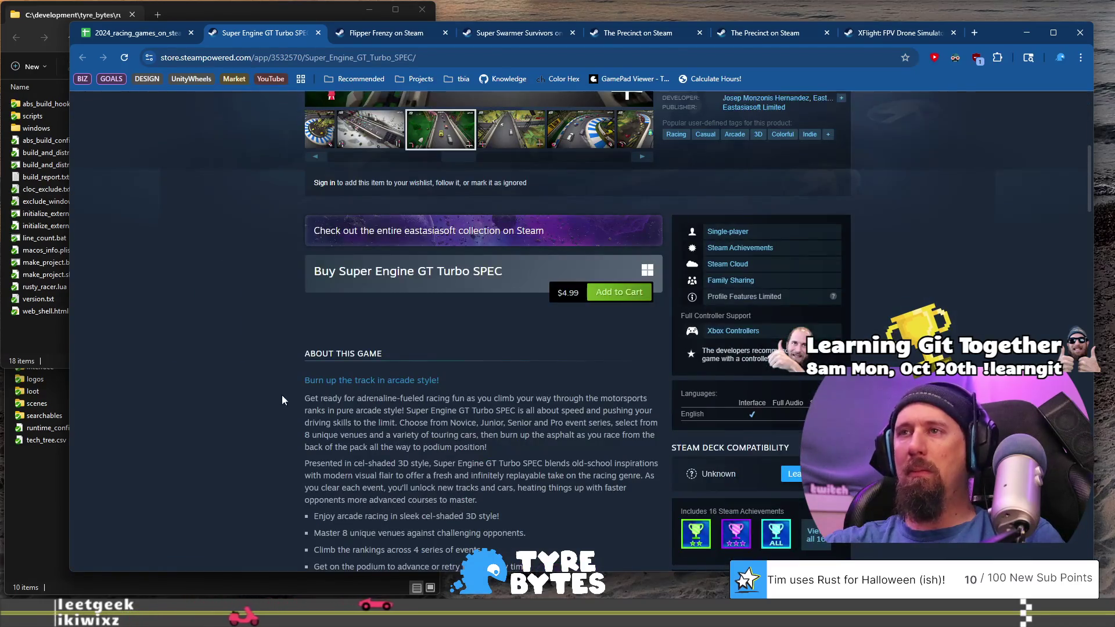
Click through Super Engine GT Turbo SPEC's later screenshots up to the key-art image.
scroll(270, 396, down, 3)
scroll(270, 396, up, 8)
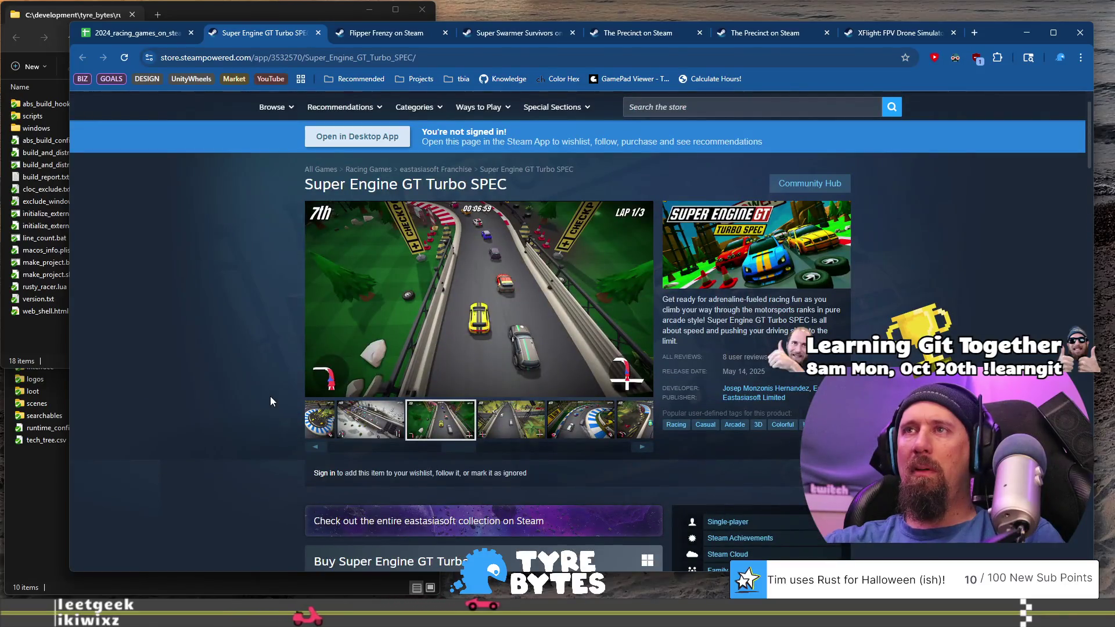
click(488, 439)
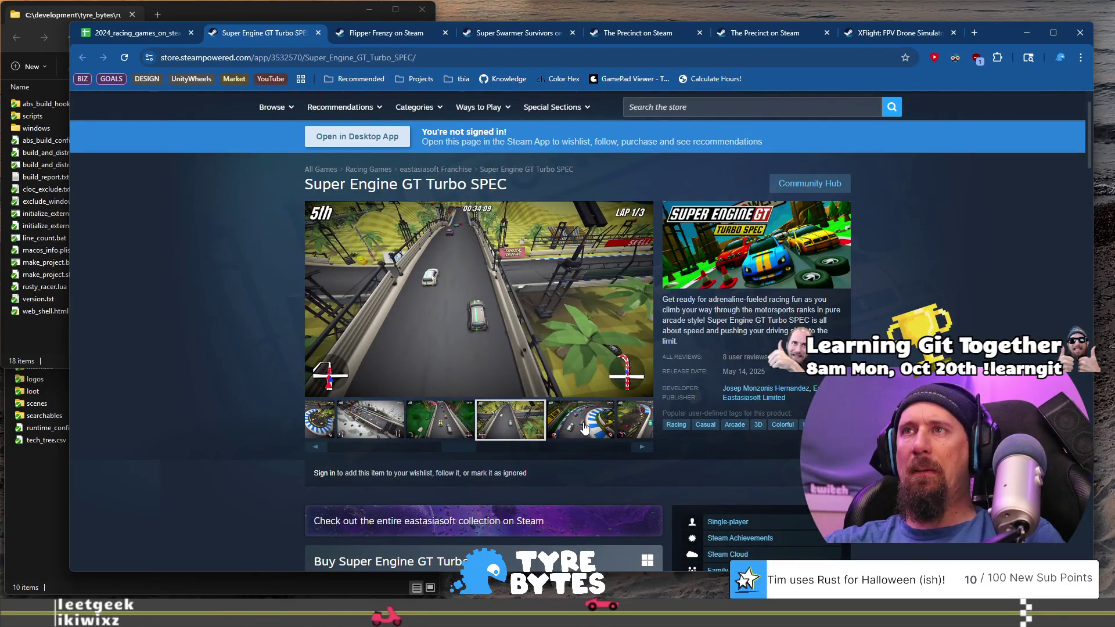
click(584, 427)
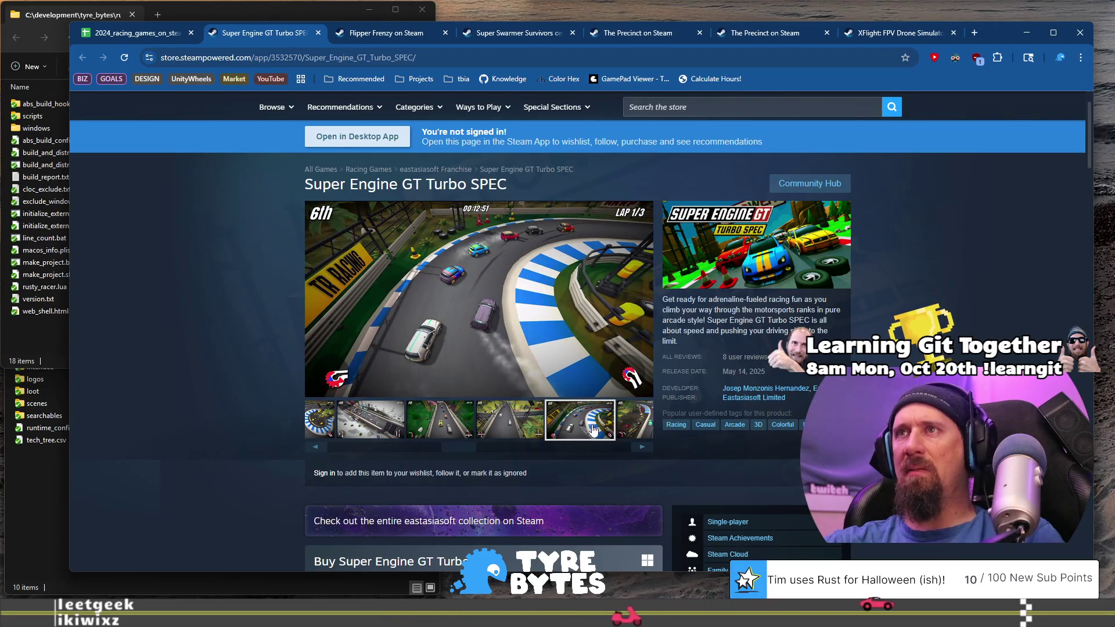
click(641, 450)
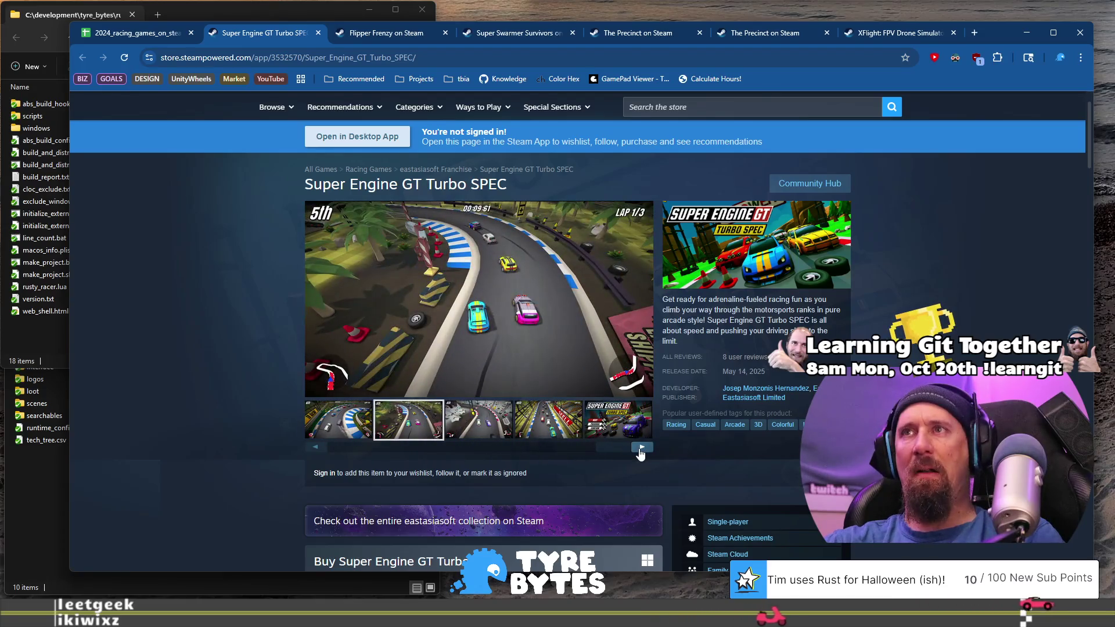
click(641, 450)
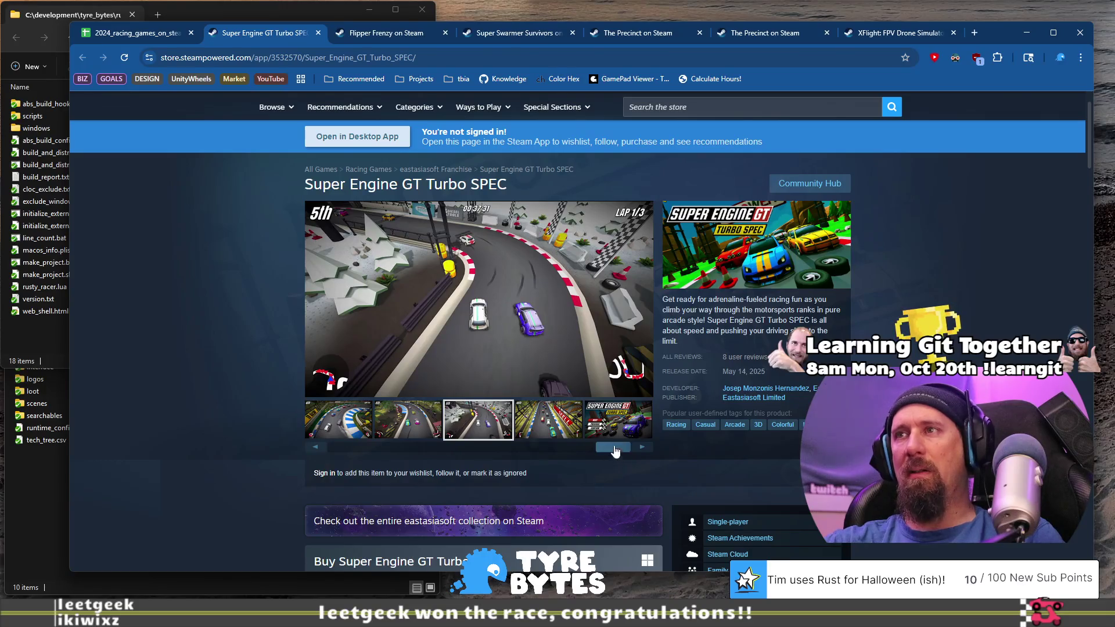
click(617, 429)
drag(616, 447, 313, 454)
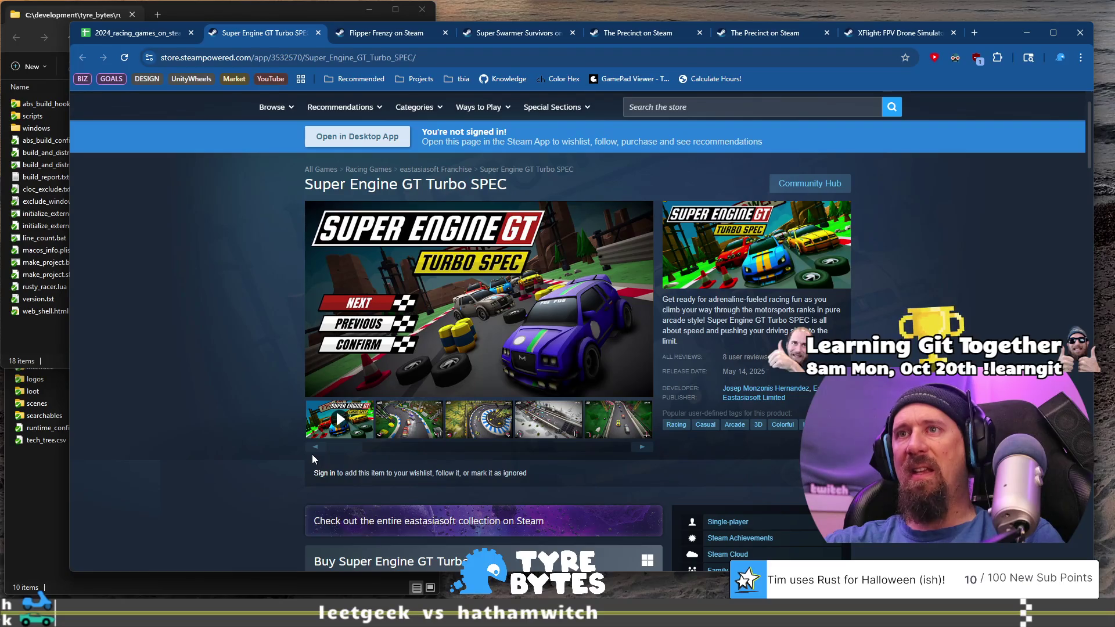
Revisit the earlier screenshots, watch part of the gameplay trailer, and return to the spreadsheet.
click(422, 427)
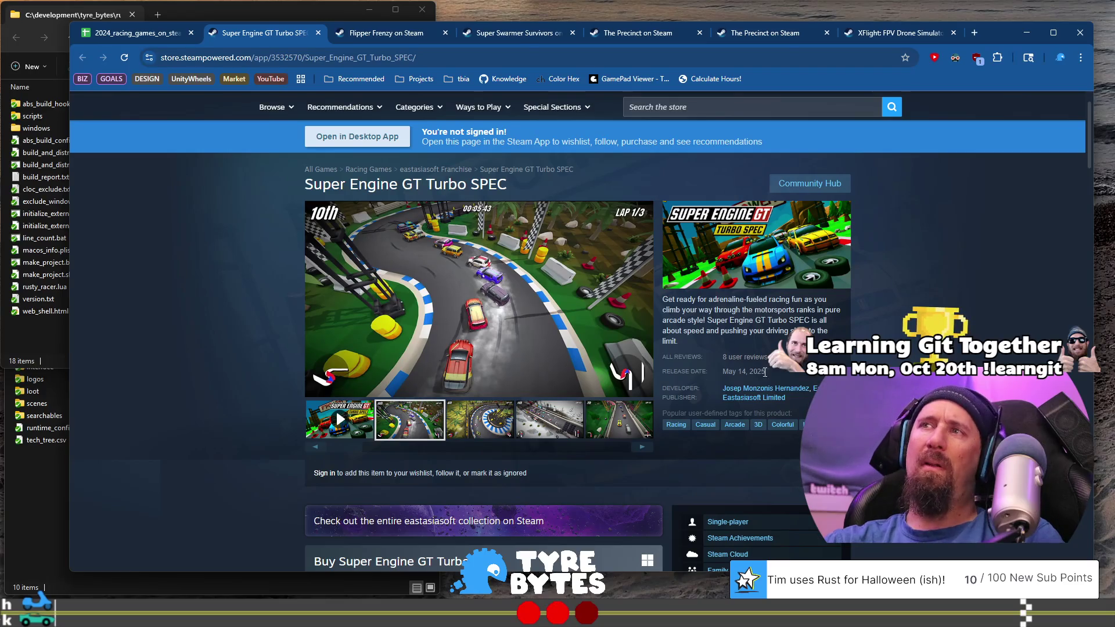
click(503, 429)
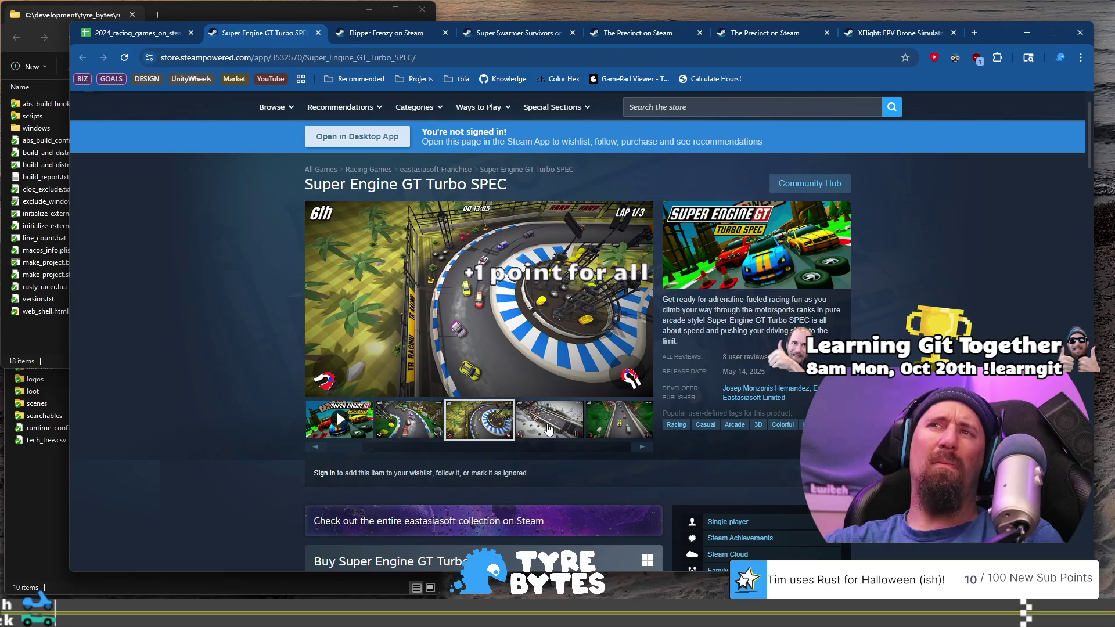
click(548, 429)
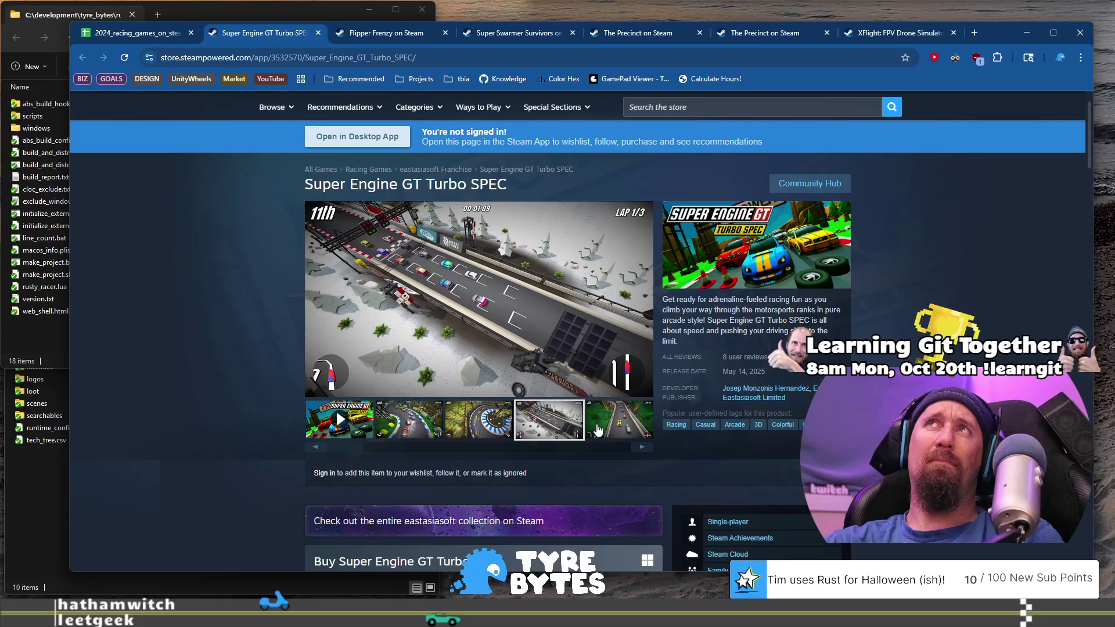
click(598, 430)
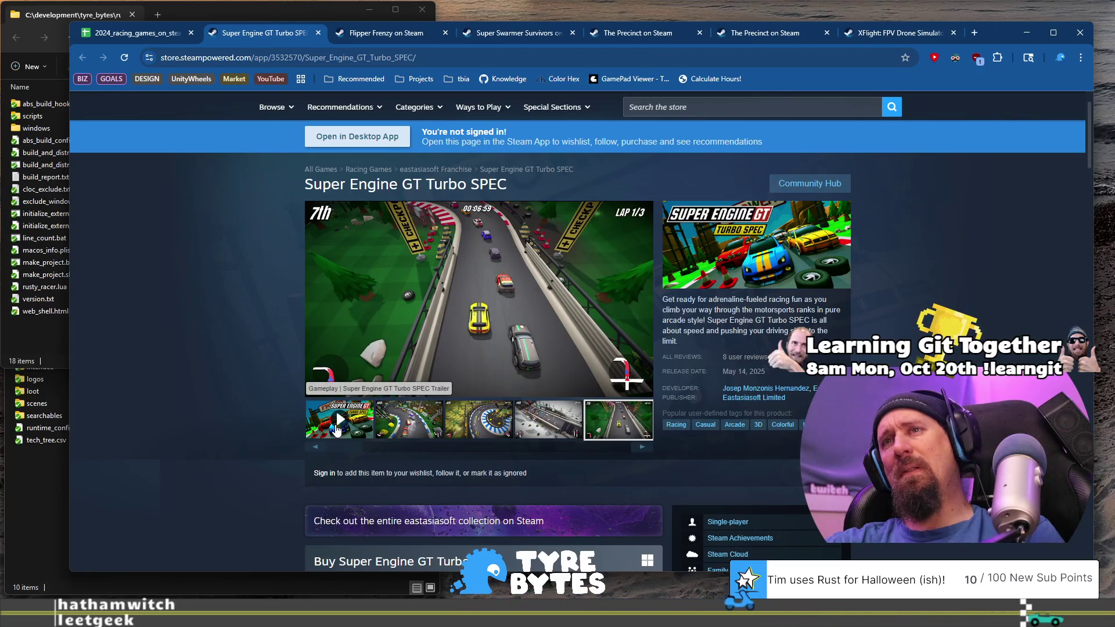
click(336, 430)
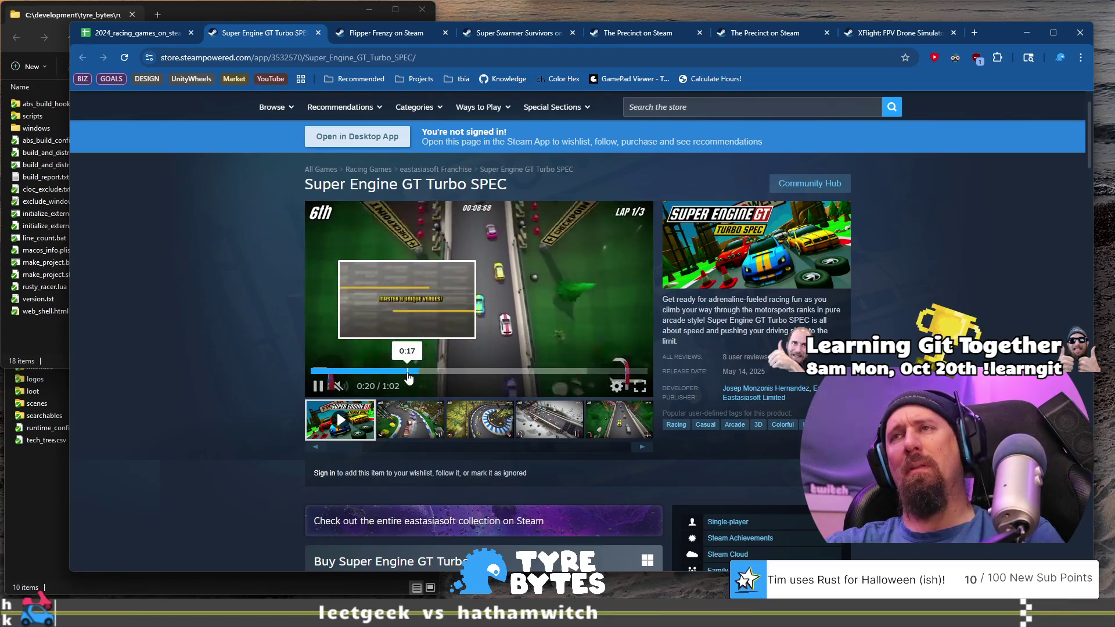
click(475, 320)
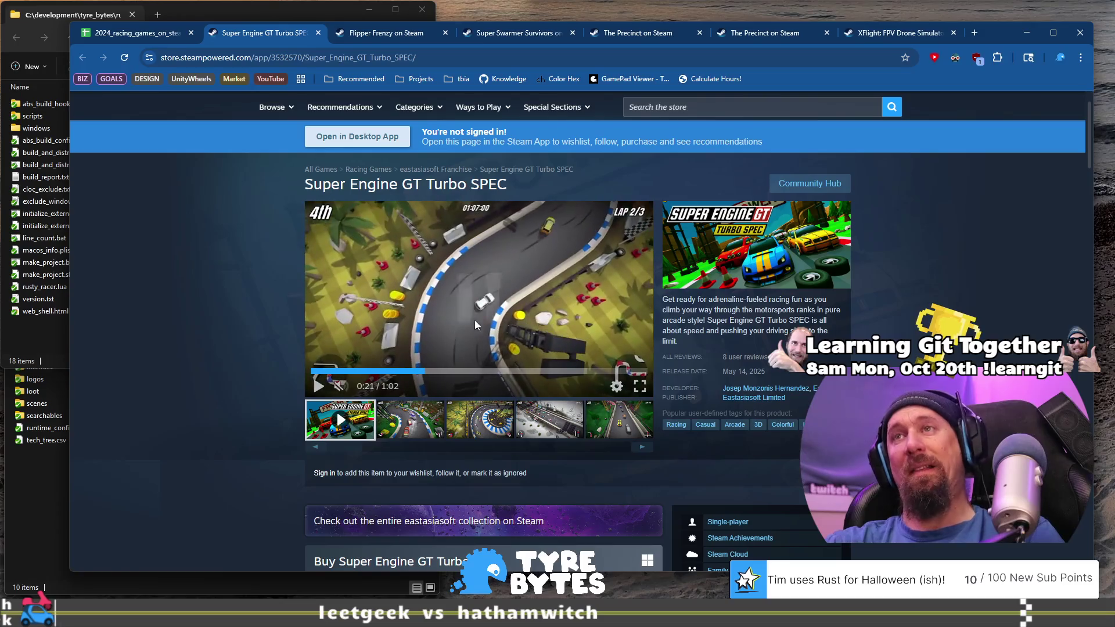
click(133, 35)
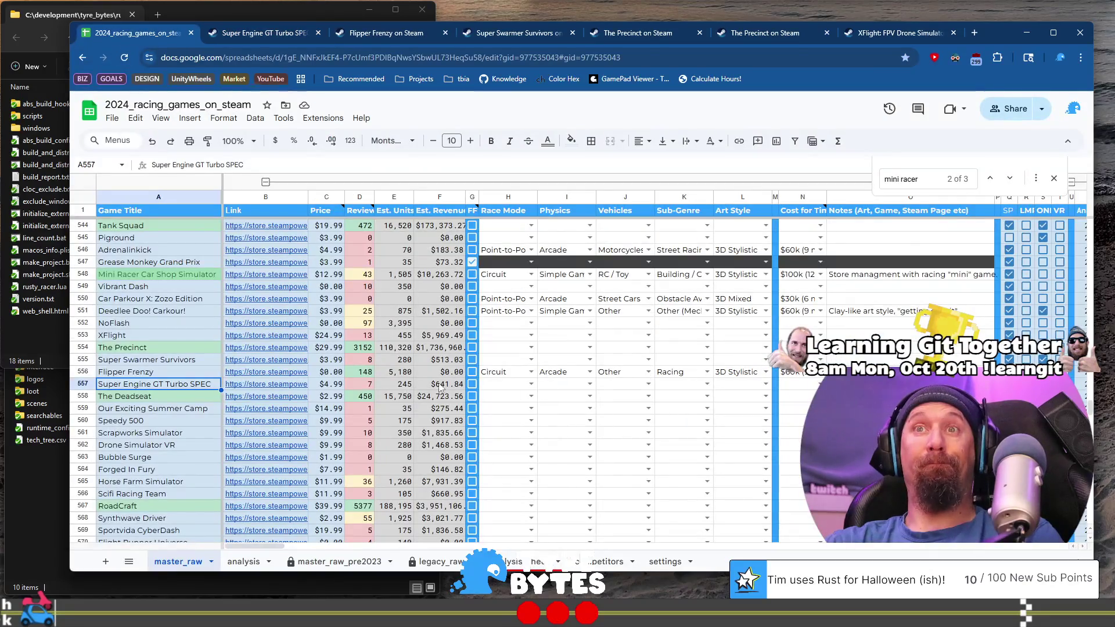
Note 'Asset flipping?' for Super Engine GT Turbo SPEC and open The Deadseat's store link.
click(527, 385)
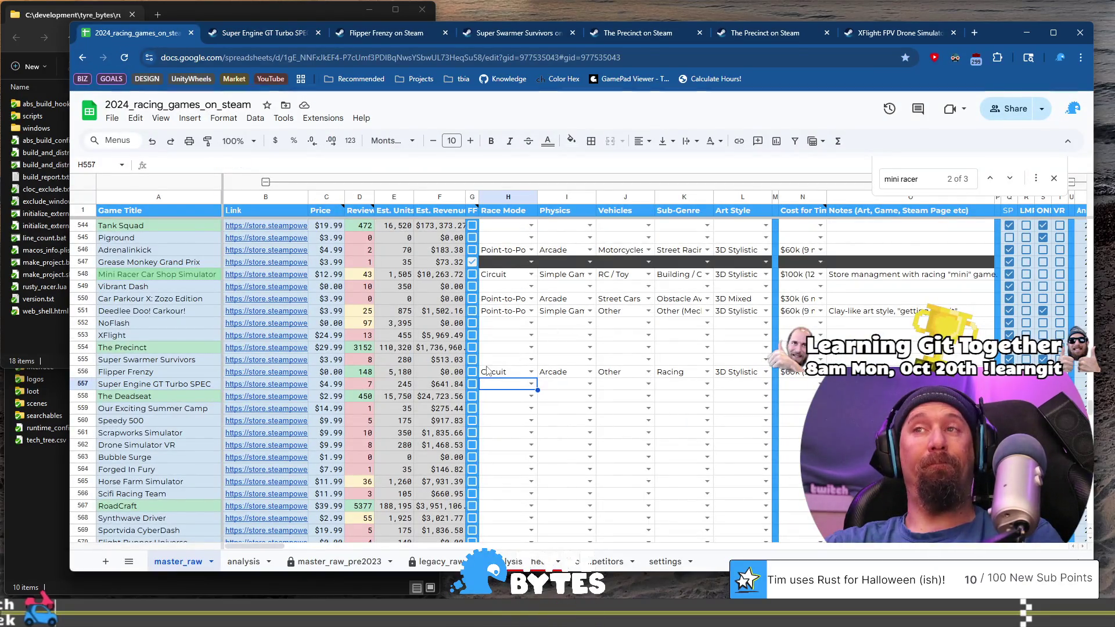
click(472, 384)
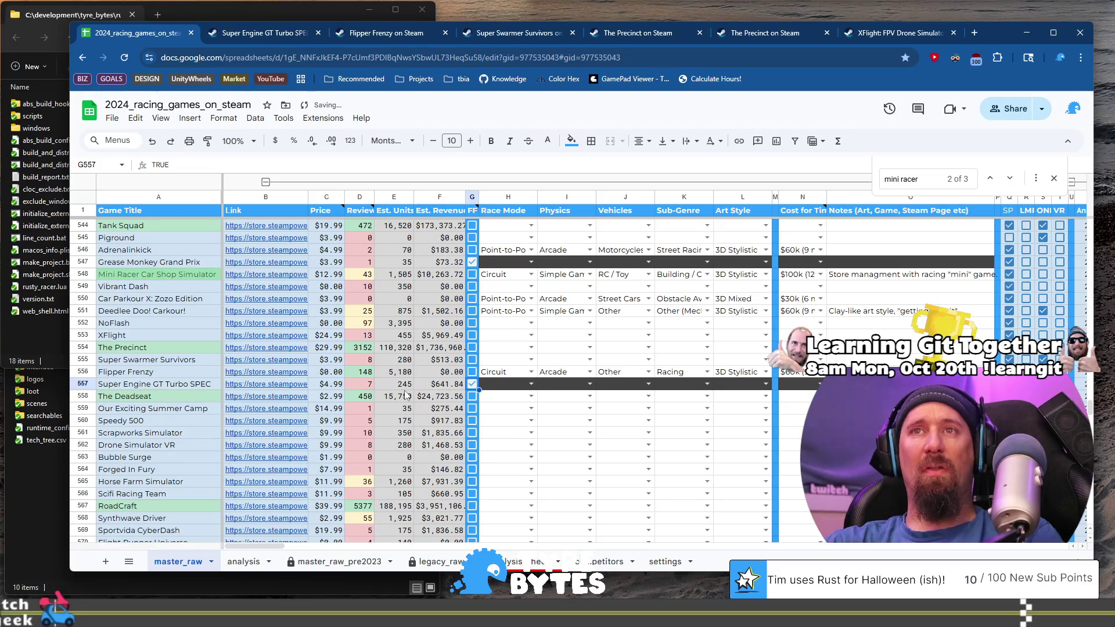
click(910, 383)
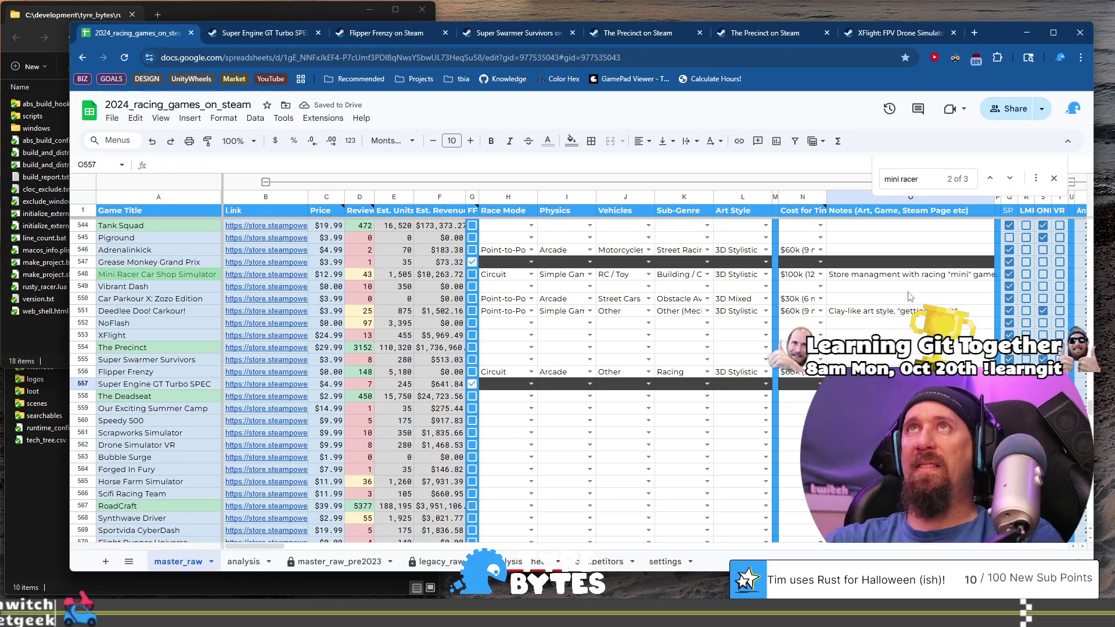
text(Asset flipp)
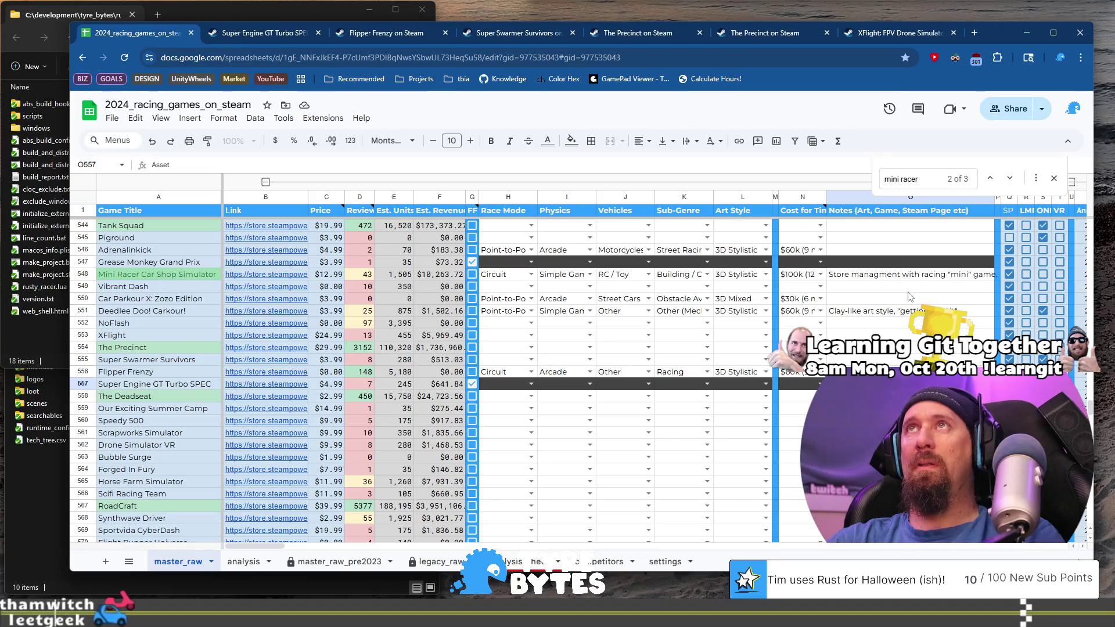
text(in)
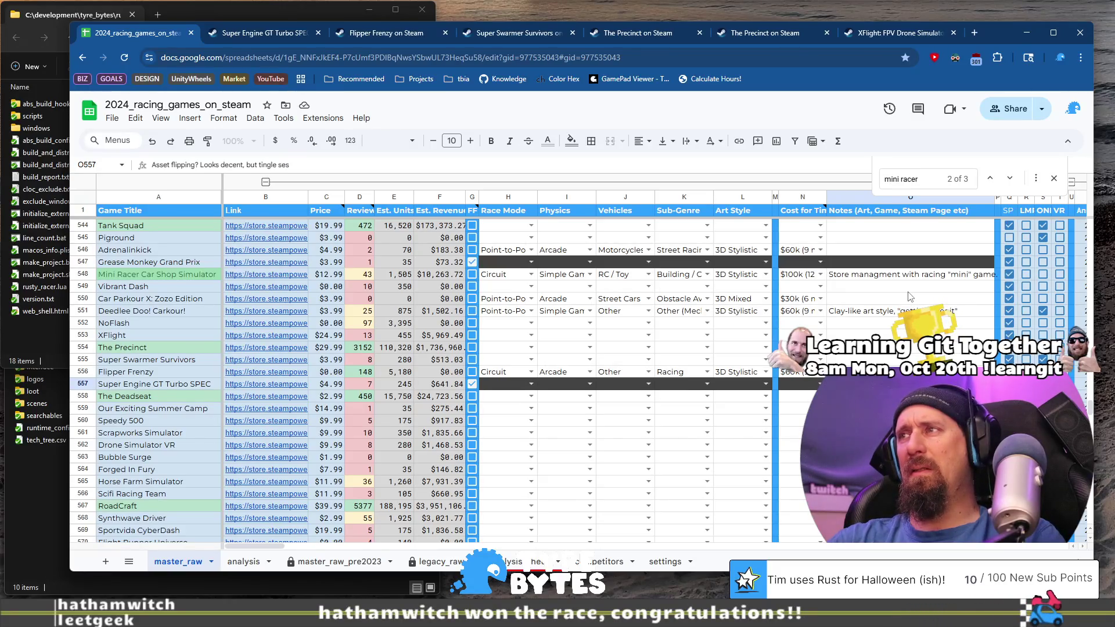
click(252, 398)
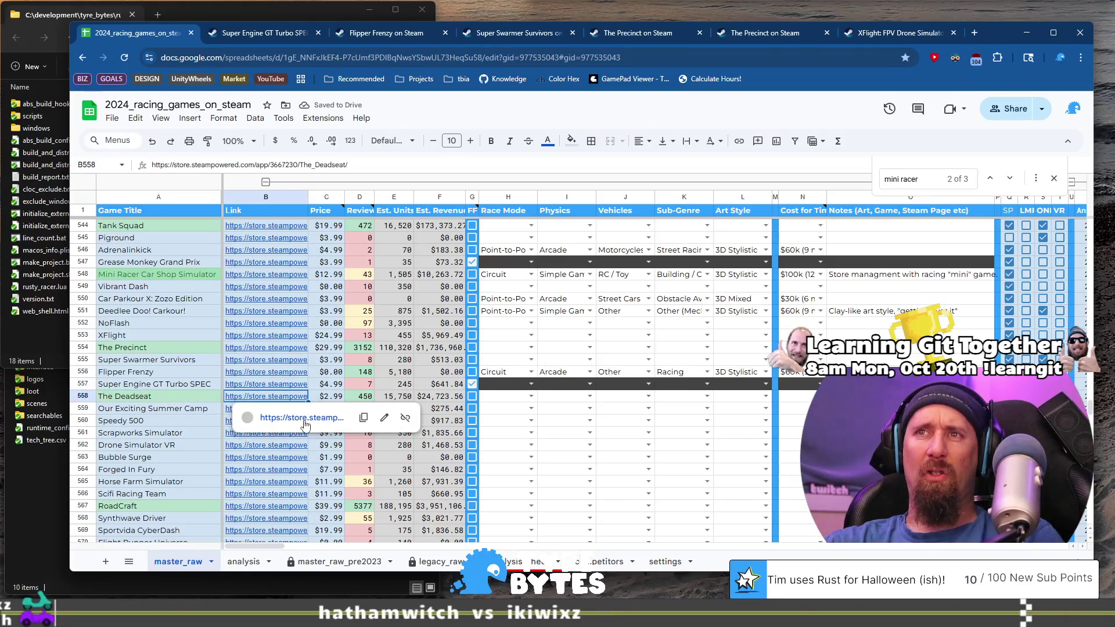
click(304, 419)
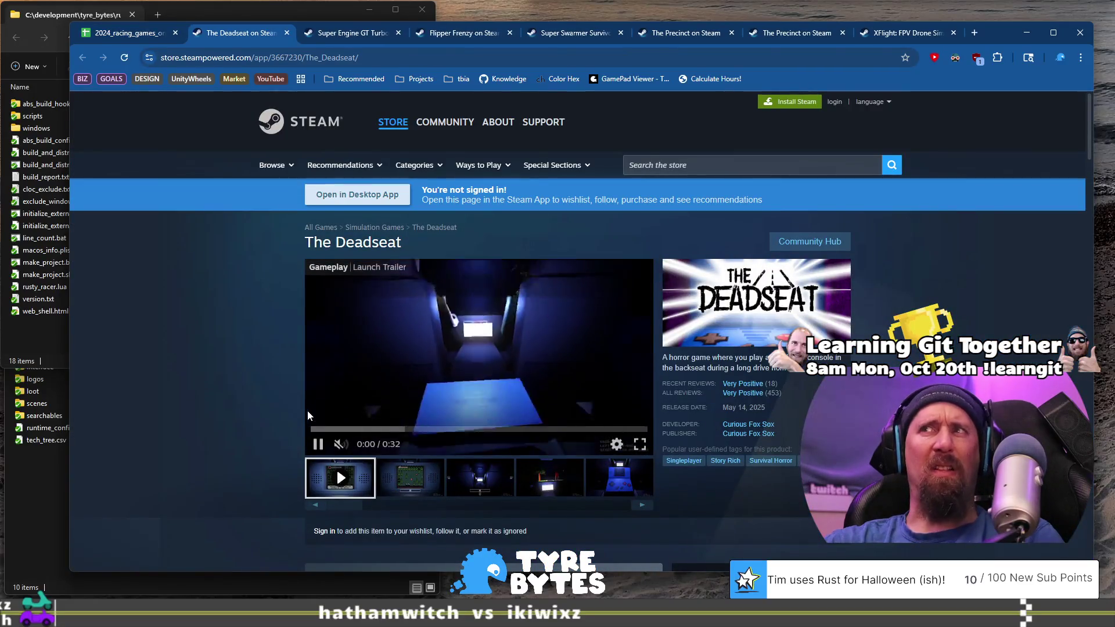
Step through The Deadseat's screenshots and copy its Steam page address.
click(480, 477)
click(556, 486)
click(430, 63)
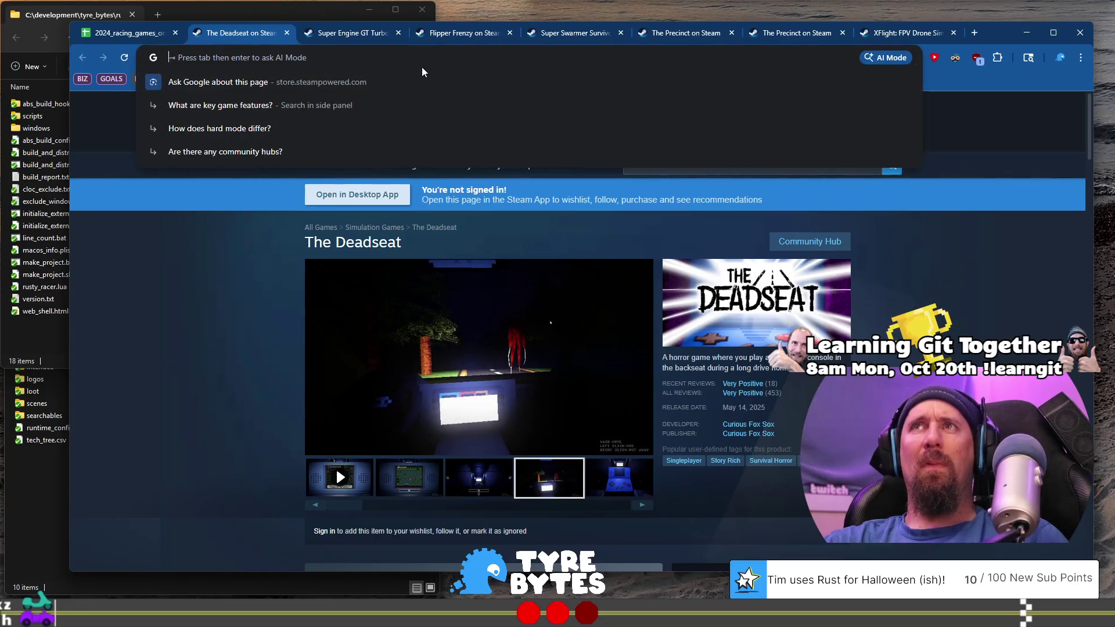
key(alt+Tab)
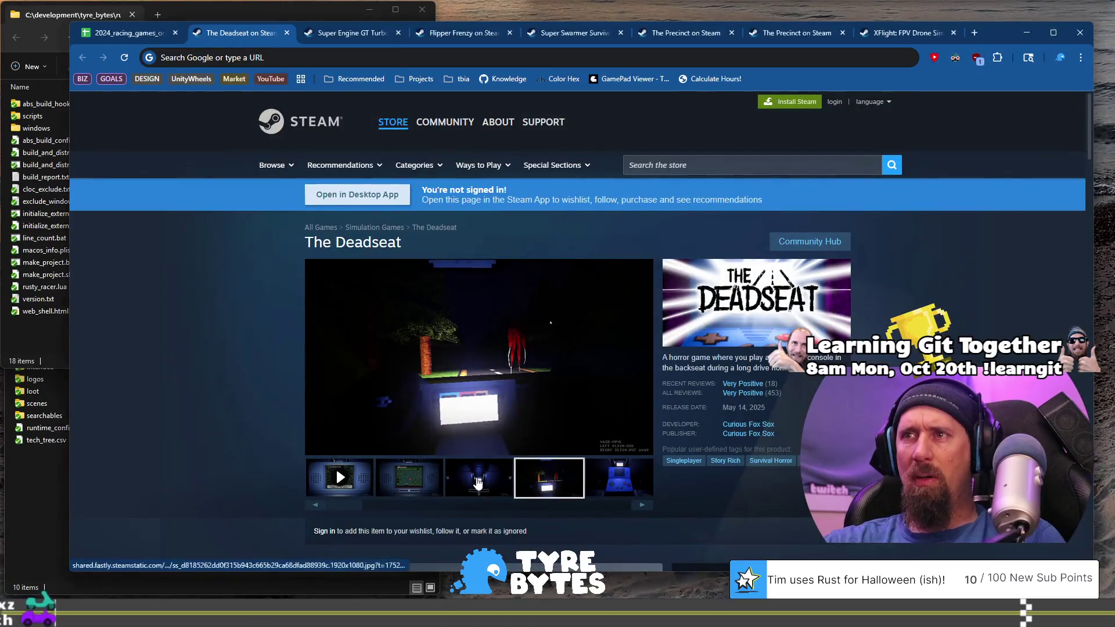
click(635, 488)
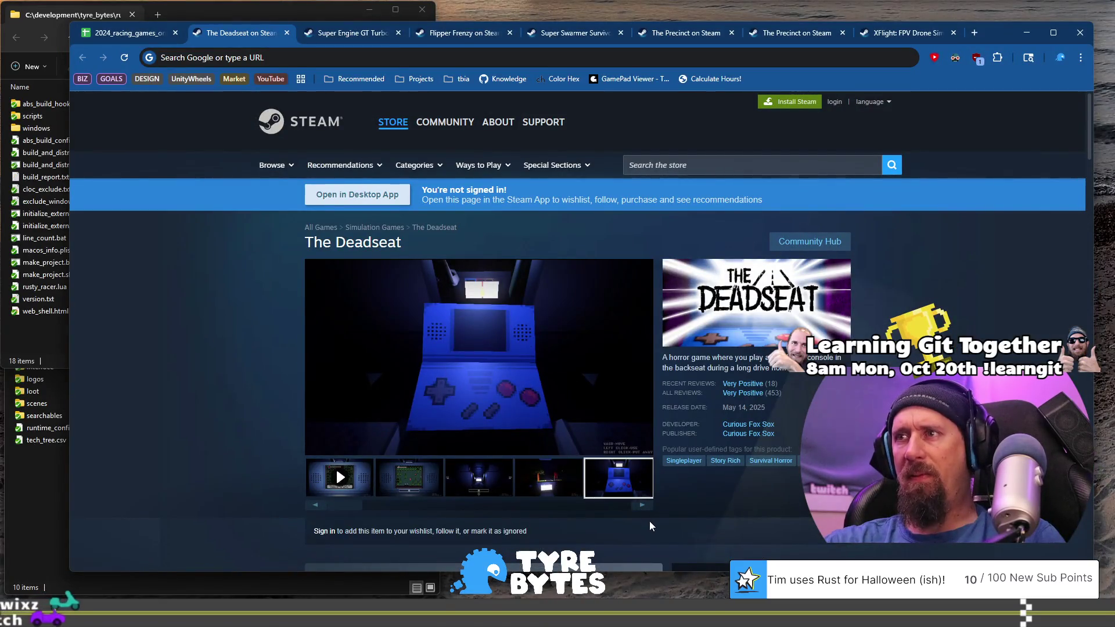
click(643, 506)
click(643, 506)
click(643, 505)
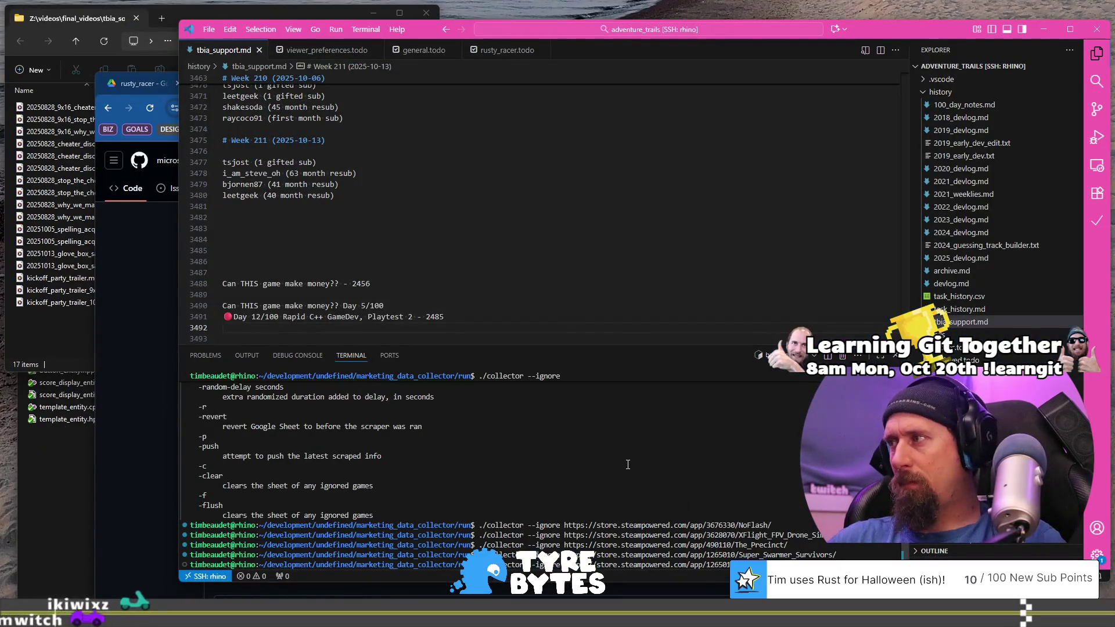
Run './collector --ignore' with The Deadseat's pasted store address.
key(ctrl+BackSpace)
key(ctrl+shift+v)
key(Return)
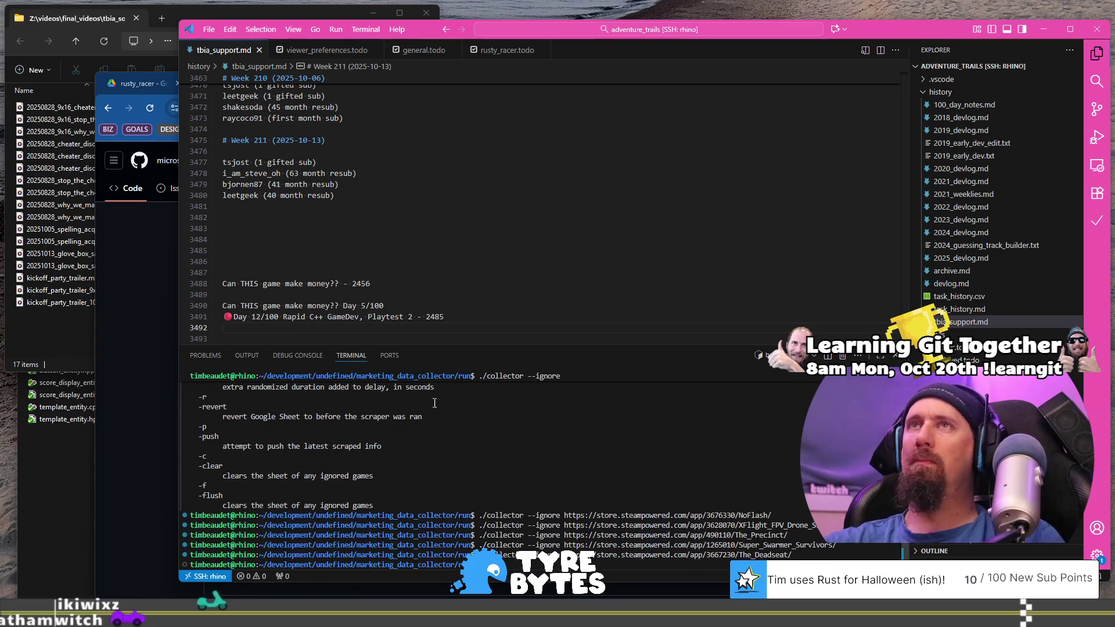
Close the leftover Steam store tabs in Chrome, leaving the racing games spreadsheet.
key(alt+Tab)
click(286, 33)
click(287, 32)
click(286, 32)
click(286, 32)
click(286, 33)
click(286, 32)
click(286, 33)
mouse_move(259, 225)
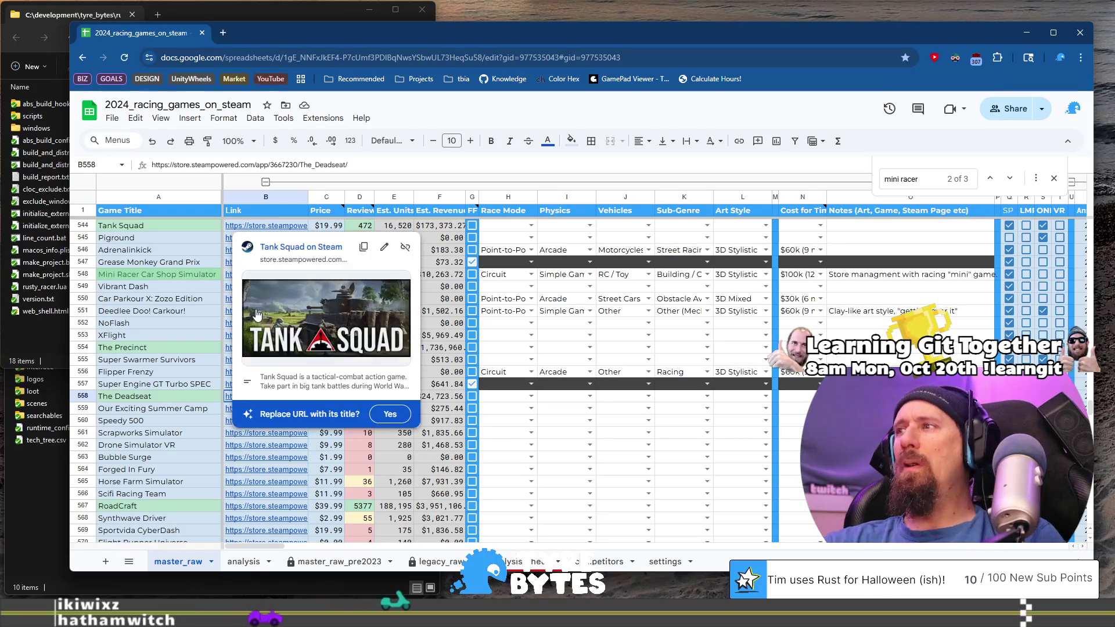
Open Our Exciting Summer Camp's Steam page from its row's store link.
click(155, 413)
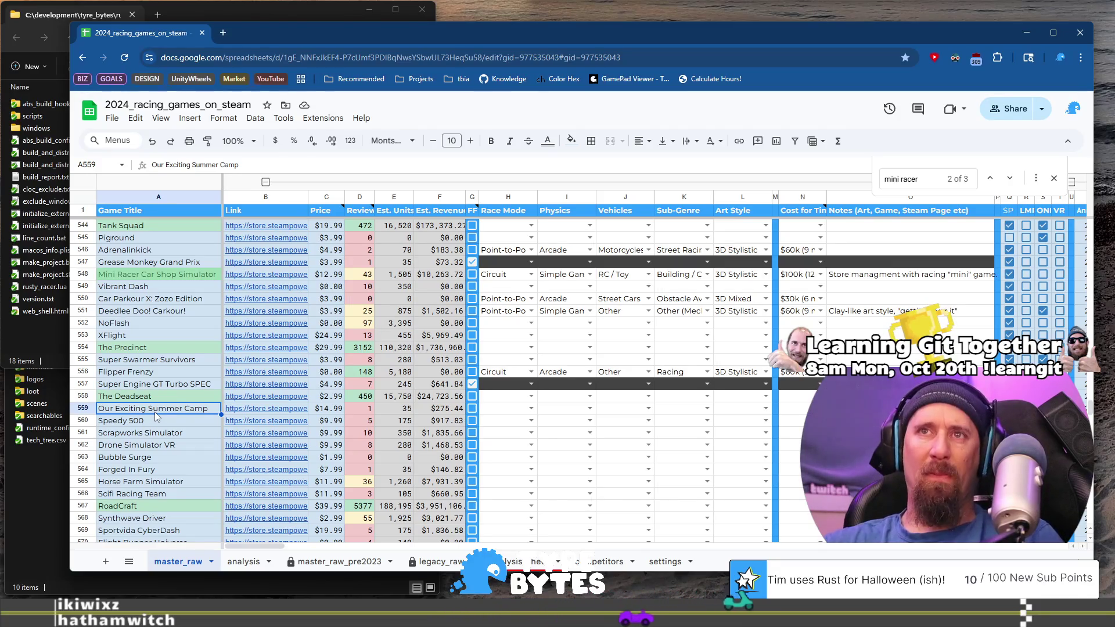
scroll(189, 444, down, 10)
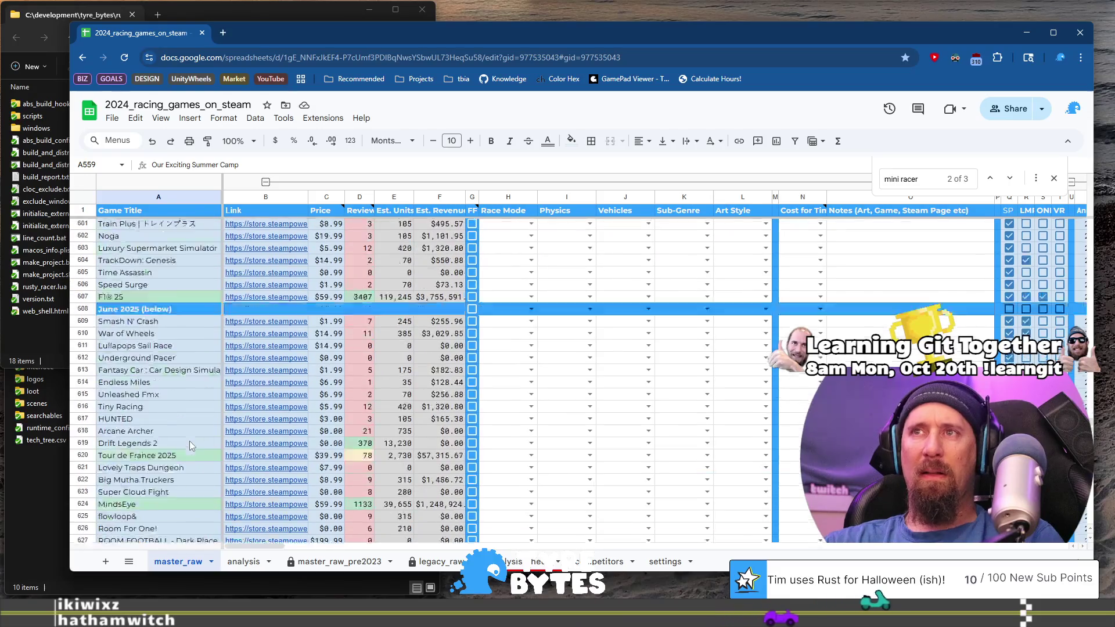
scroll(190, 441, up, 10)
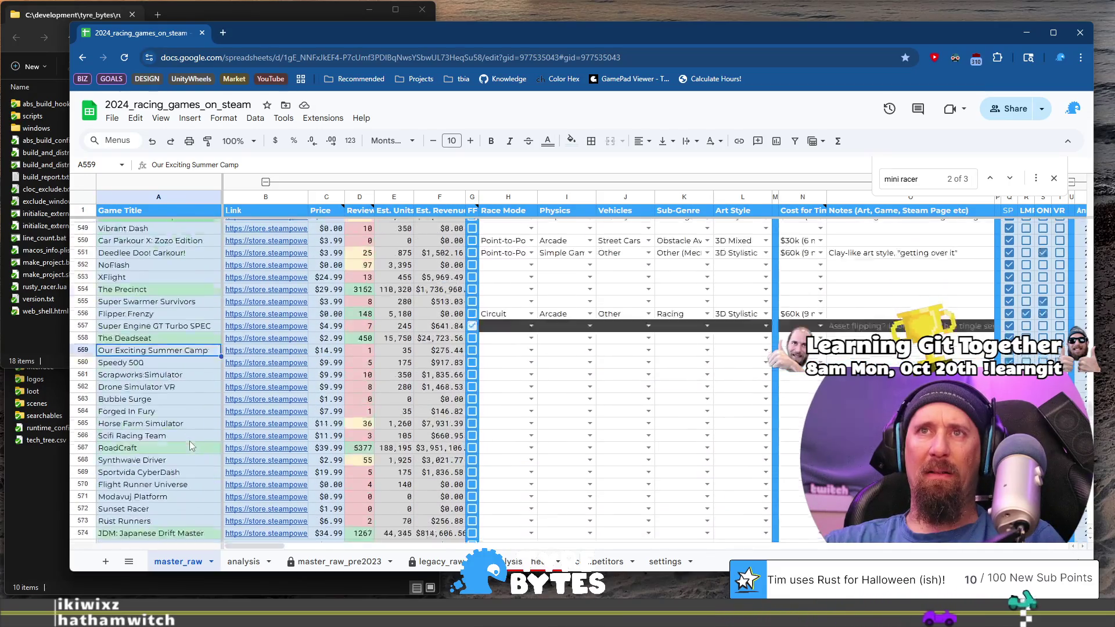
scroll(204, 419, down, 1)
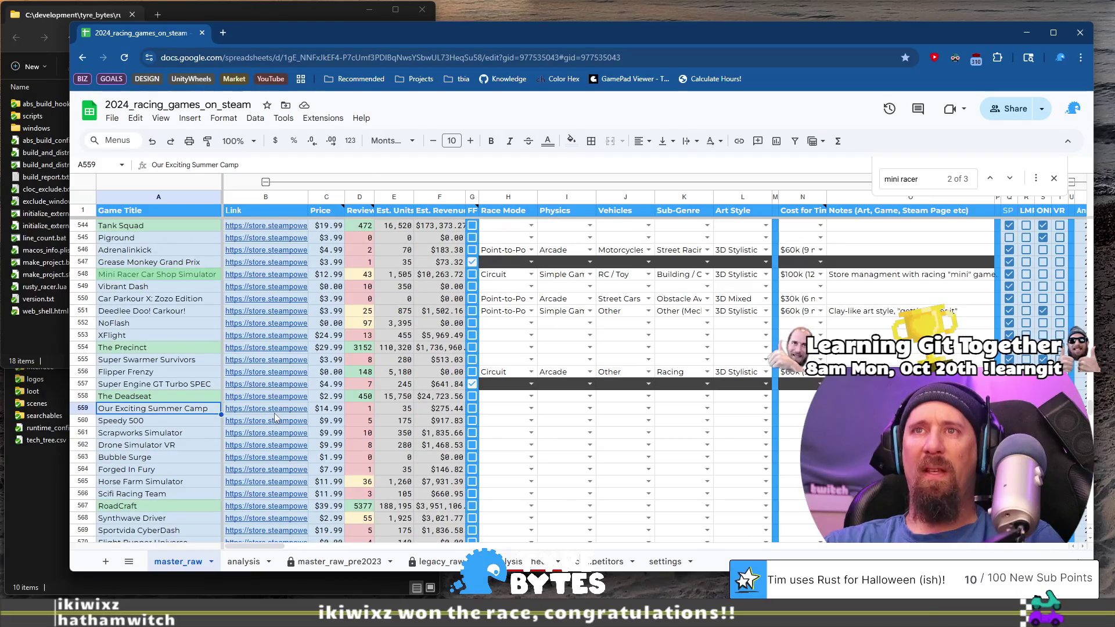
click(264, 409)
click(289, 434)
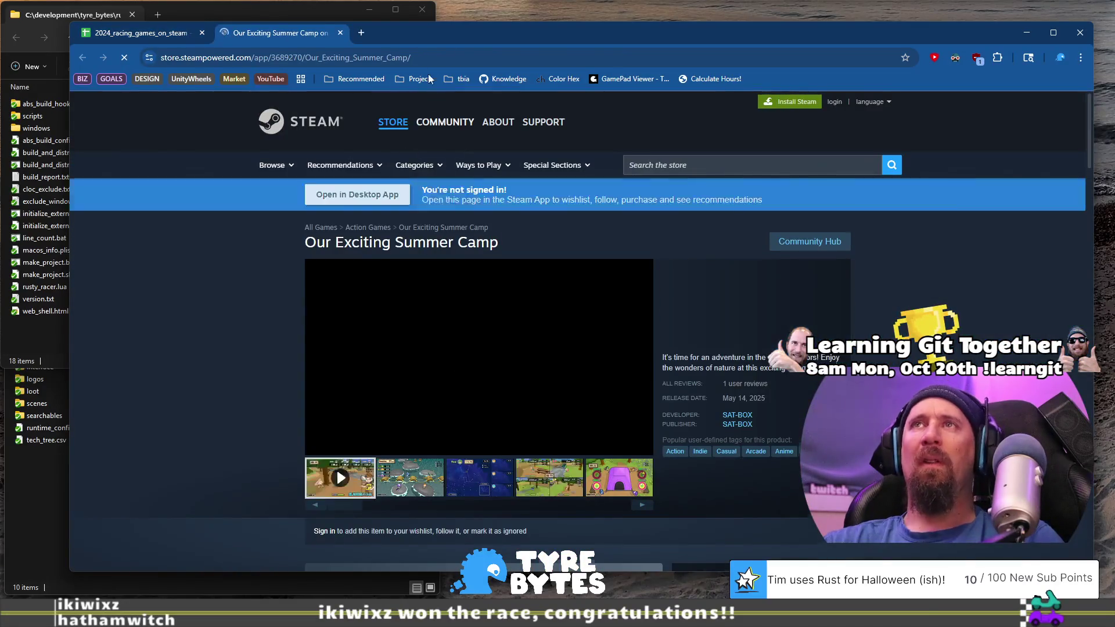
Copy the Summer Camp page address and view its fourth and fifth screenshots.
click(470, 65)
key(BackSpace)
click(549, 477)
click(621, 485)
key(alt+Tab)
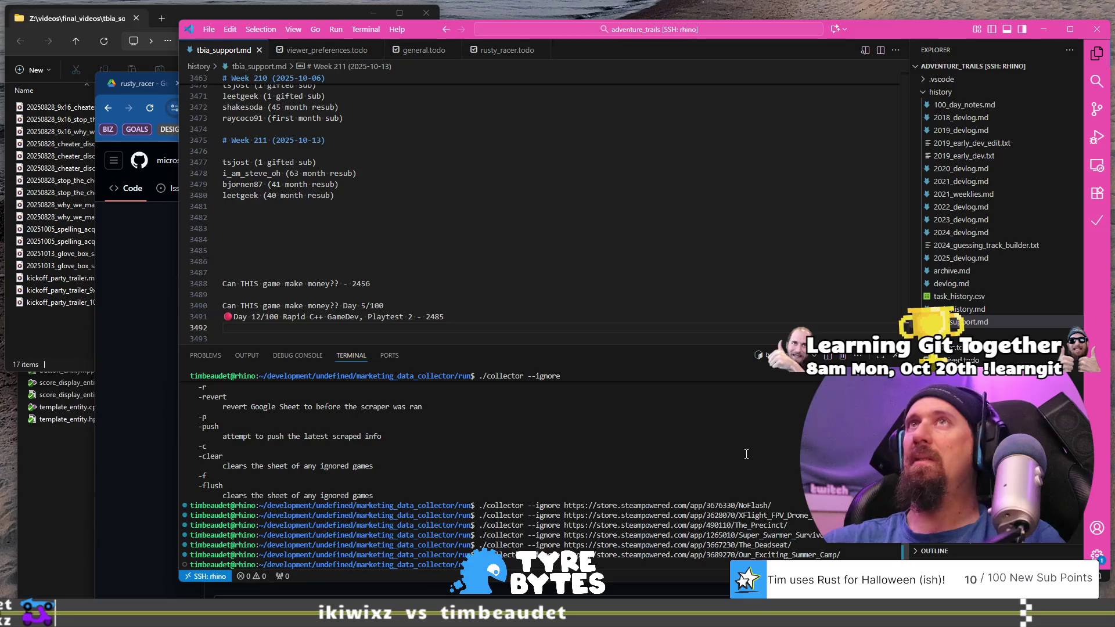
Switch from the VS Code terminal back to Our Exciting Summer Camp's Steam page.
key(alt+Tab)
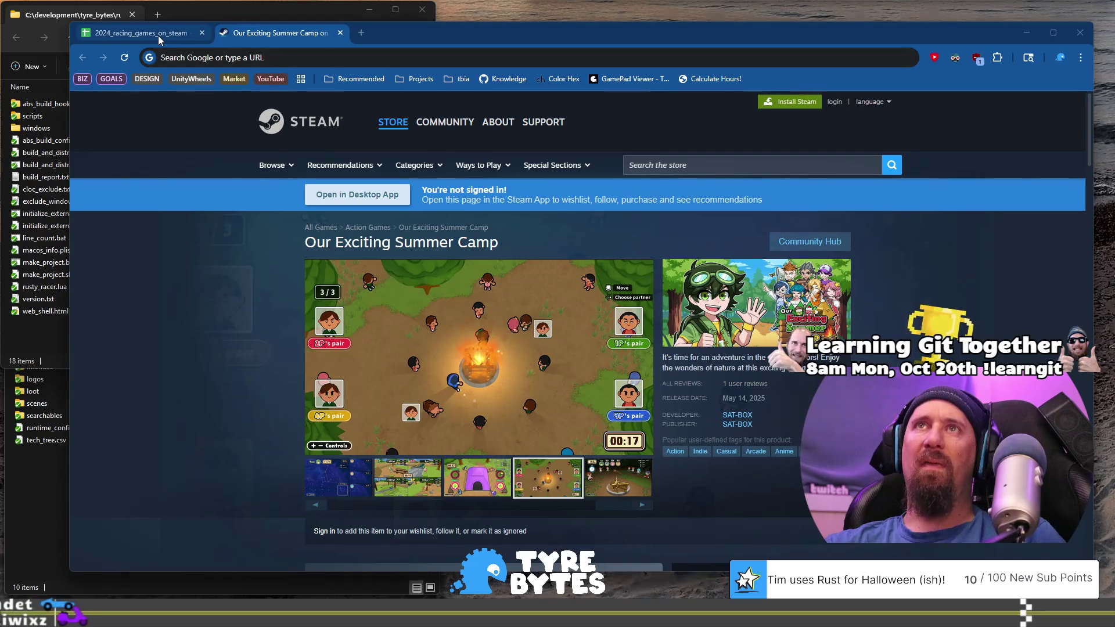
Open Speedy 500's Steam store page from the spreadsheet's B560 link.
click(158, 36)
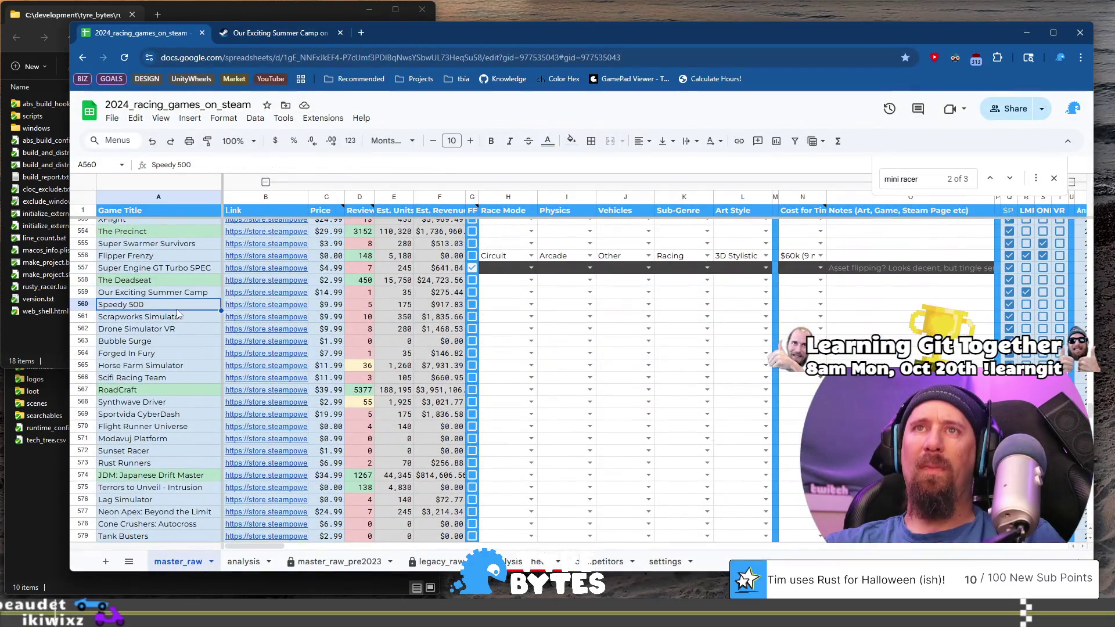
key(Down)
click(292, 329)
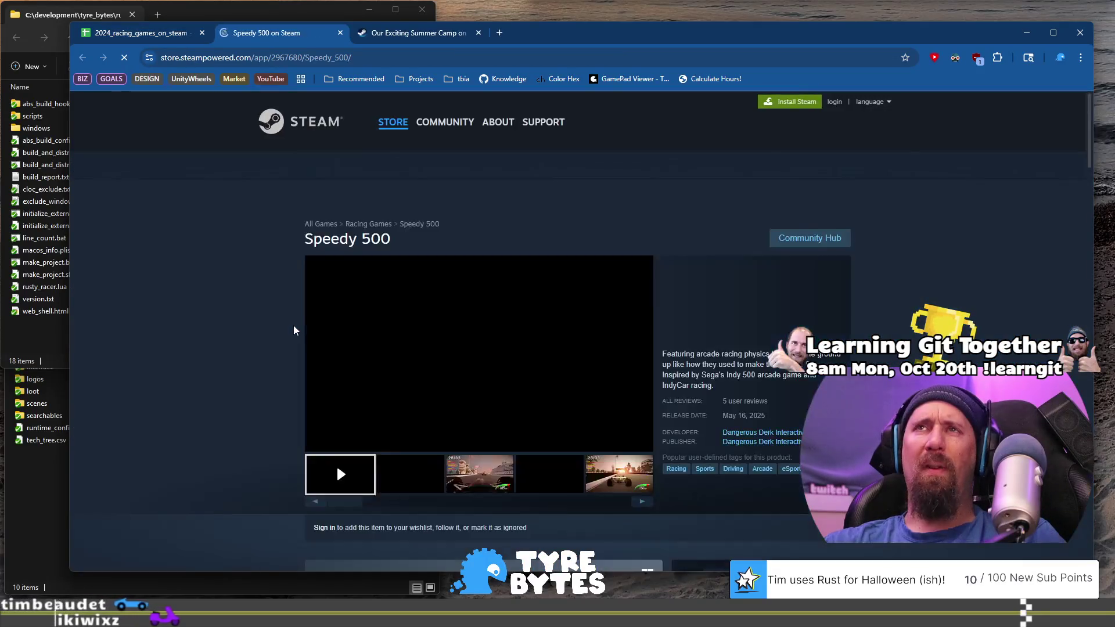
key(ctrl+l)
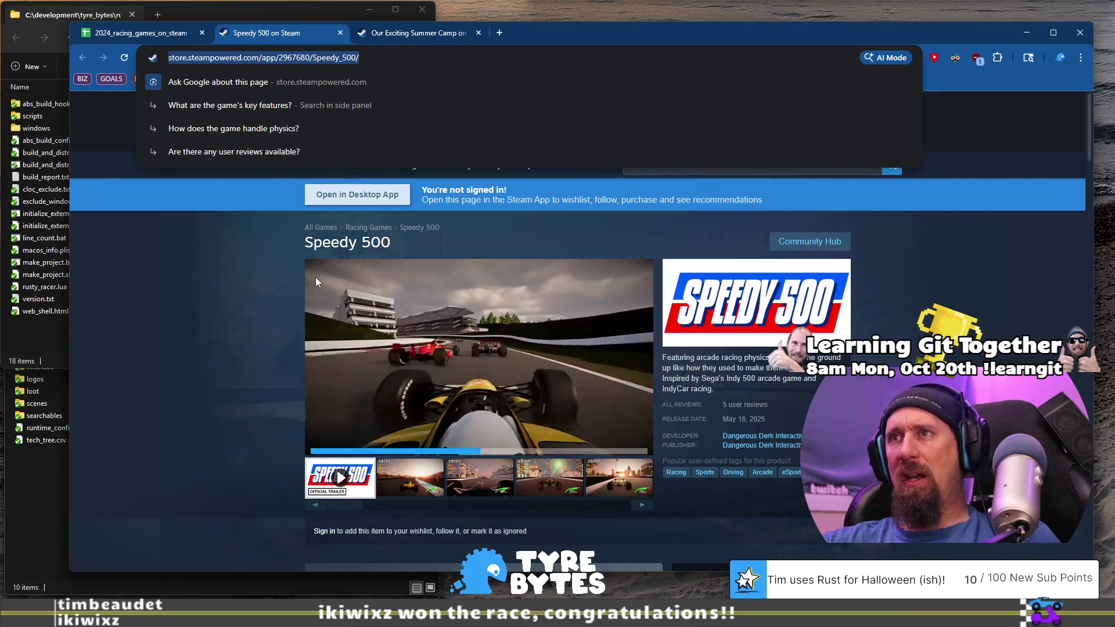
Scrub Speedy 500's trailer to about 0:11, then return to the Summer Camp page.
mouse_move(364, 287)
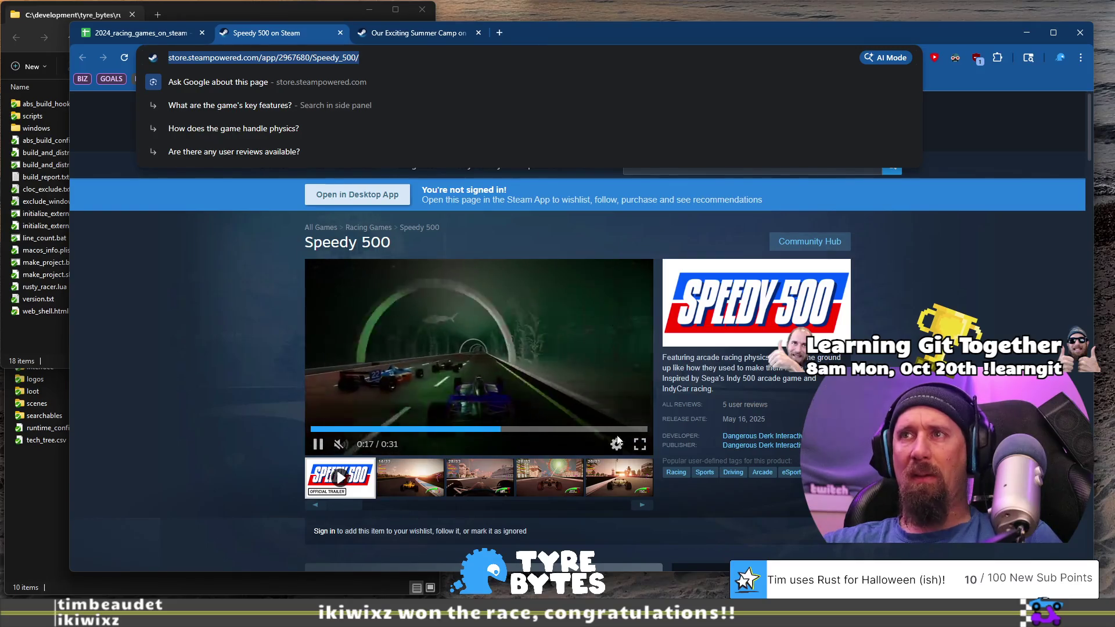
click(532, 429)
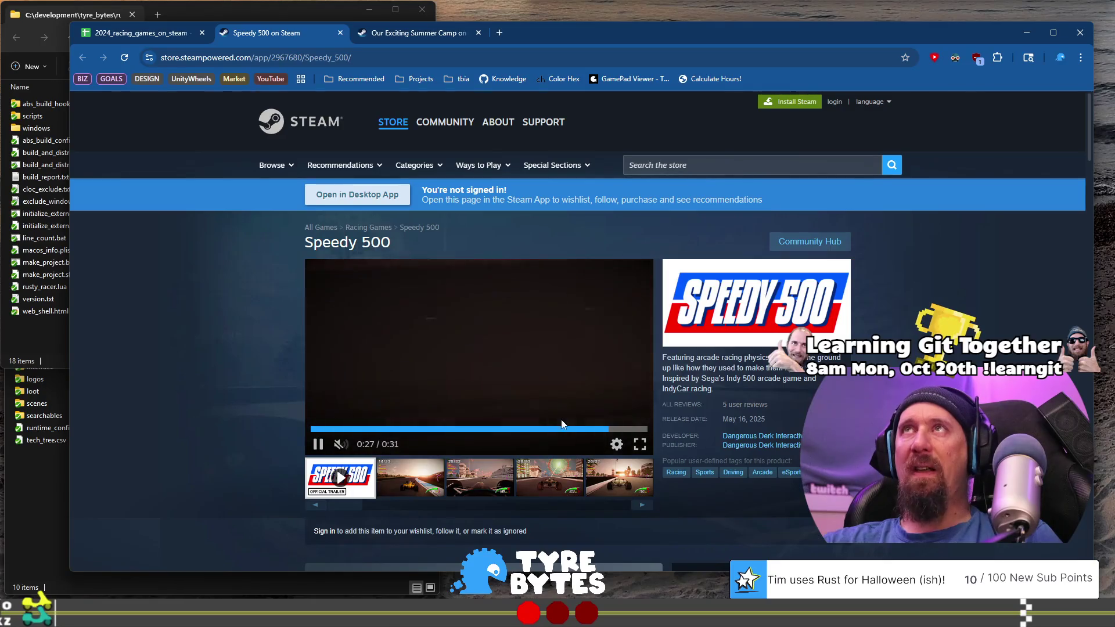
click(341, 432)
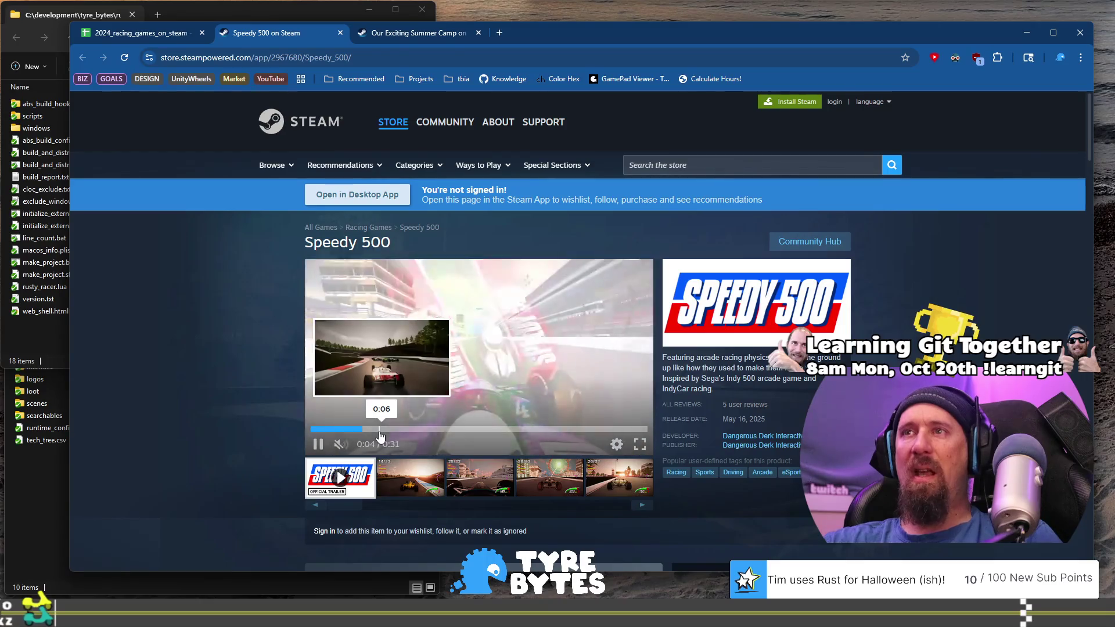
click(440, 432)
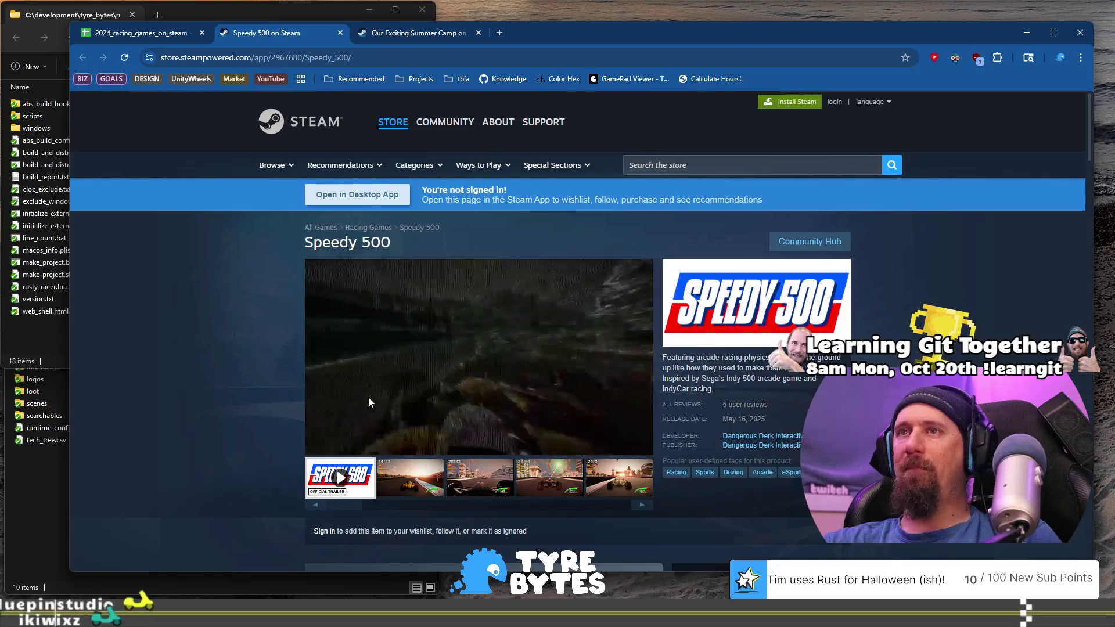
click(406, 30)
click(469, 57)
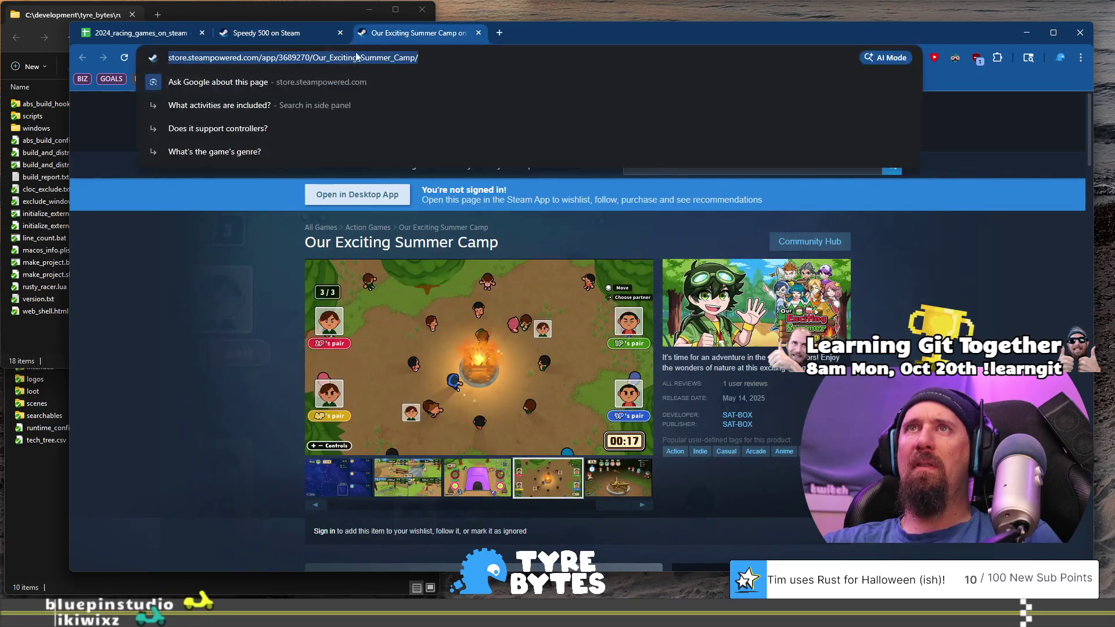
Search for 'circuit super' and open the Circuit Superstars on Steam result.
text(circui)
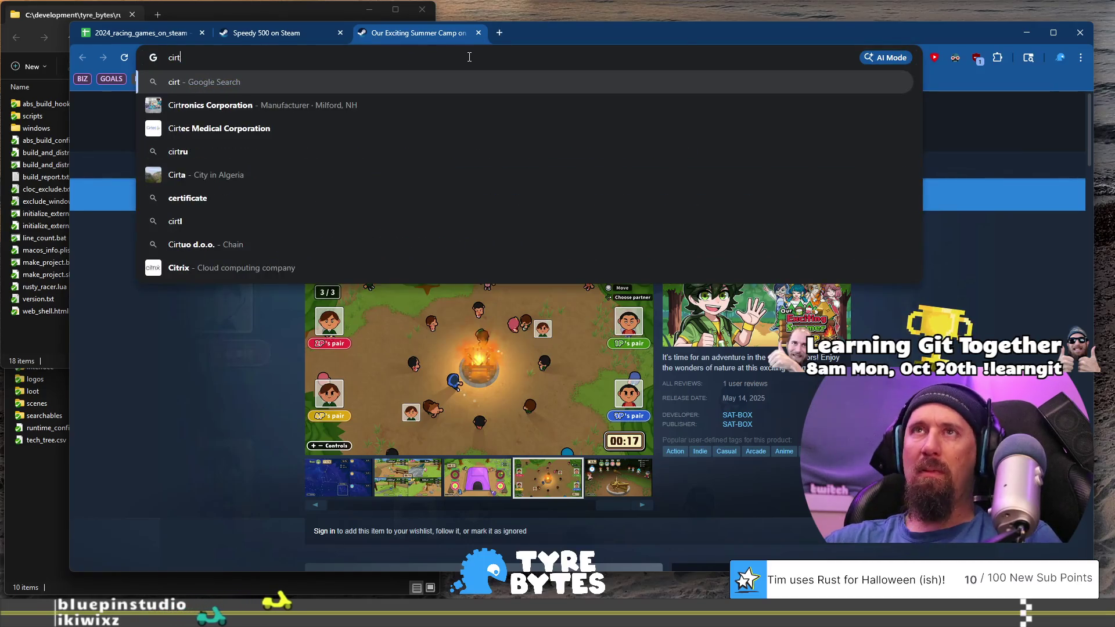
text(t super)
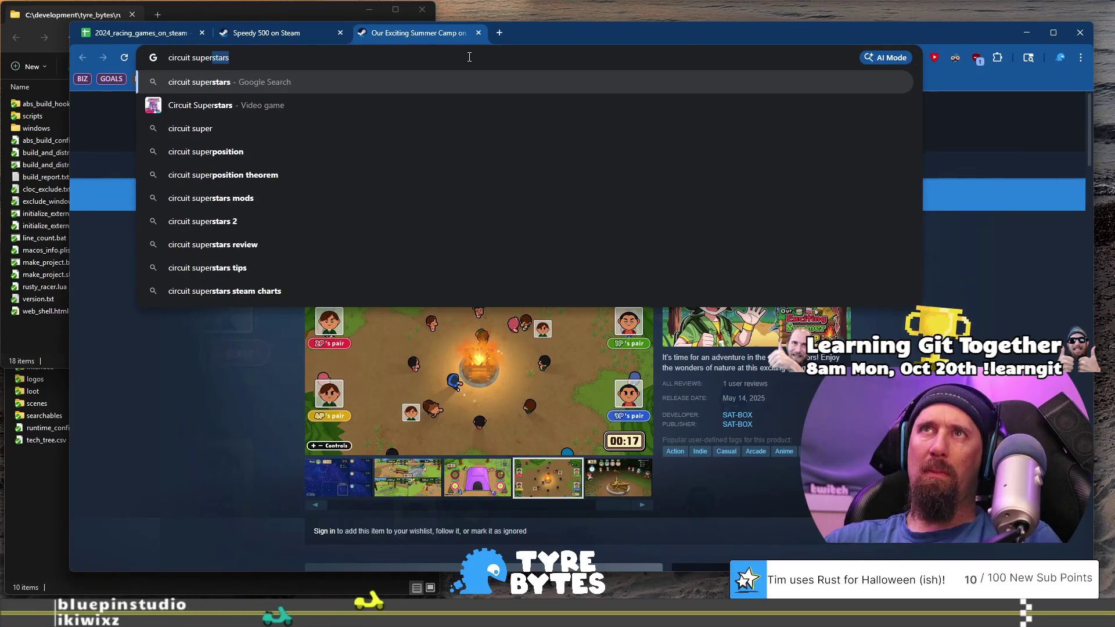
key(Return)
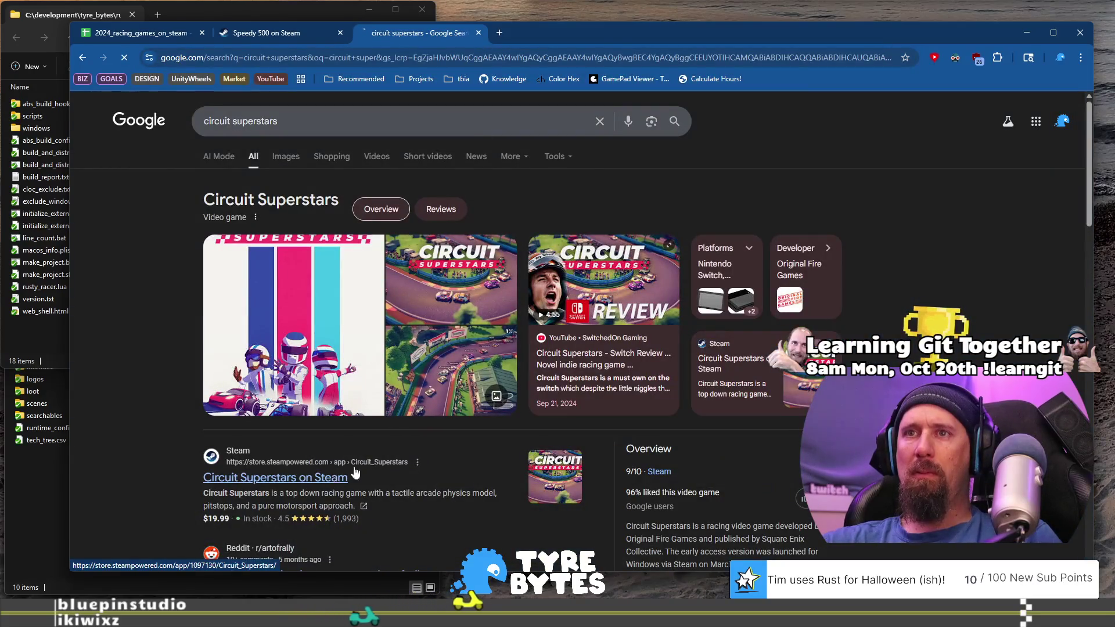
click(255, 478)
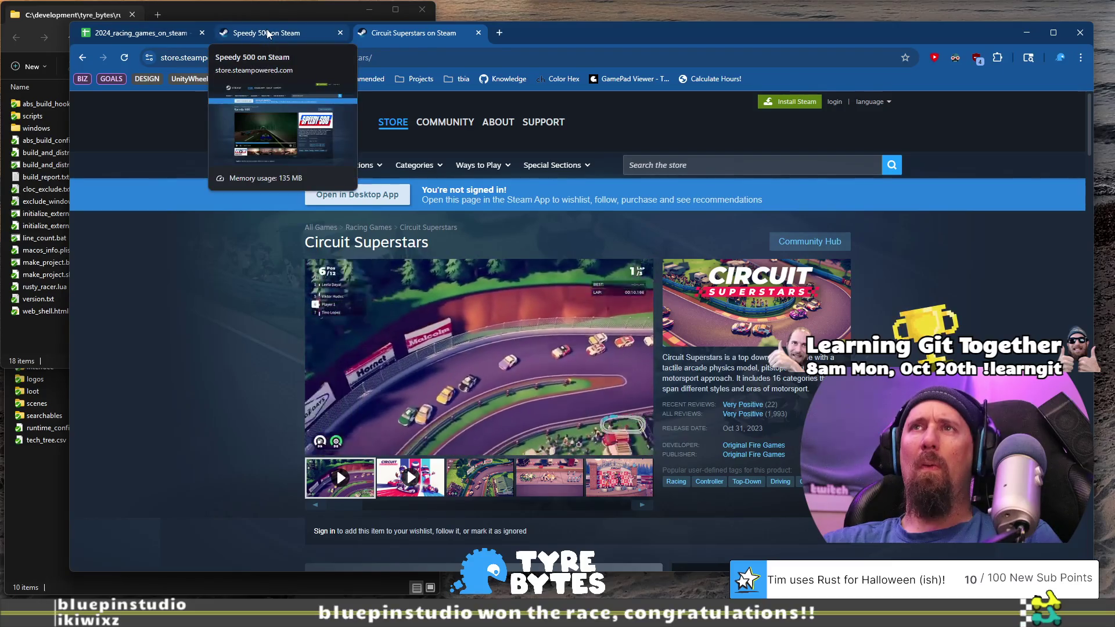
Reopen Speedy 500's Steam page in a new tab from the B560 link preview.
click(122, 33)
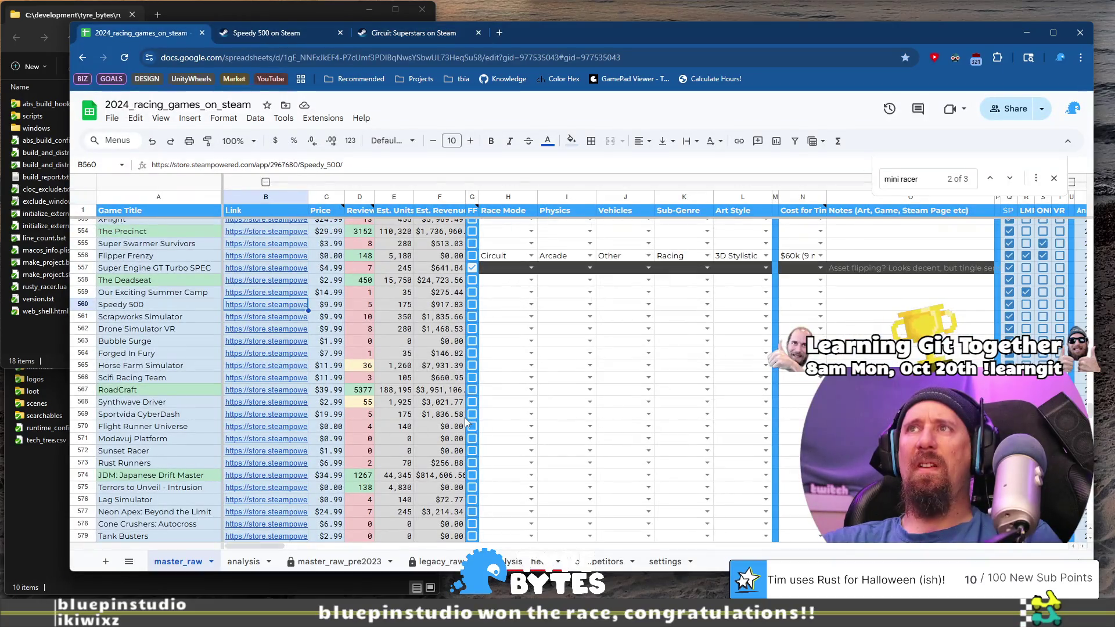
click(165, 301)
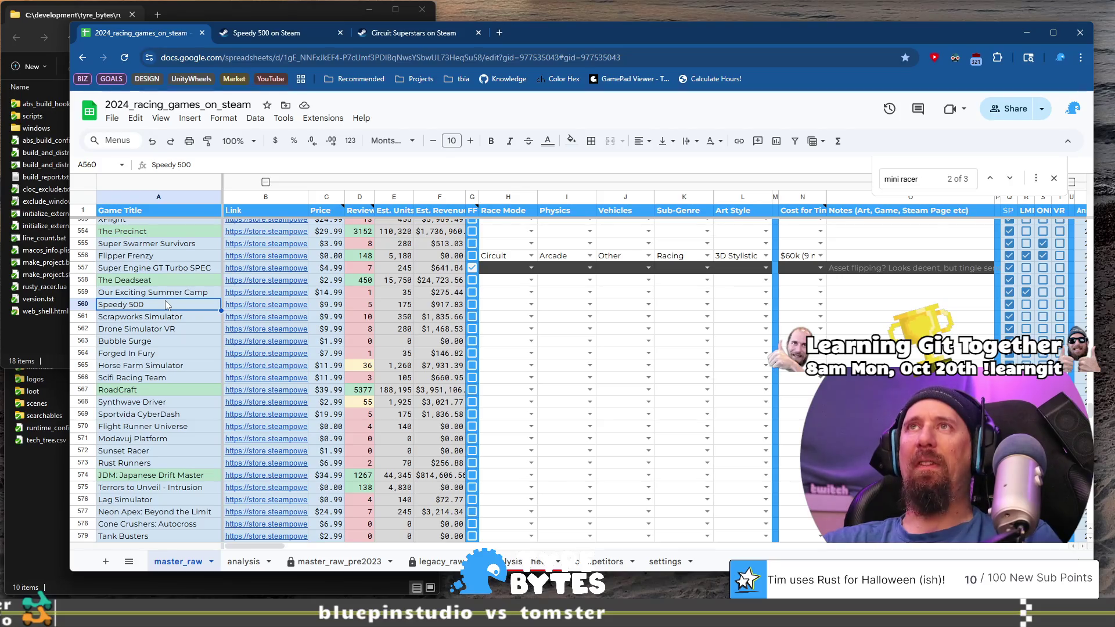
mouse_move(228, 328)
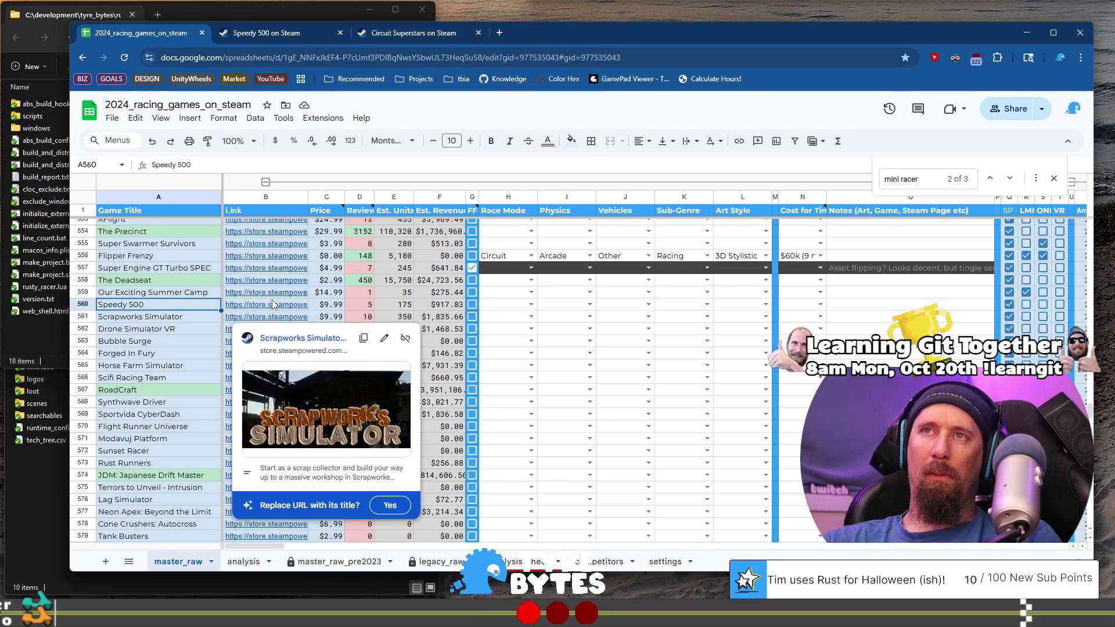
mouse_move(276, 309)
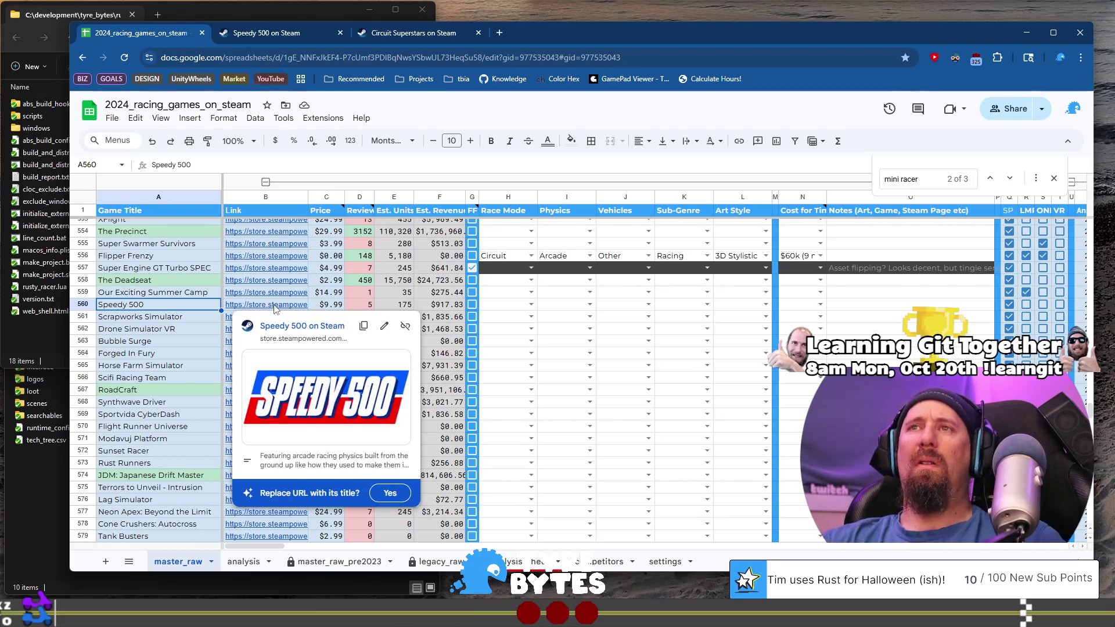
click(141, 308)
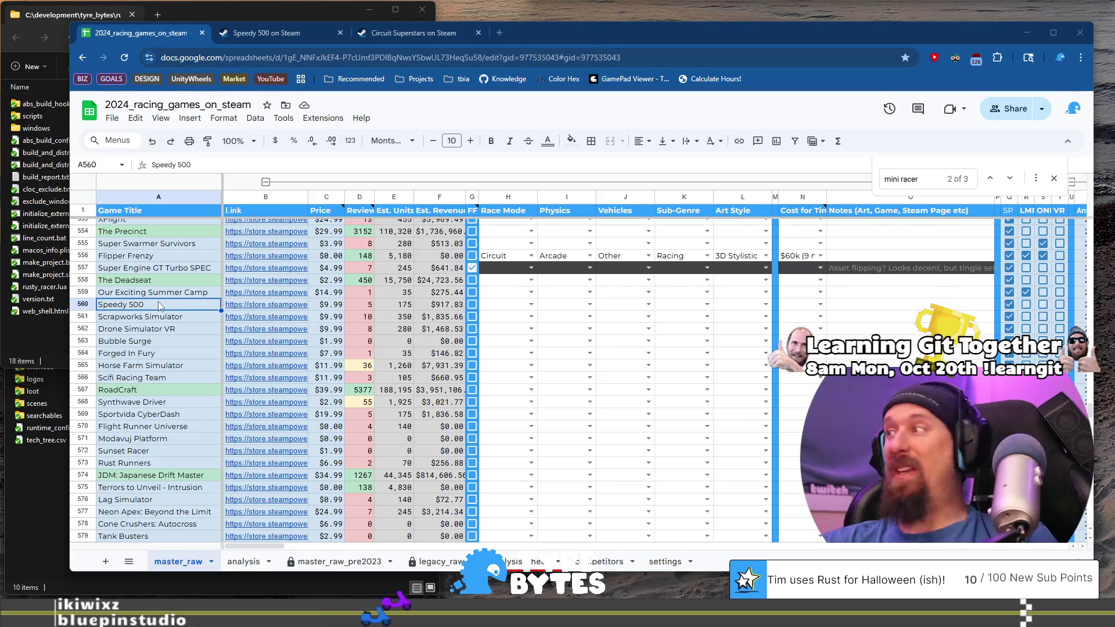
click(280, 305)
click(311, 327)
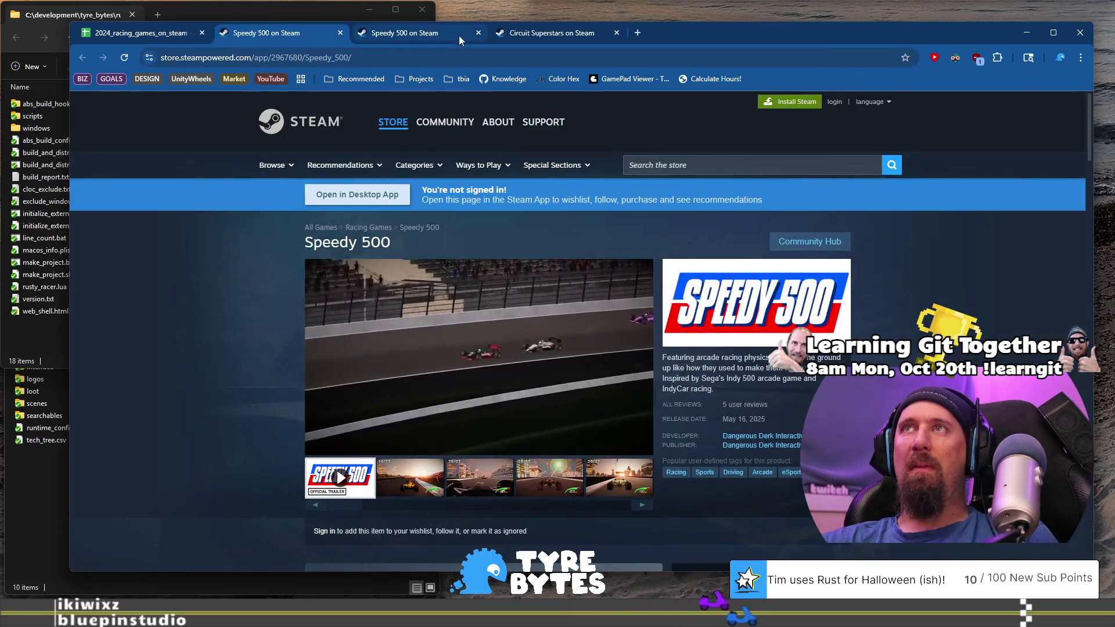
Close the duplicate Speedy 500 and Circuit Superstars tabs and scroll the Speedy 500 page.
click(479, 33)
click(481, 33)
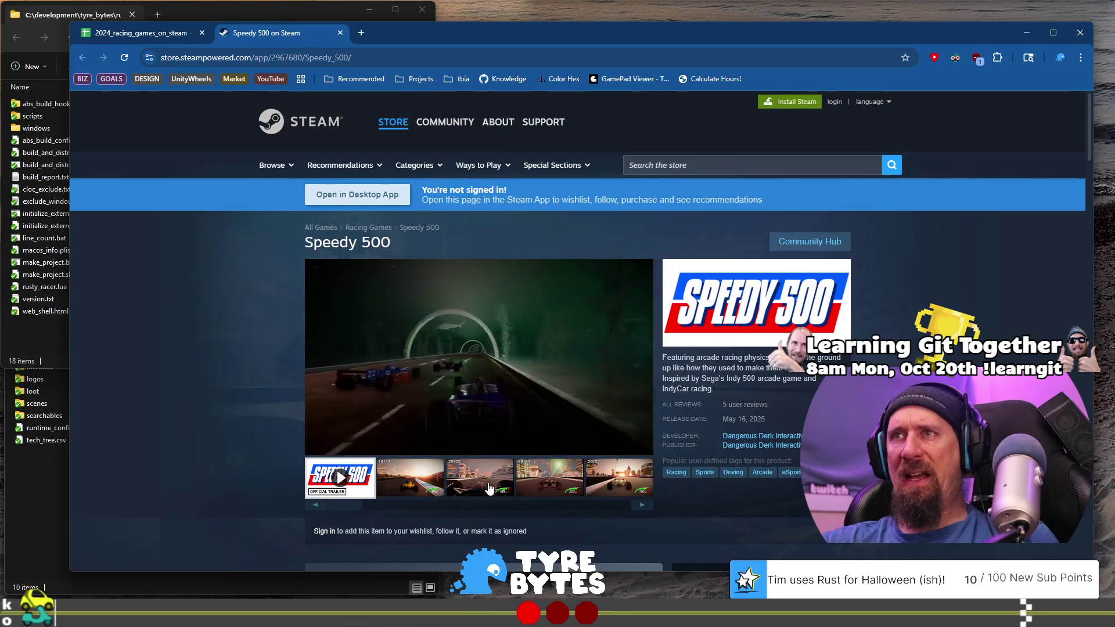
scroll(353, 466, down, 5)
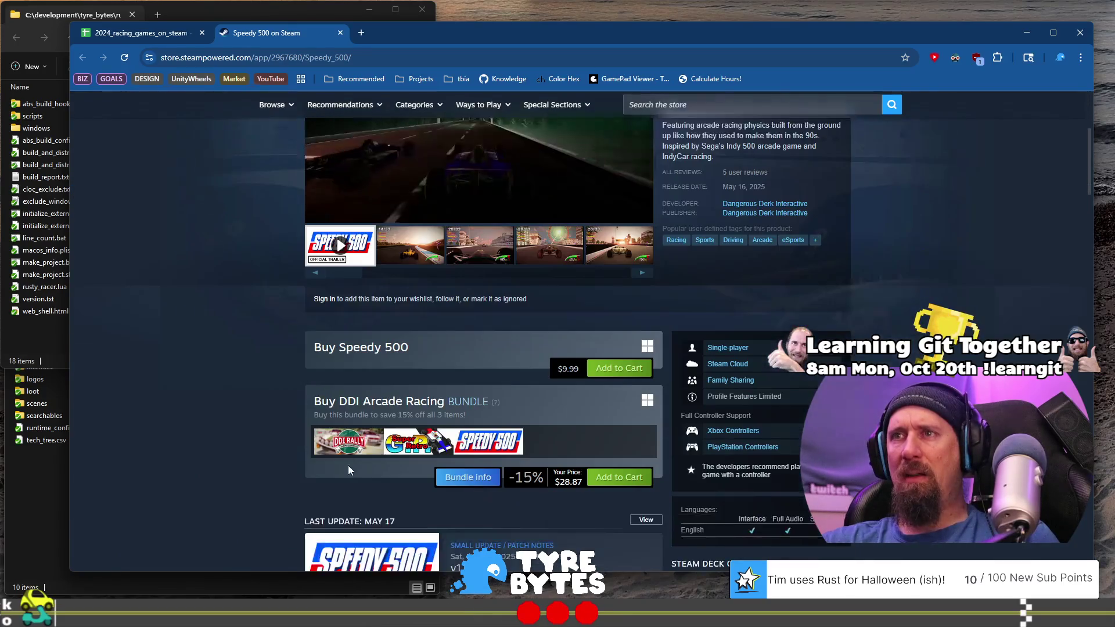
scroll(269, 462, up, 2)
scroll(269, 462, down, 2)
scroll(270, 461, down, 8)
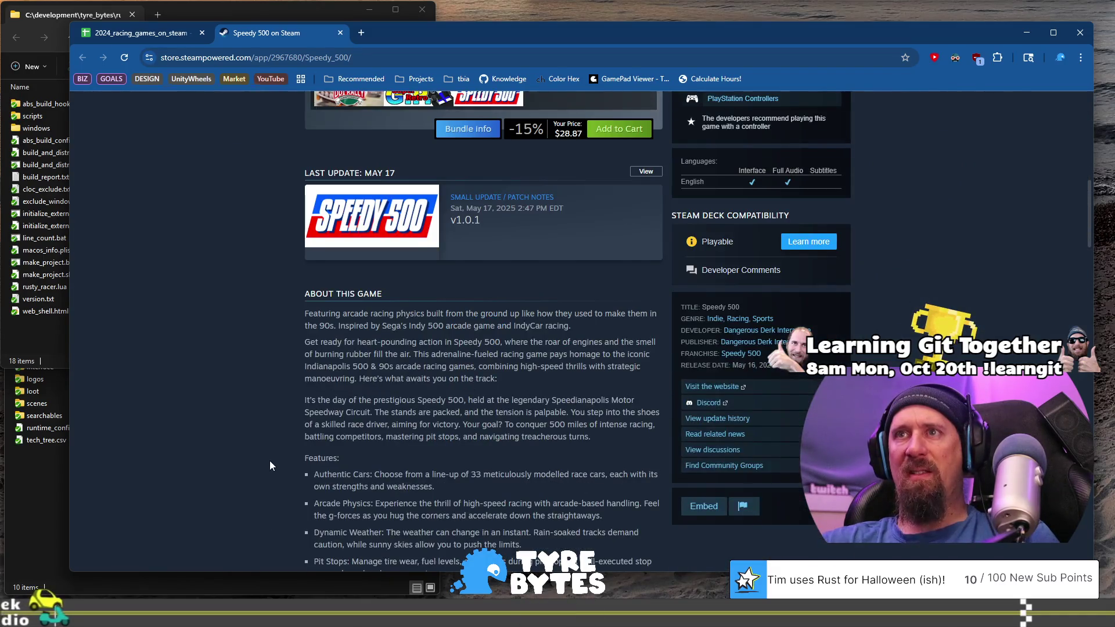
scroll(270, 465, up, 15)
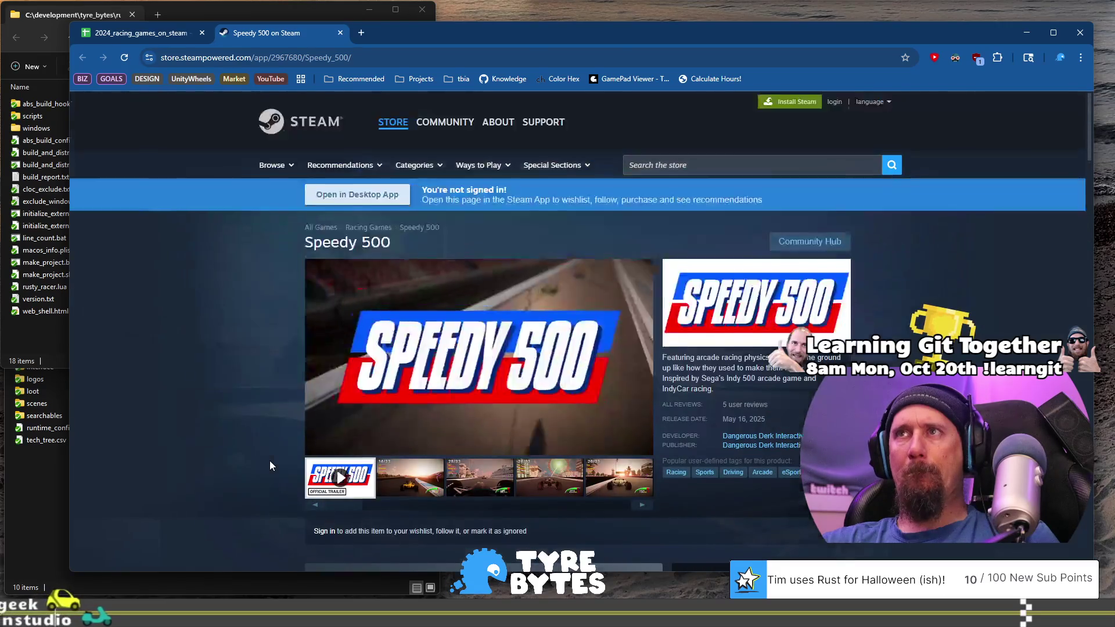
Browse Speedy 500's screenshots, enlarging the Ferris wheel one, then return to the spreadsheet.
click(499, 476)
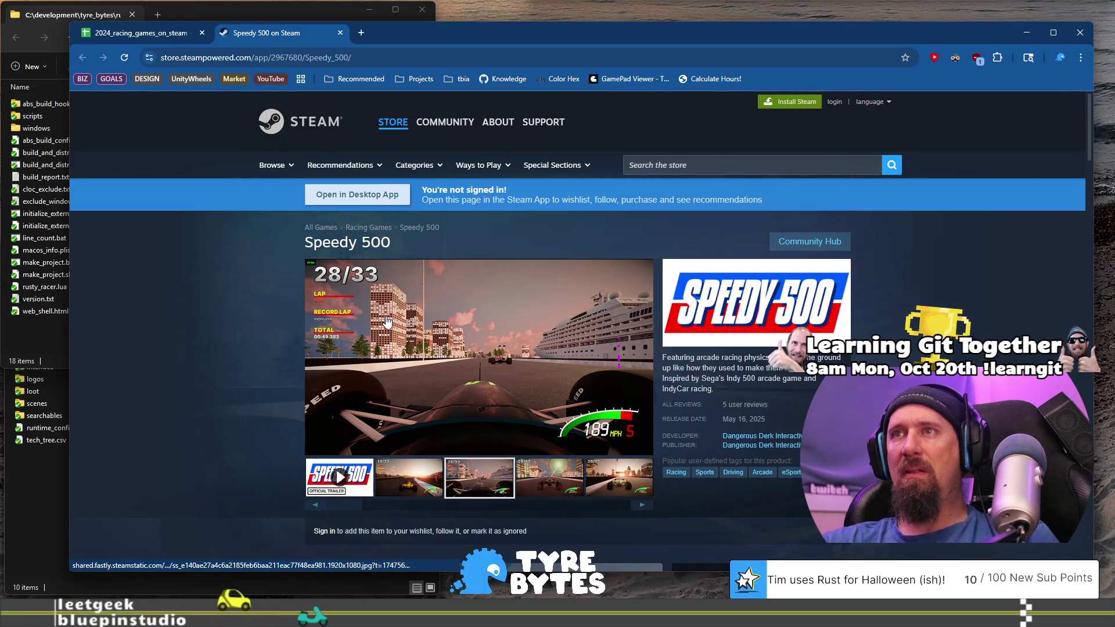
click(560, 493)
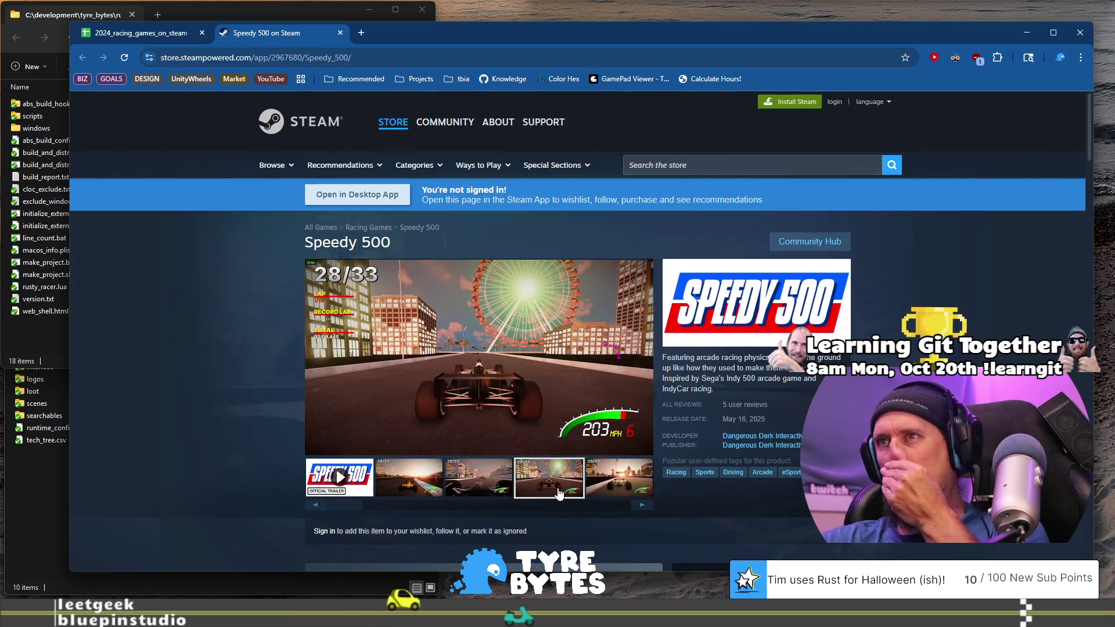
click(515, 316)
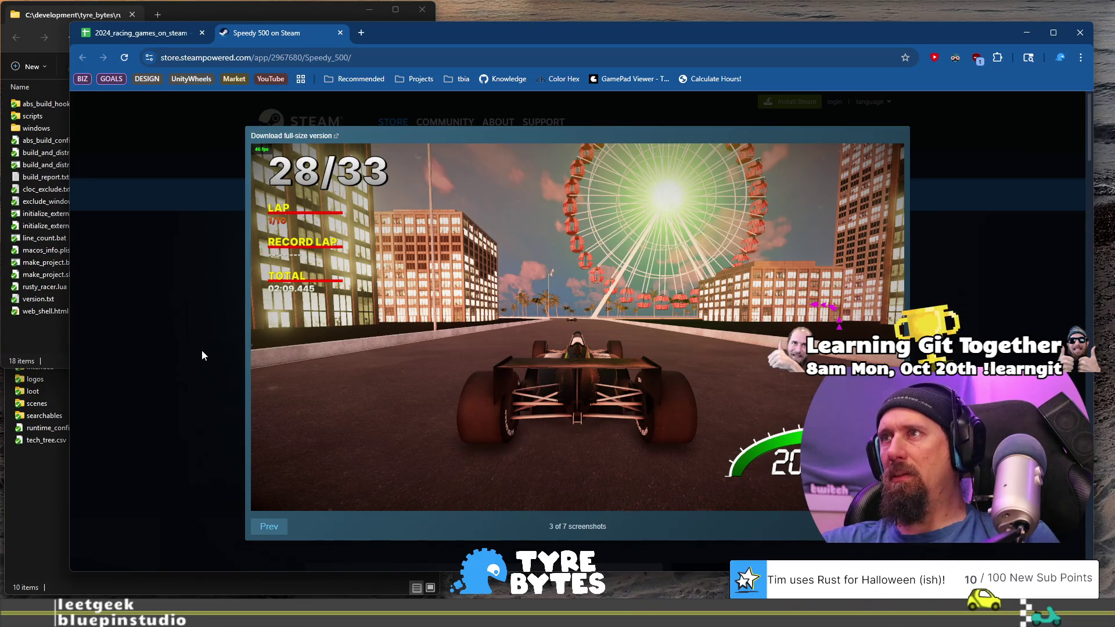
click(202, 351)
scroll(232, 333, down, 5)
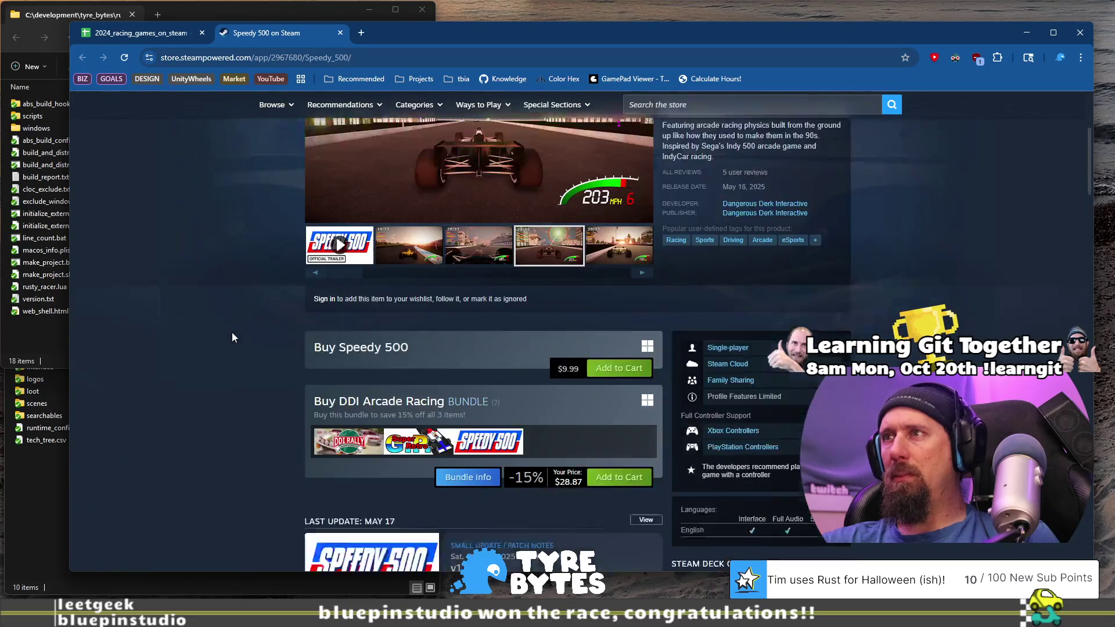
scroll(231, 332, up, 5)
click(416, 61)
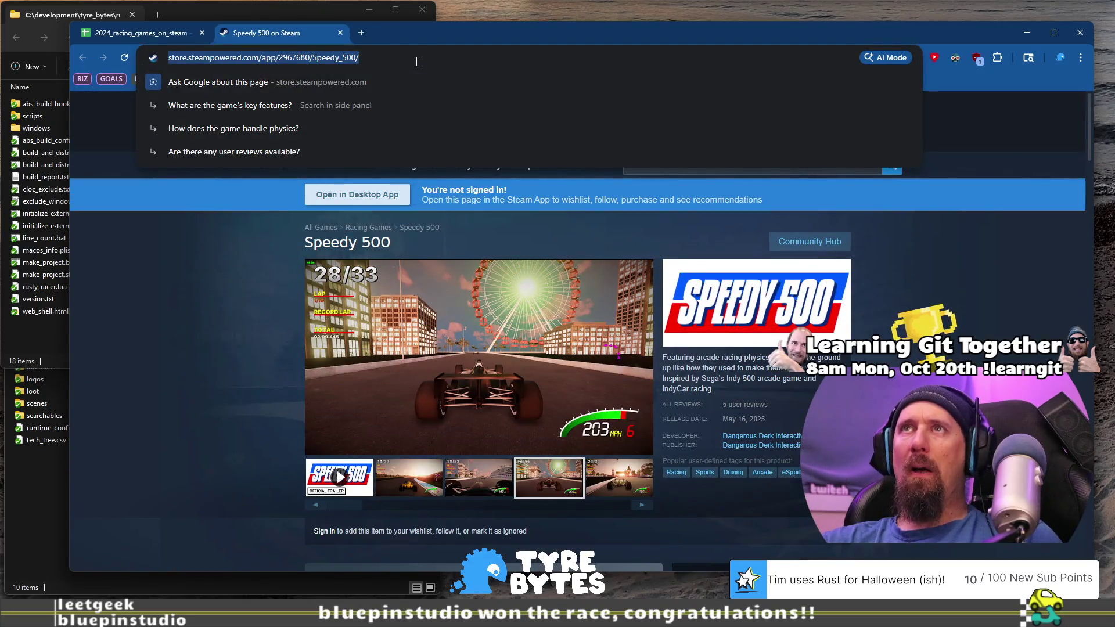
click(158, 32)
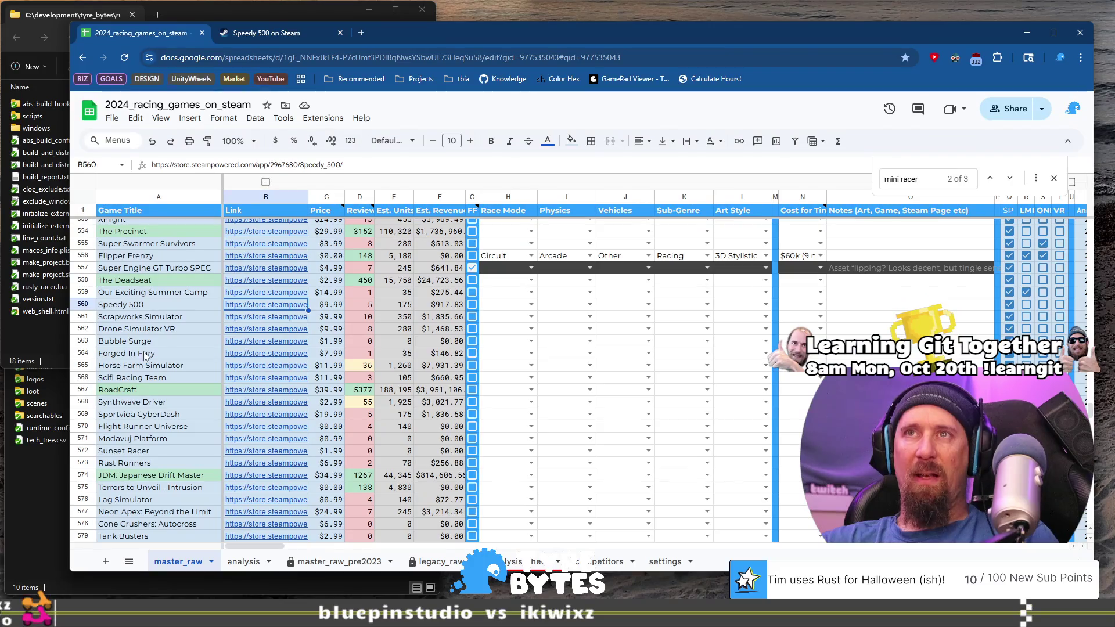
Set Speedy 500's Race Mode, Physics, Vehicles, Sub-Genre to Circuit, Arcade, Open Wheel, Racing.
click(531, 304)
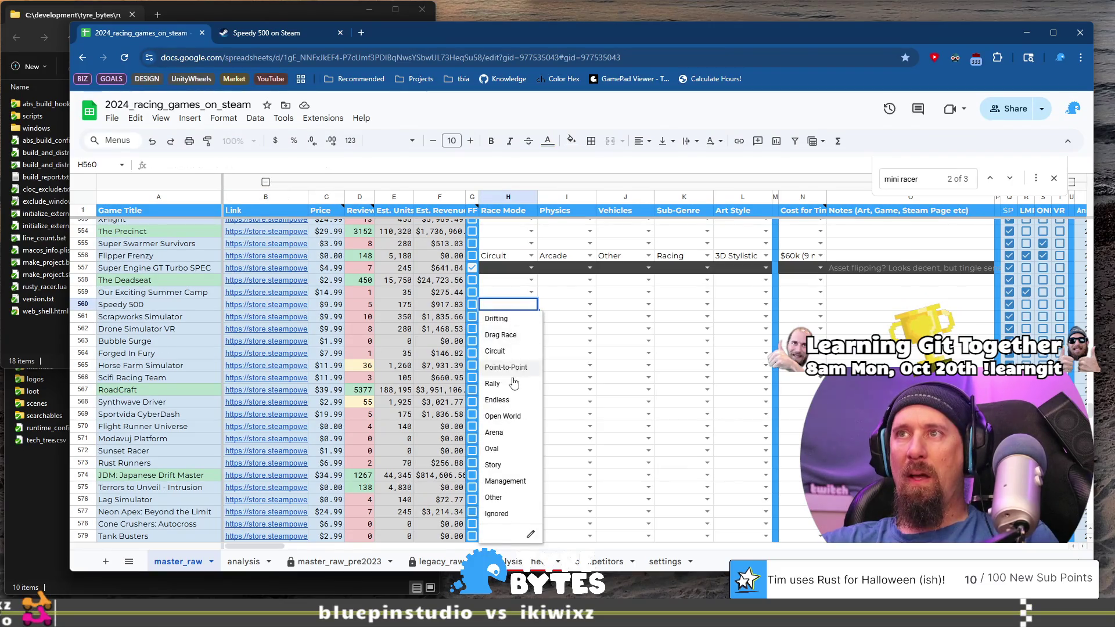
click(514, 355)
click(590, 304)
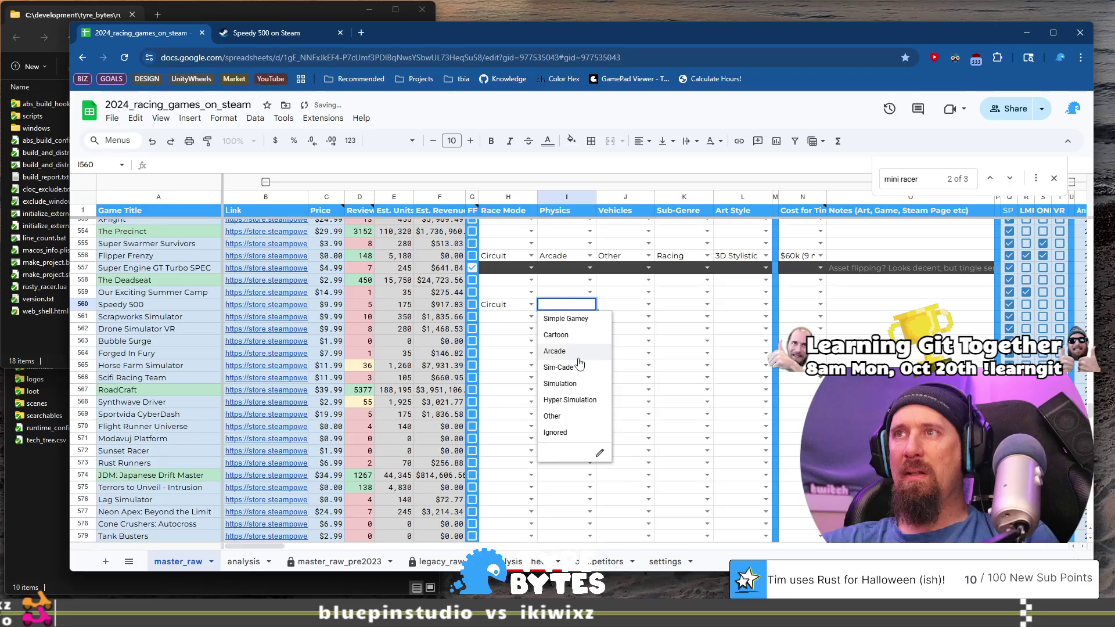
click(587, 335)
click(648, 304)
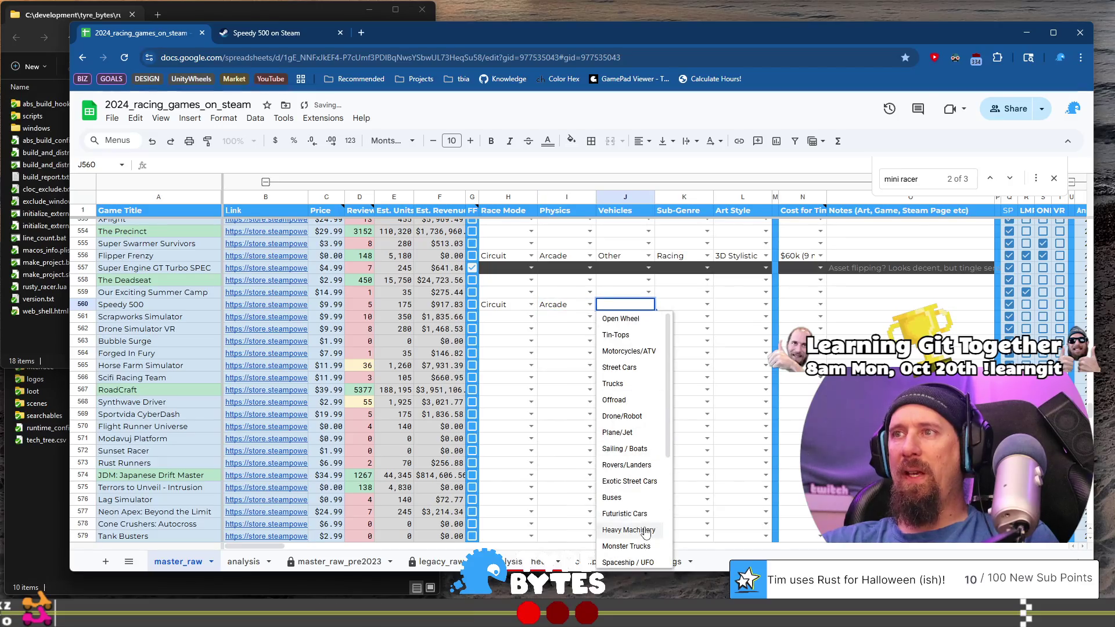
click(625, 319)
click(708, 305)
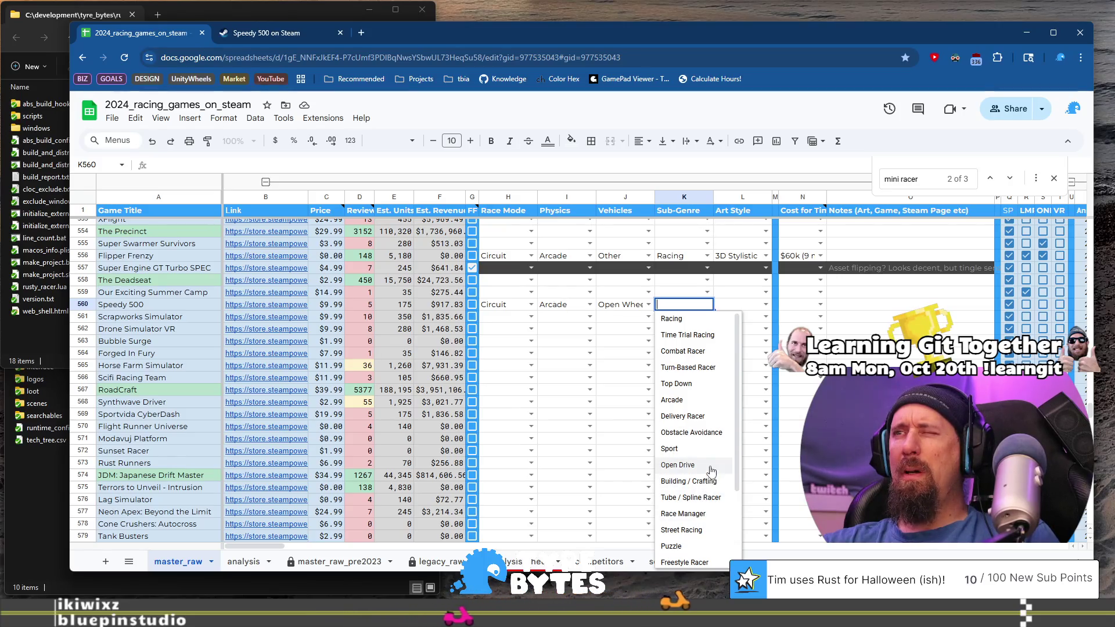
click(702, 319)
click(765, 306)
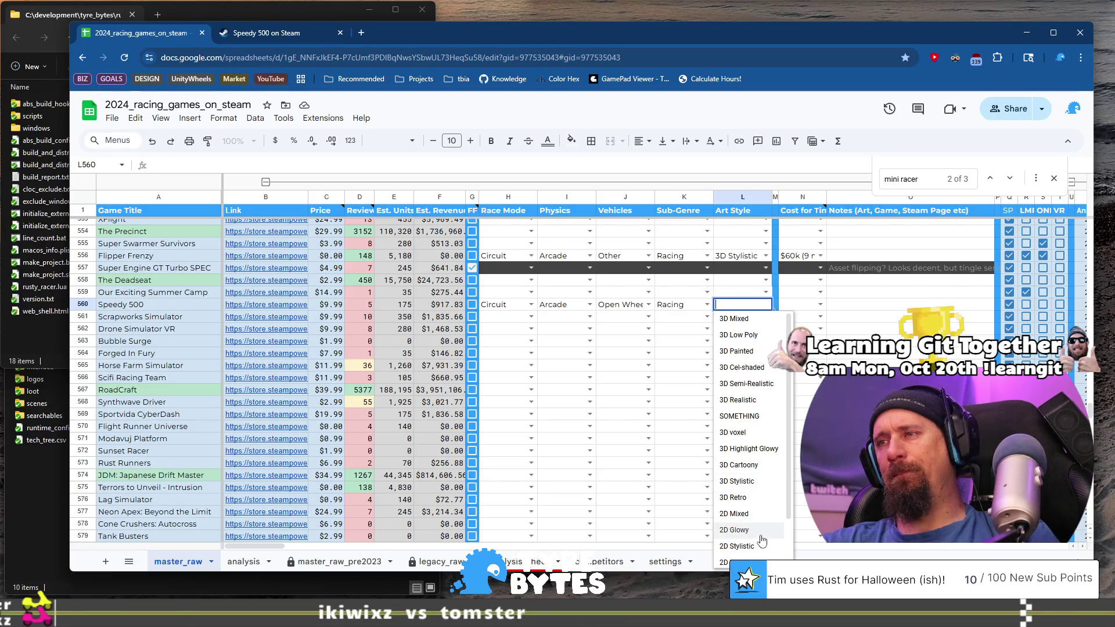
click(298, 37)
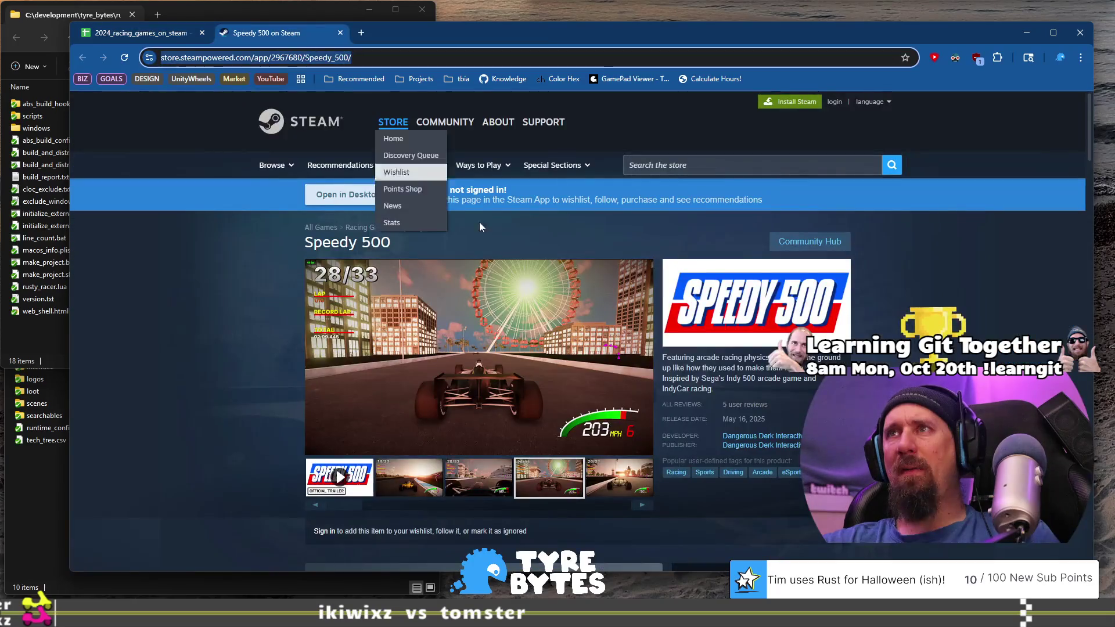
View Speedy 500's screenshots 4–6 full size, then go back to the racing games spreadsheet.
click(502, 356)
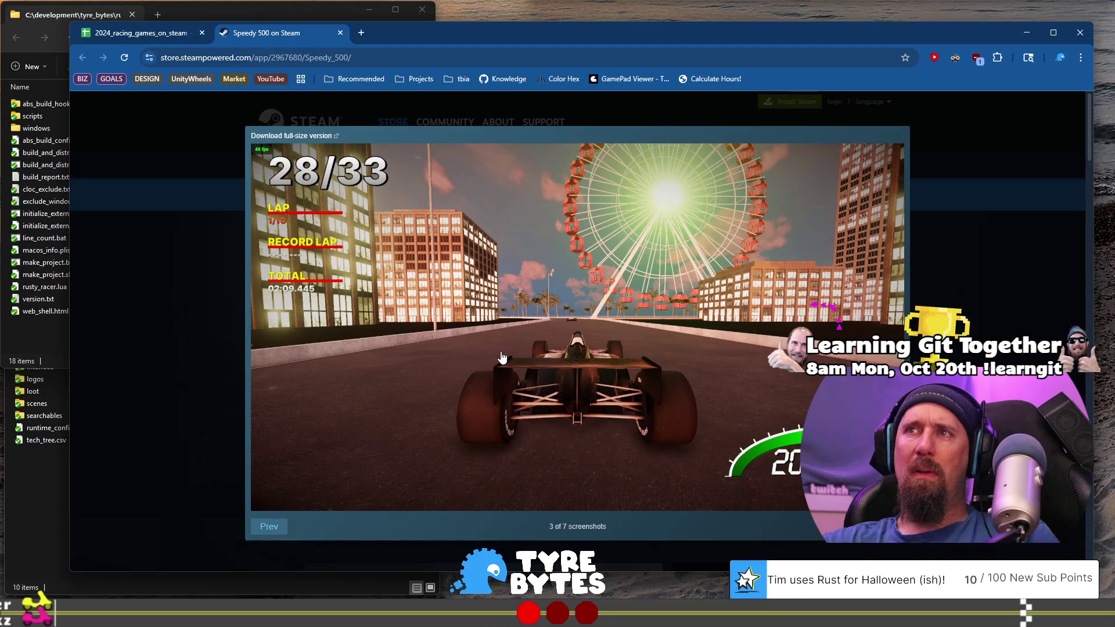
click(679, 350)
click(760, 343)
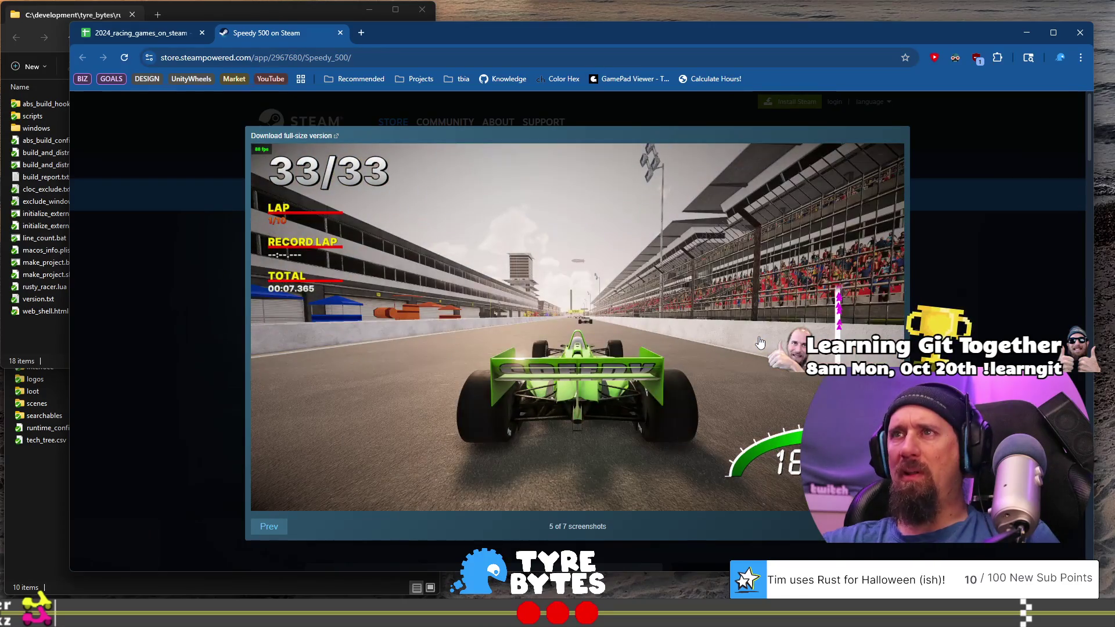
click(643, 343)
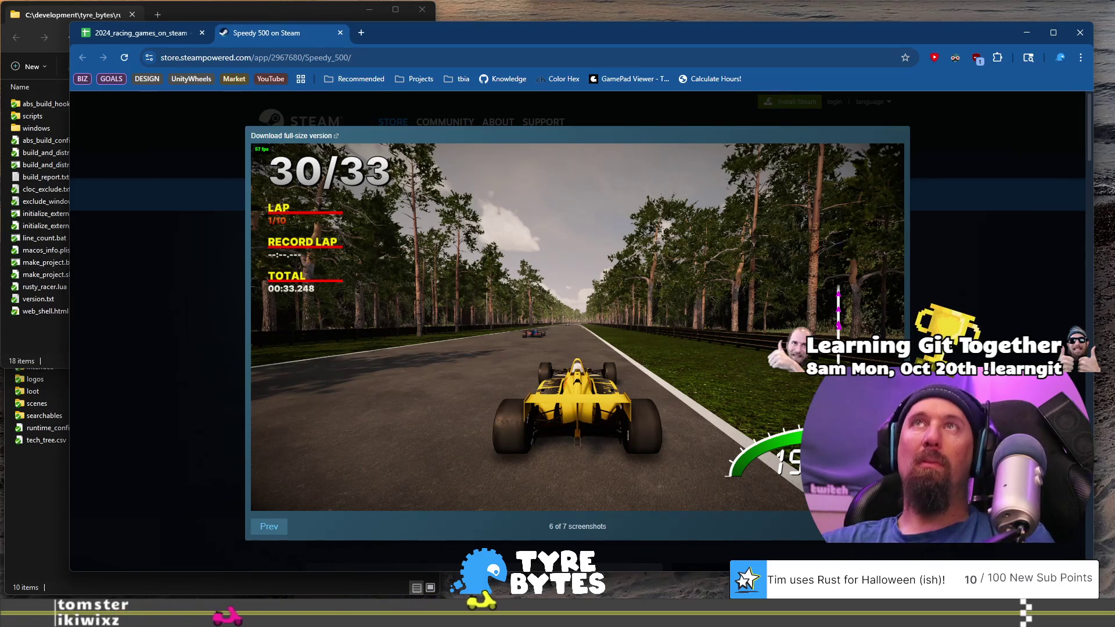
click(150, 32)
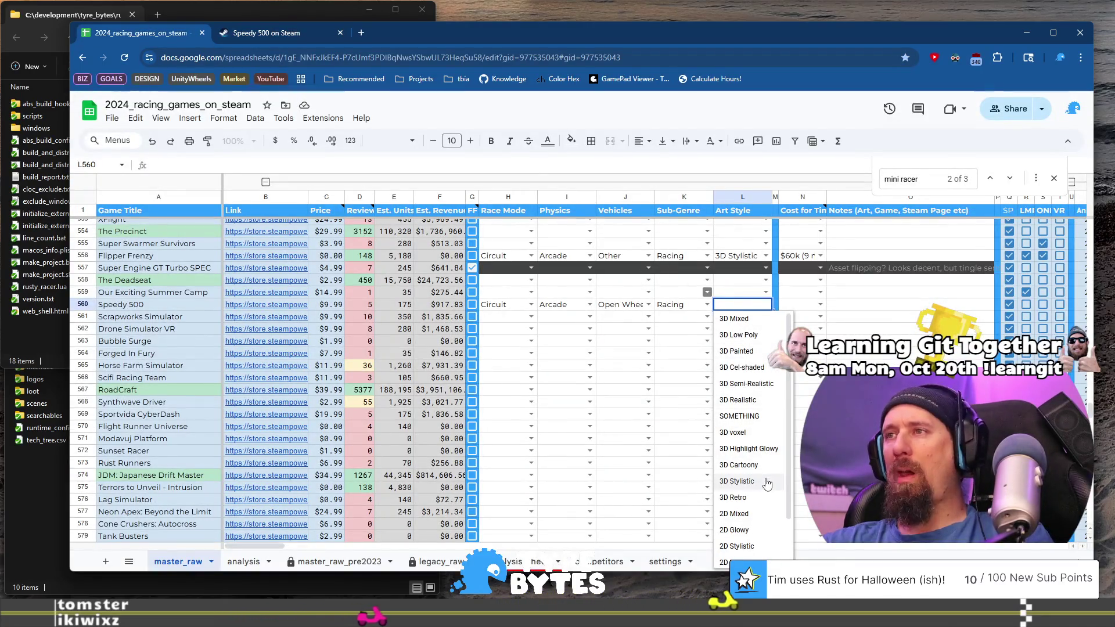
Set L560 to 3D Stylistic and N560 to $60k (9 month), then return to Steam.
click(736, 481)
click(823, 305)
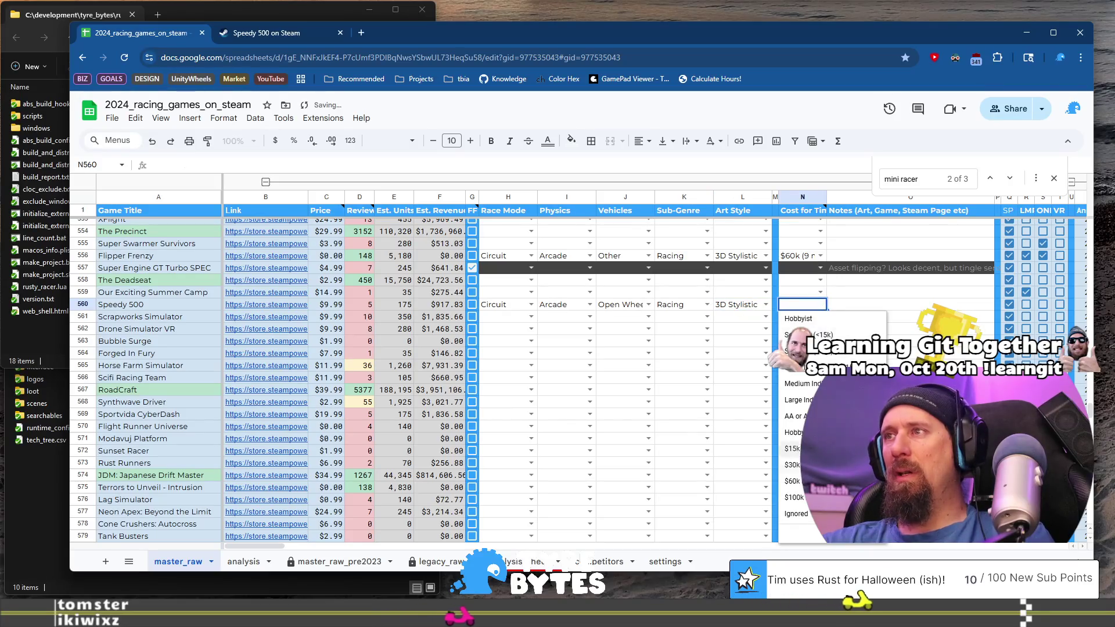
click(795, 481)
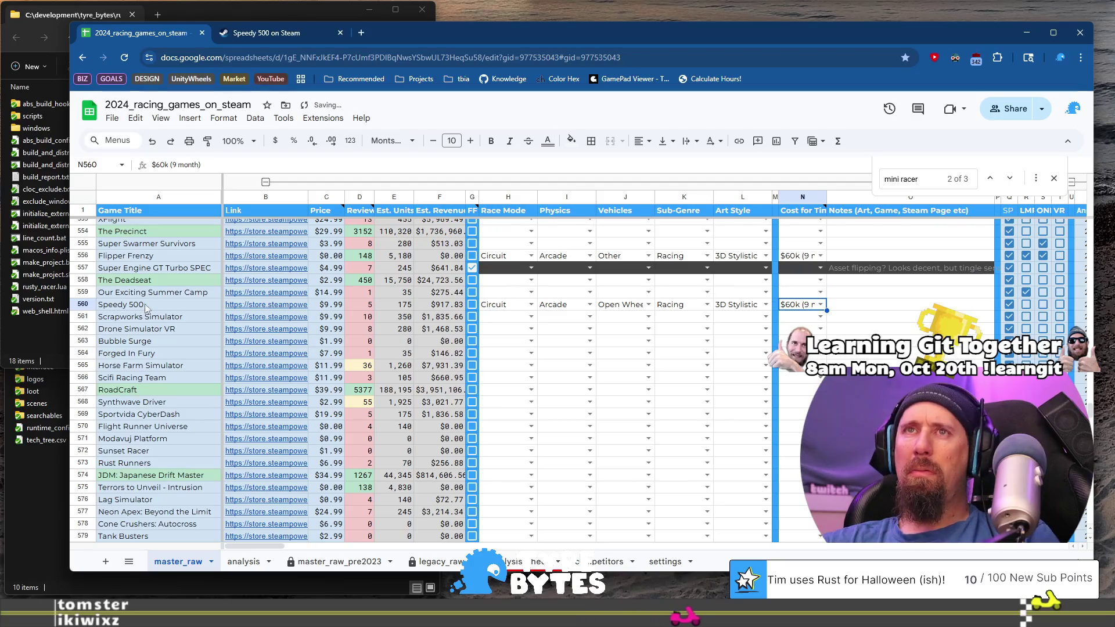
key(Tab)
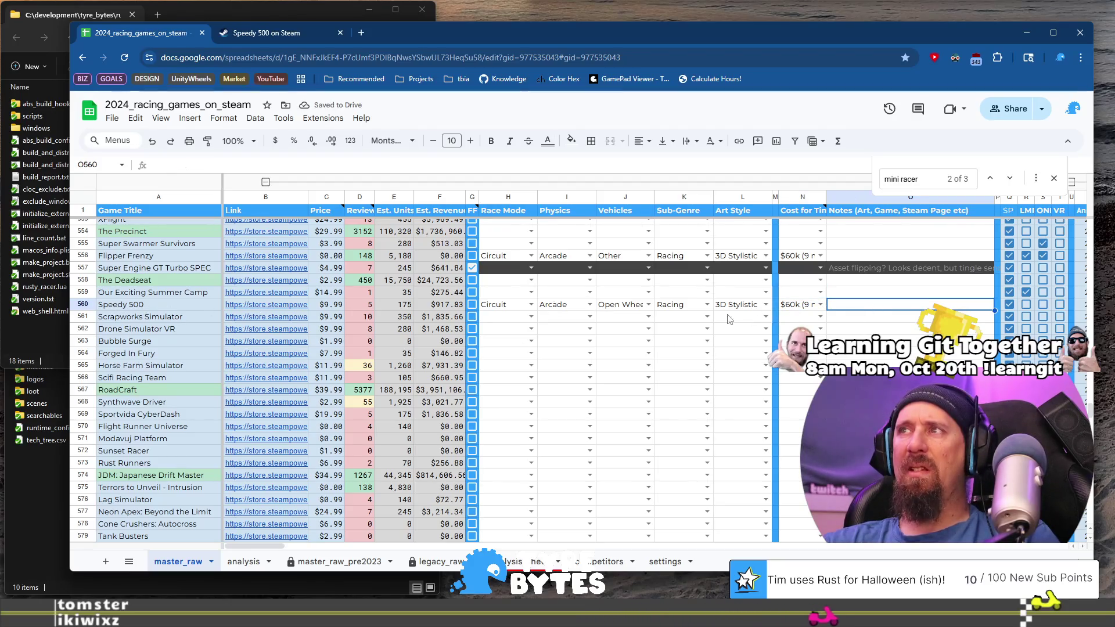
click(325, 33)
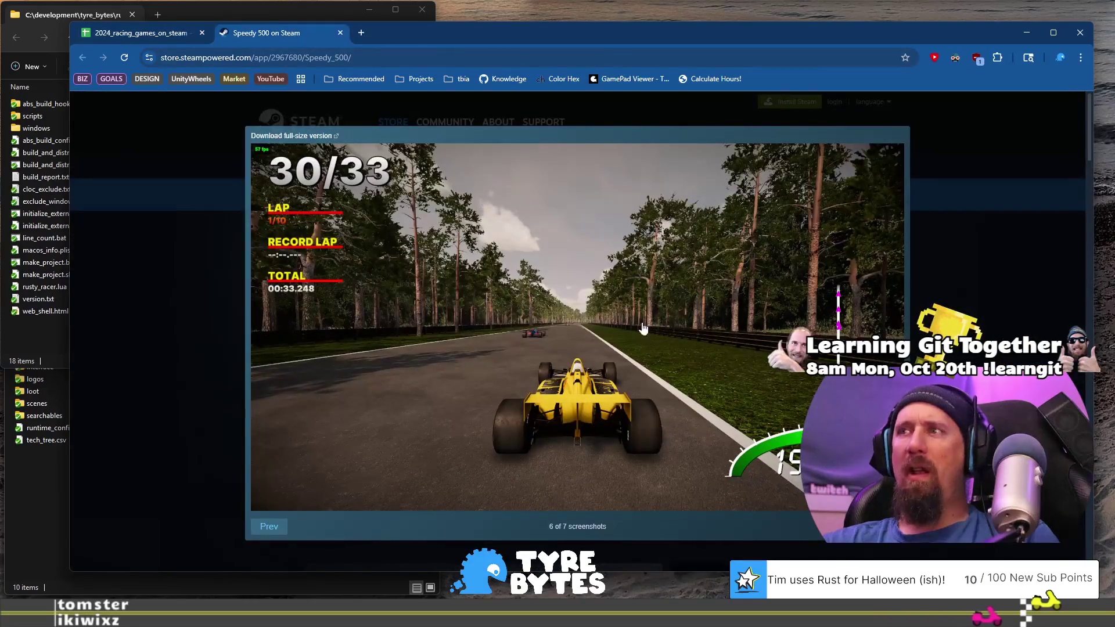
Close Speedy 500's screenshot viewer, return to the spreadsheet, and select the Scrapworks Simulator row.
key(Escape)
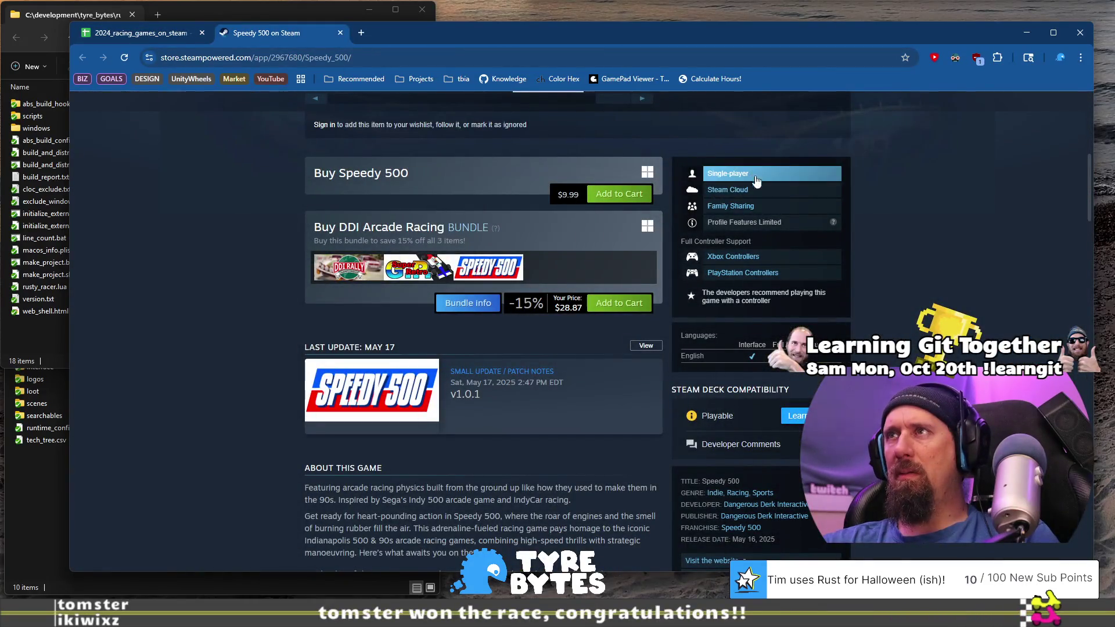
click(142, 33)
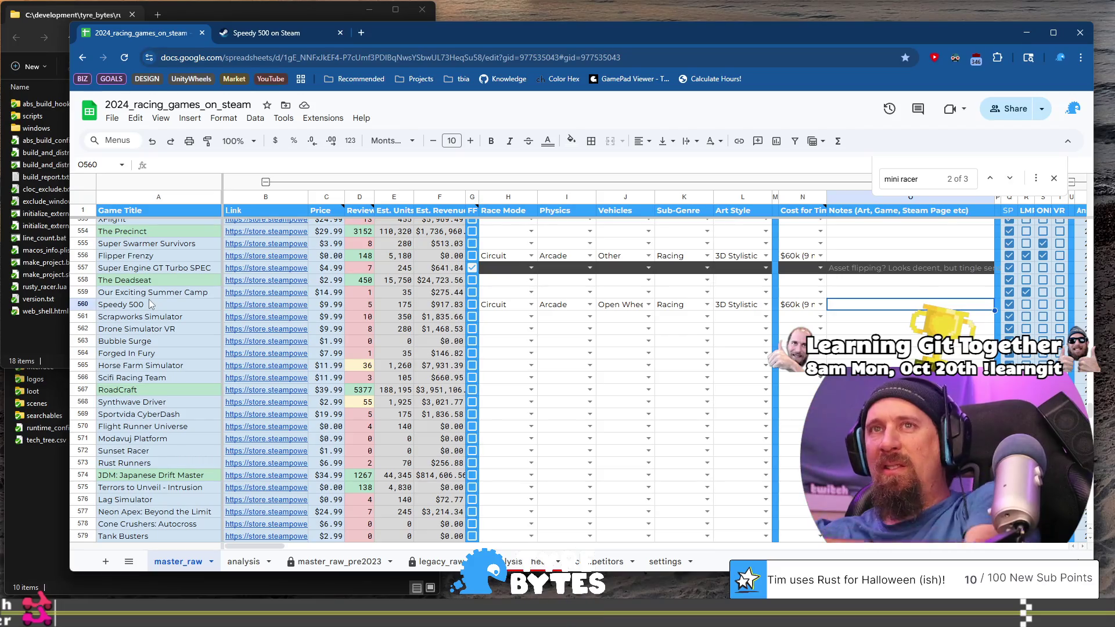
click(174, 316)
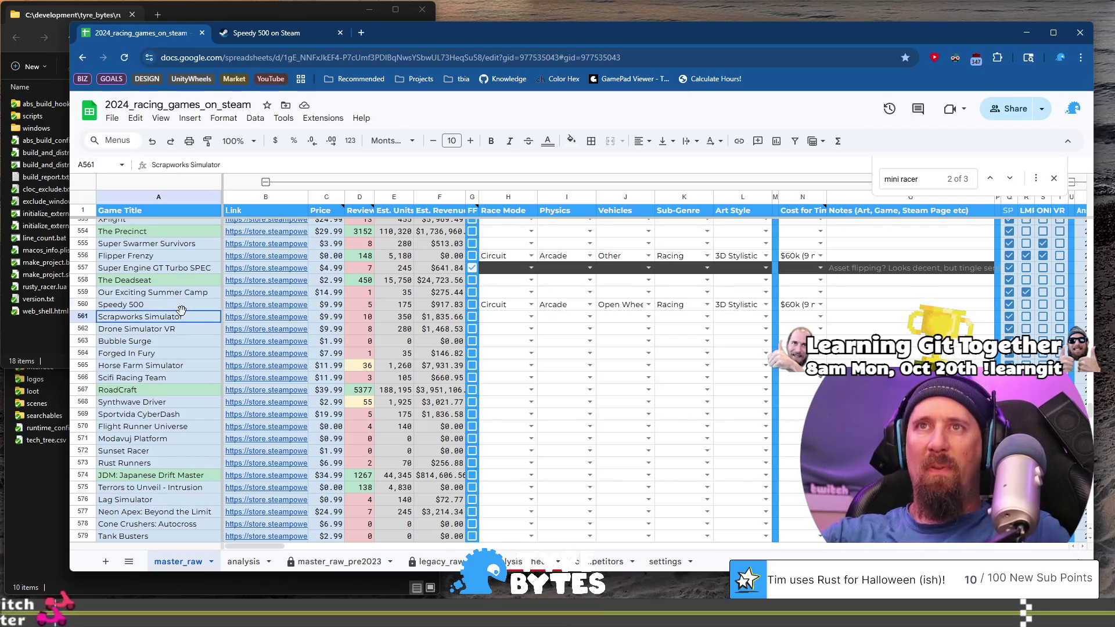
Open Scrapworks Simulator's Steam page and page through its screenshots.
click(270, 320)
click(303, 337)
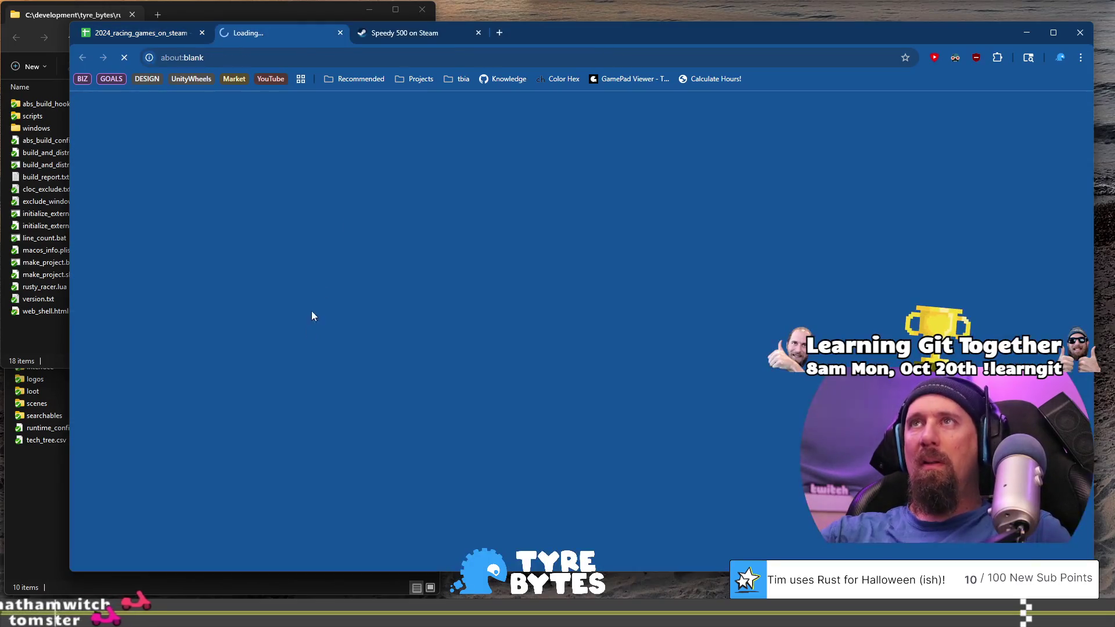
click(501, 479)
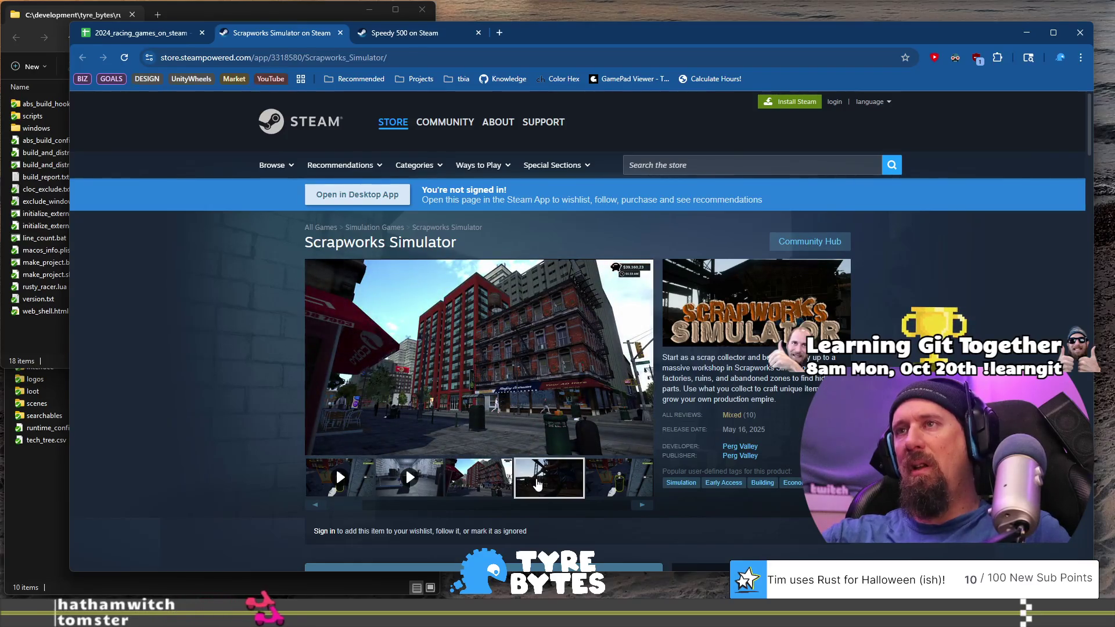
click(537, 485)
click(642, 505)
click(642, 505)
click(642, 505)
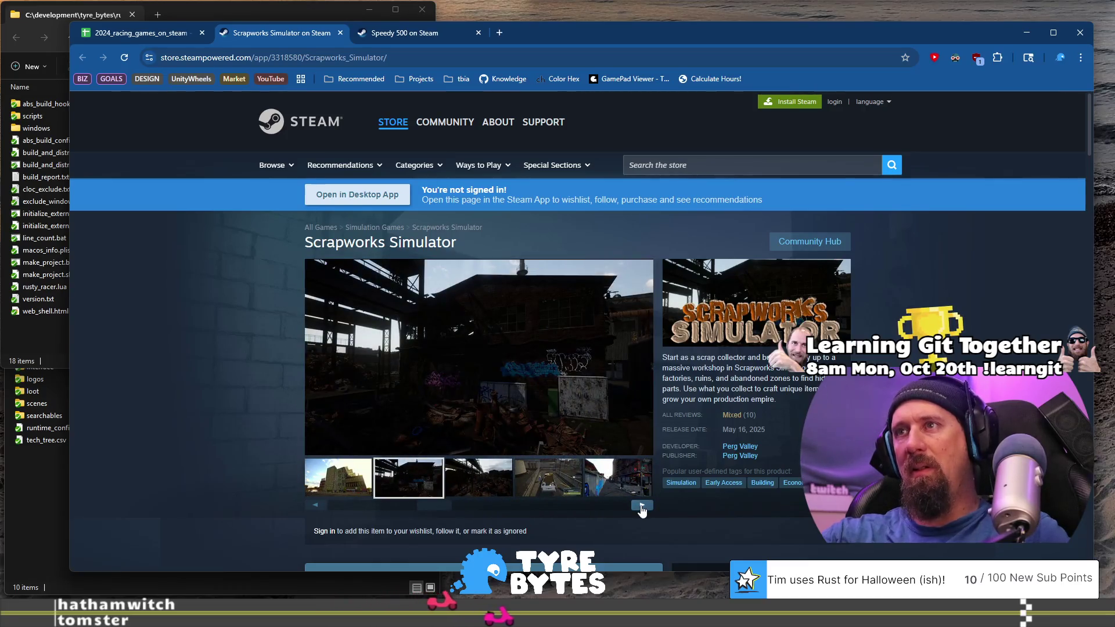
click(641, 505)
click(641, 505)
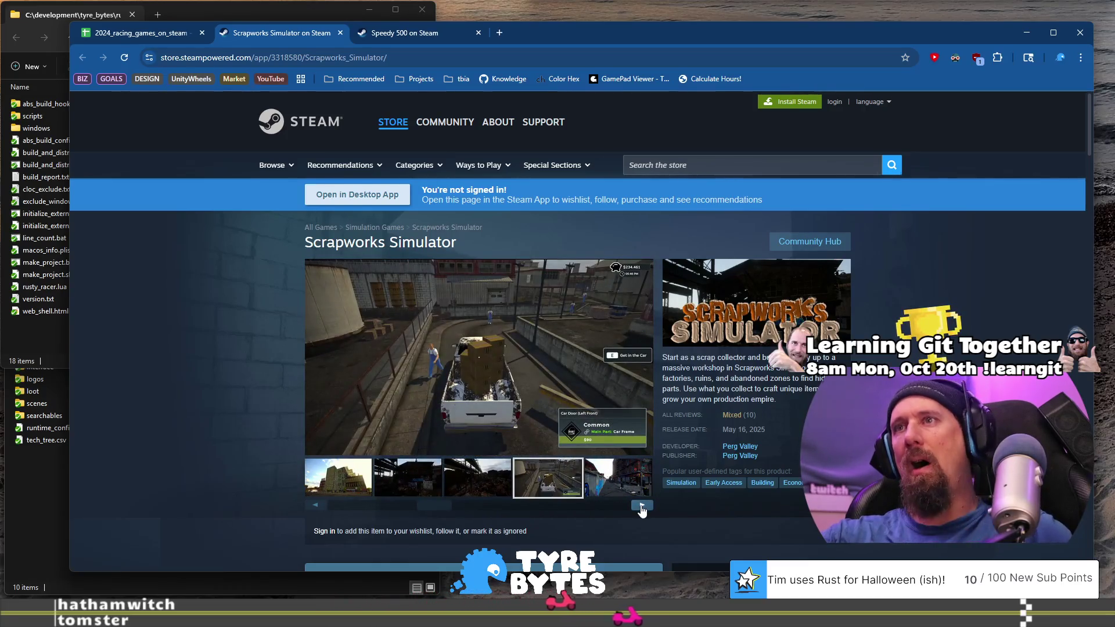
click(642, 505)
click(642, 506)
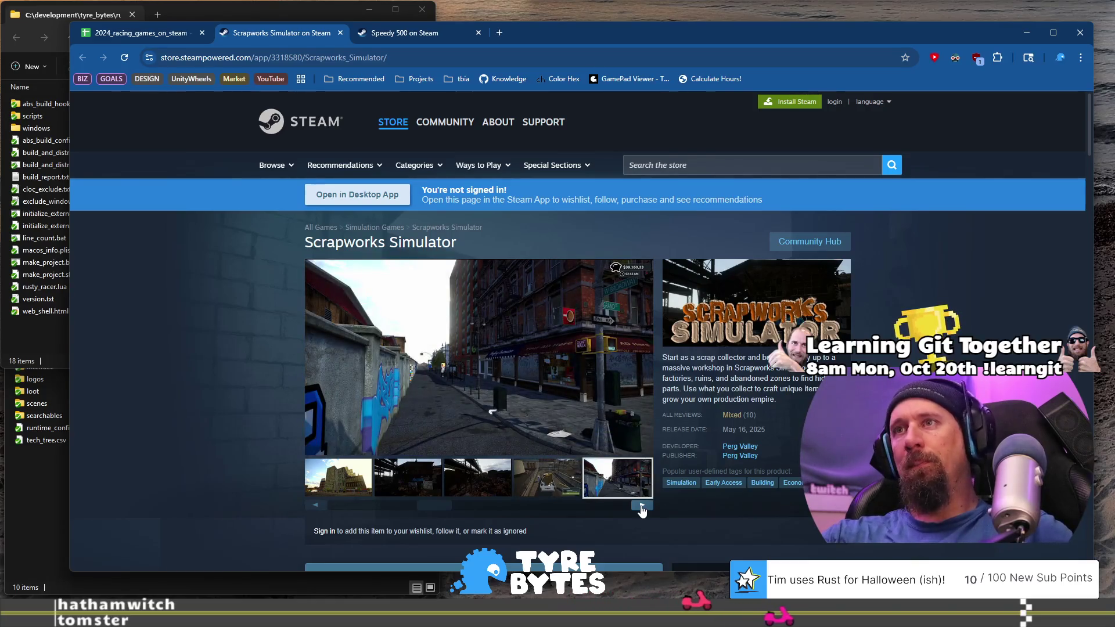
click(641, 505)
Run ./collector --ignore in the terminal with Scrapworks Simulator's store URL.
click(392, 58)
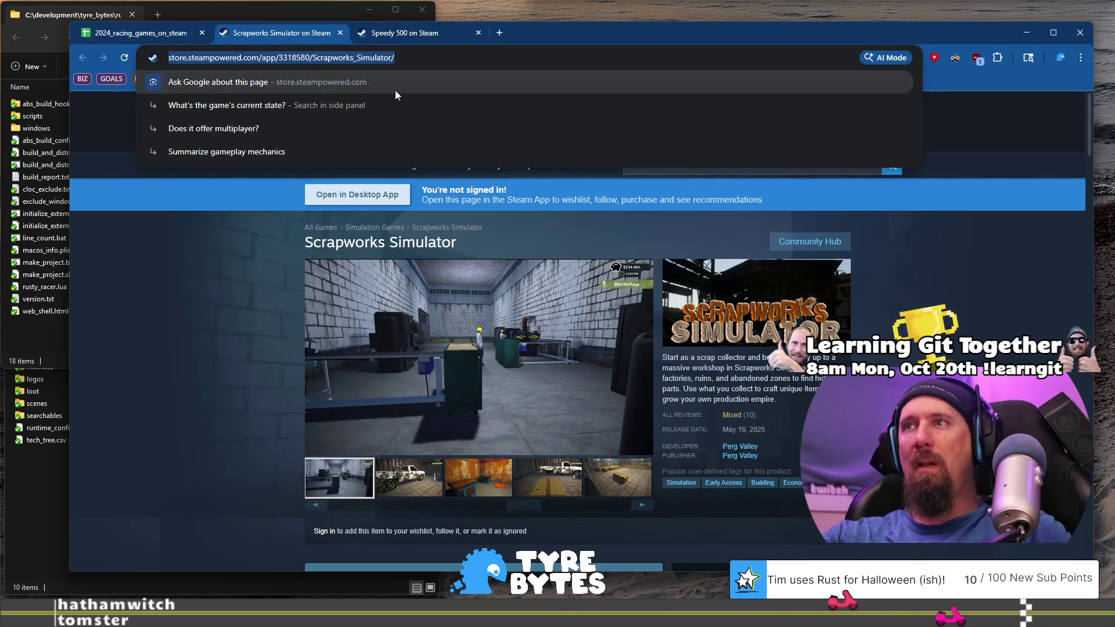
key(ctrl+c)
key(alt+Tab)
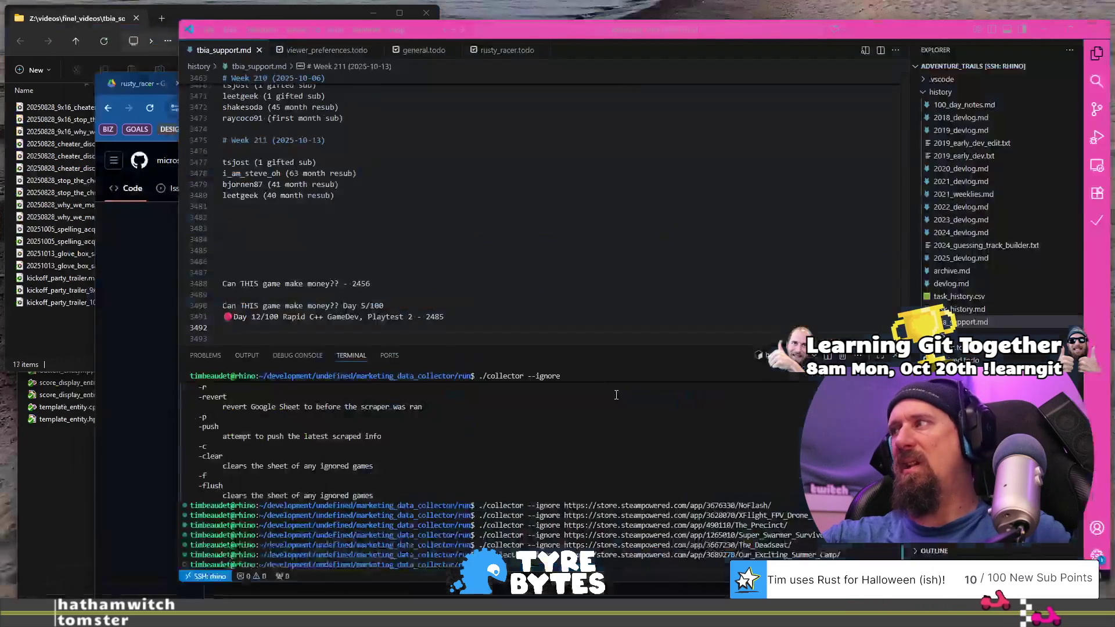
key(ctrl+v)
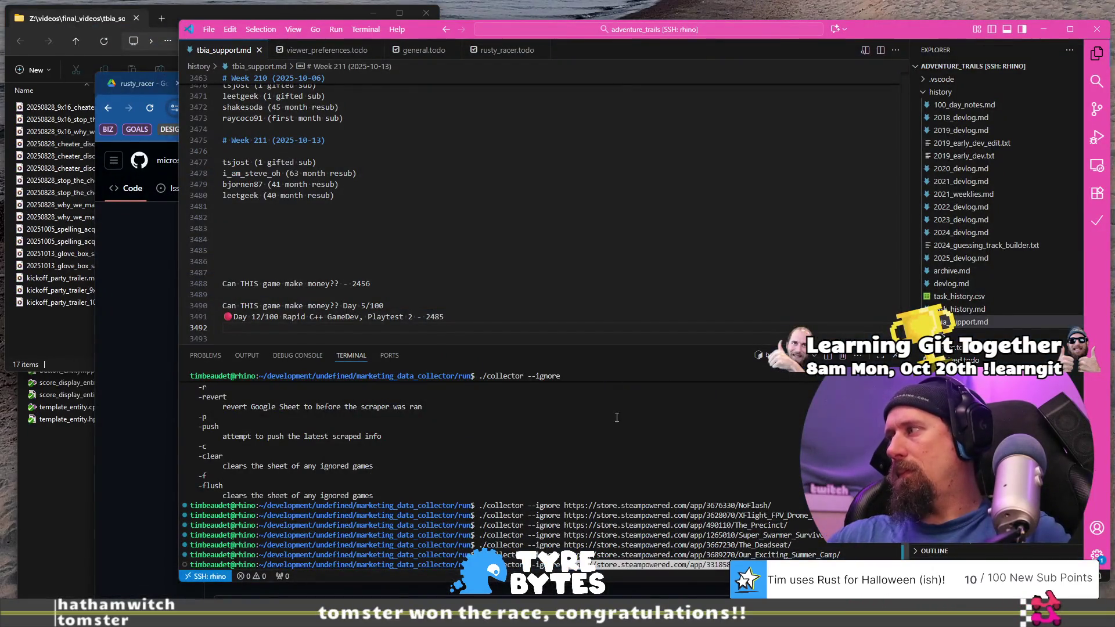
key(Return)
key(alt+Tab)
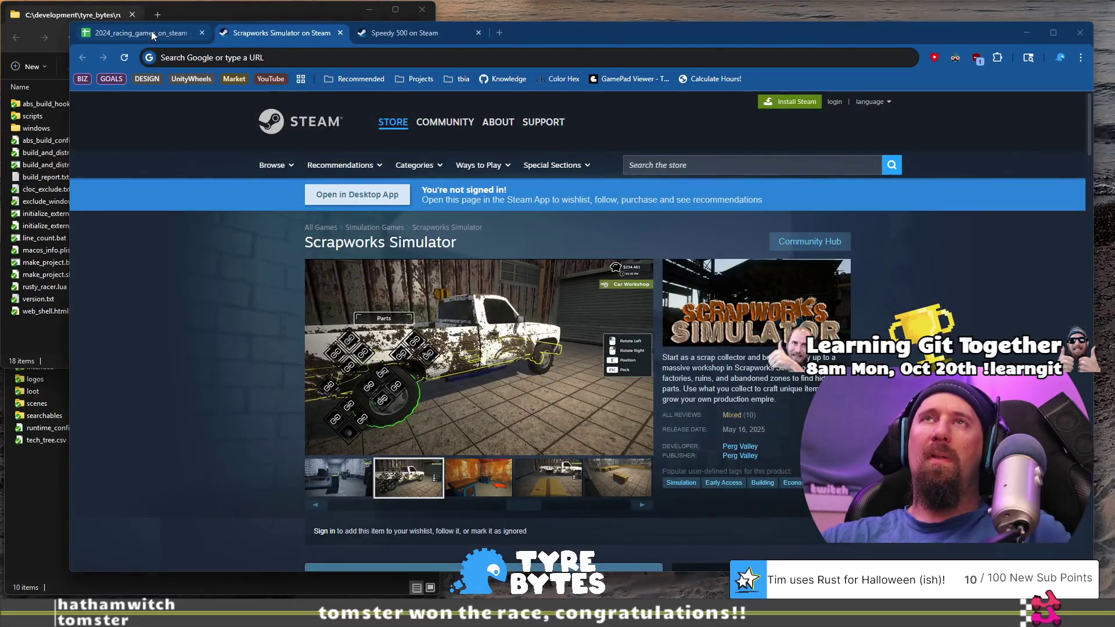
Open Drone Simulator VR's store page from row 562 and run ./collector --ignore with its URL.
click(174, 33)
key(Down)
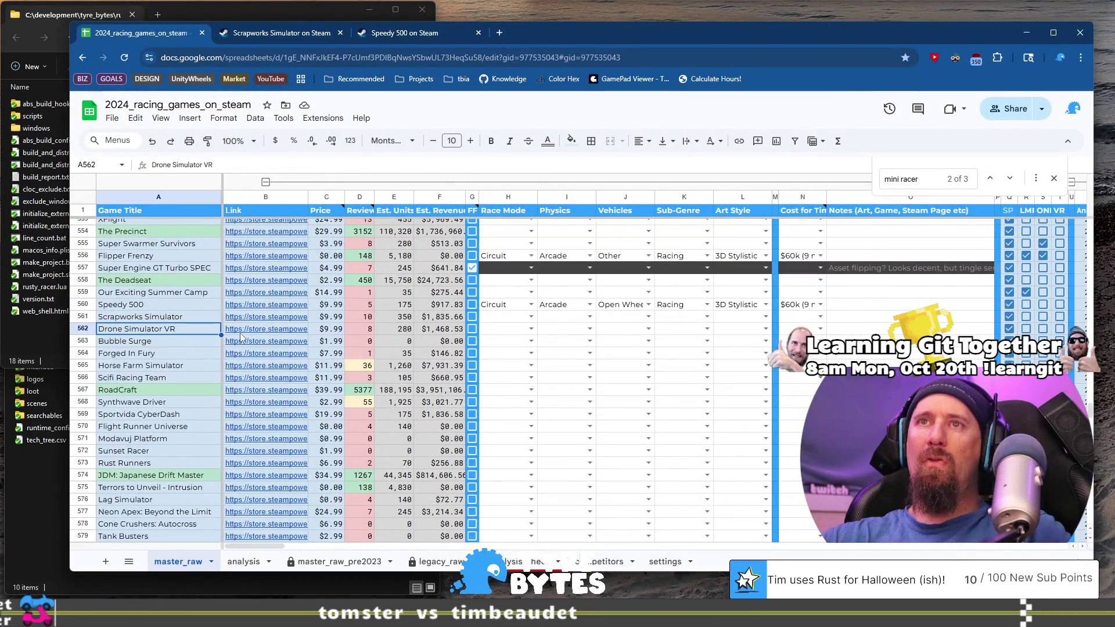
click(291, 350)
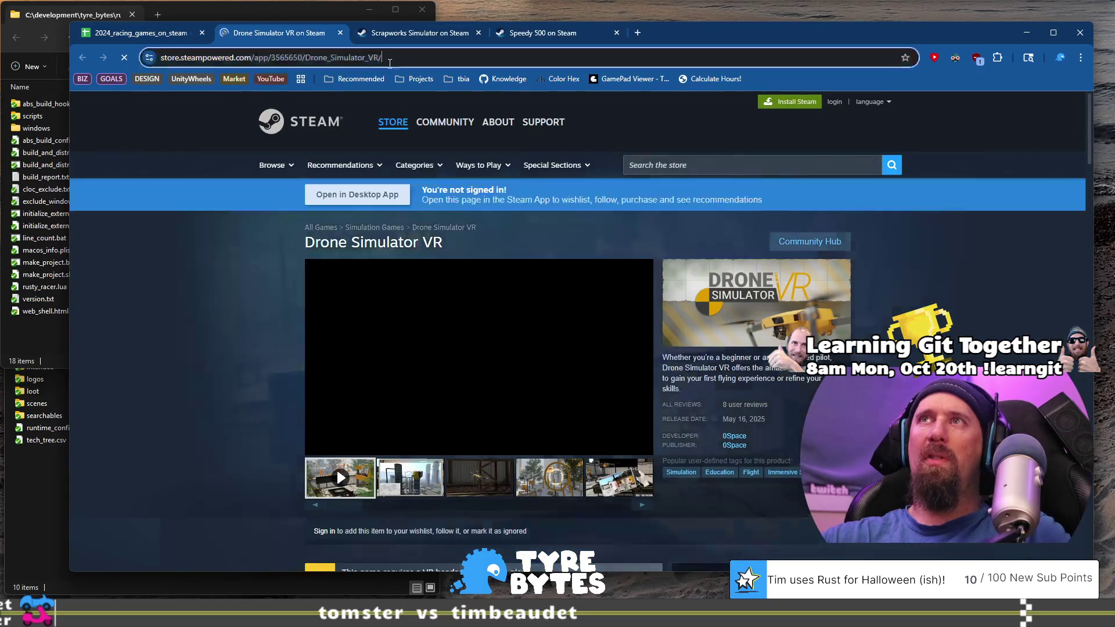
key(ctrl+l)
key(alt+Tab)
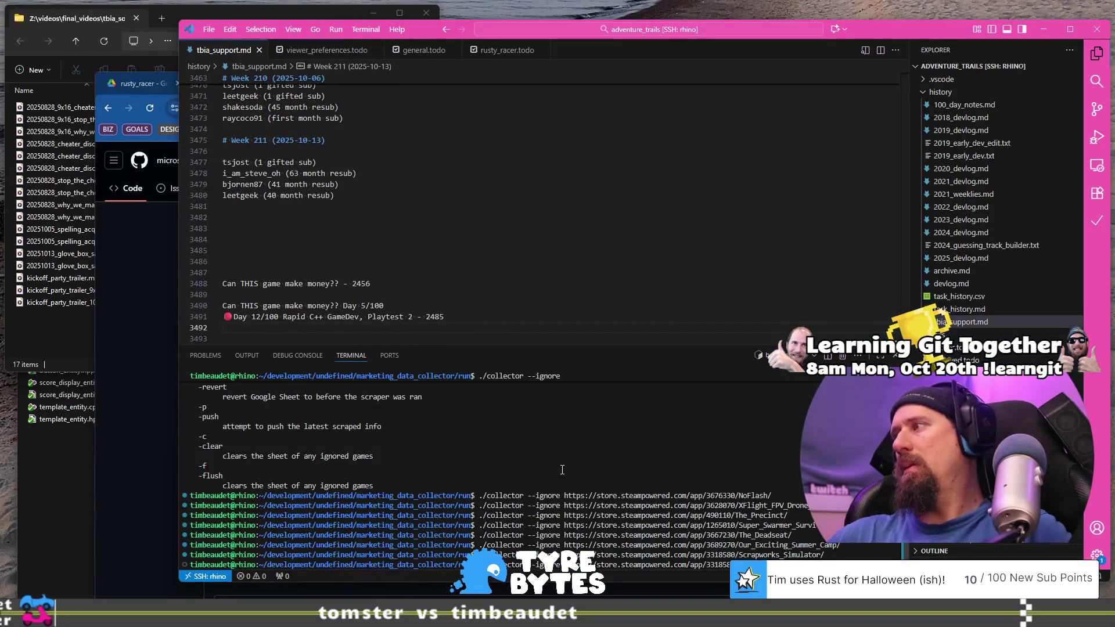
key(ctrl+v)
key(Return)
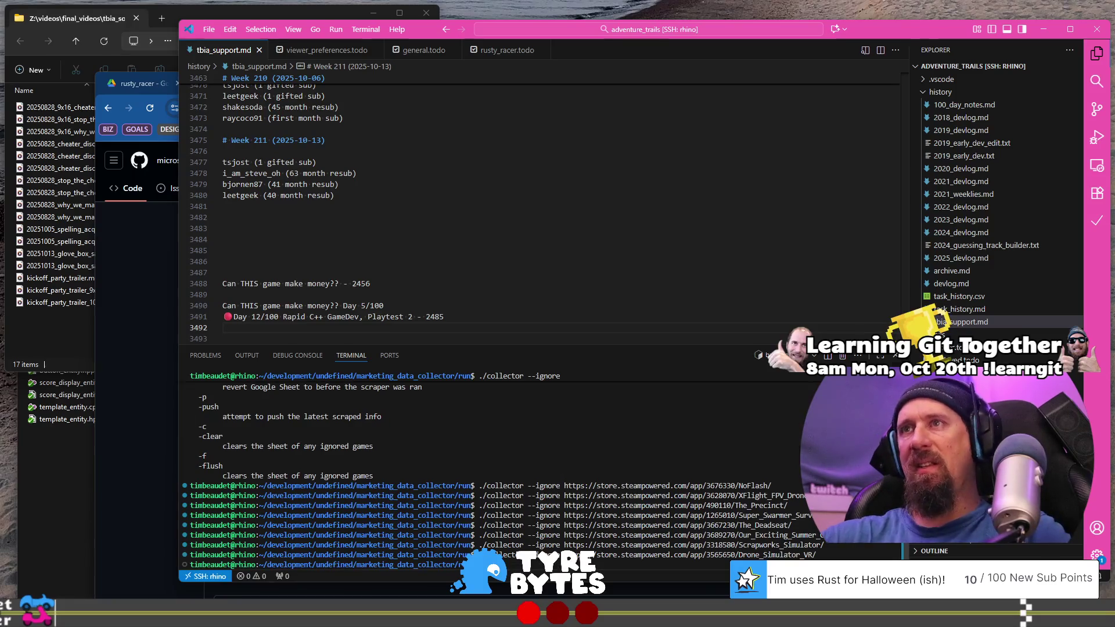
key(alt+Tab)
click(152, 33)
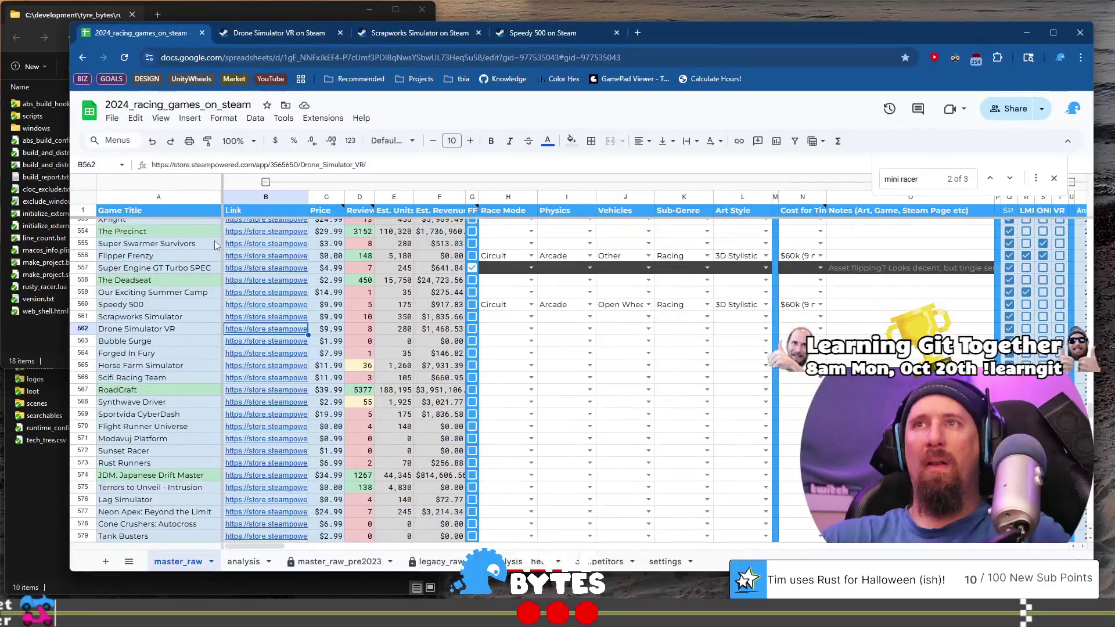
Open Bubble Surge's store page from row 563 and view screenshots two through five.
click(295, 346)
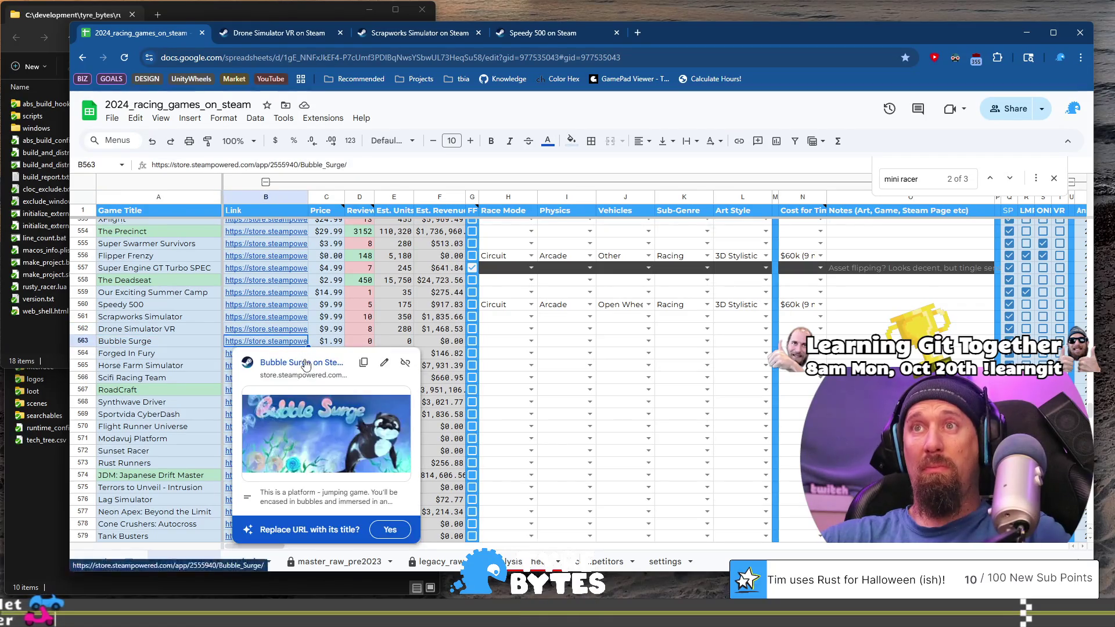
click(296, 362)
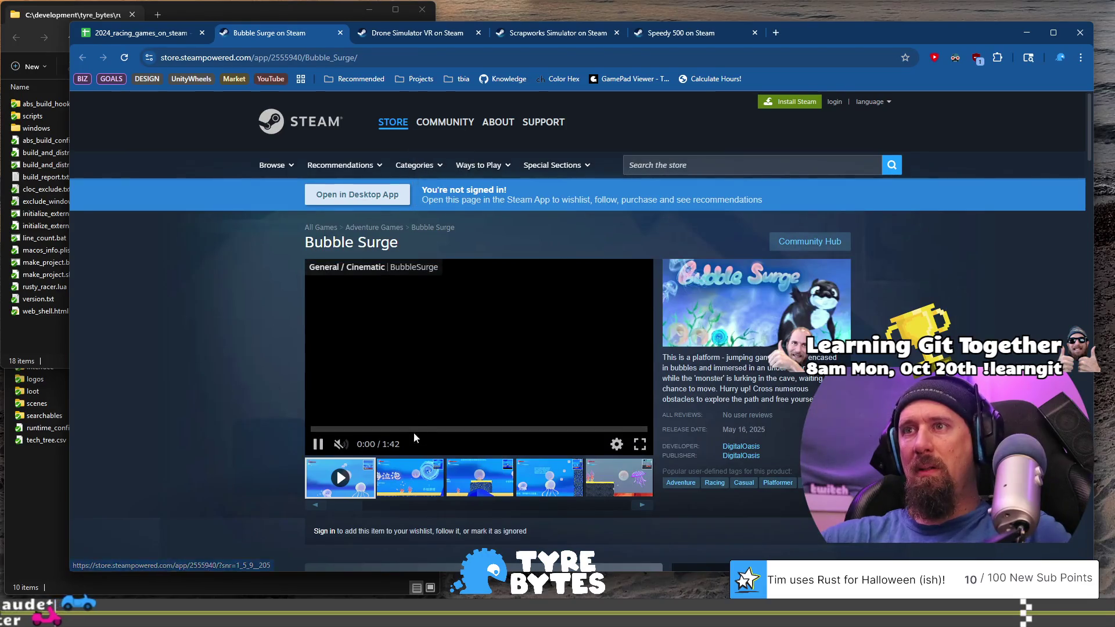
click(409, 477)
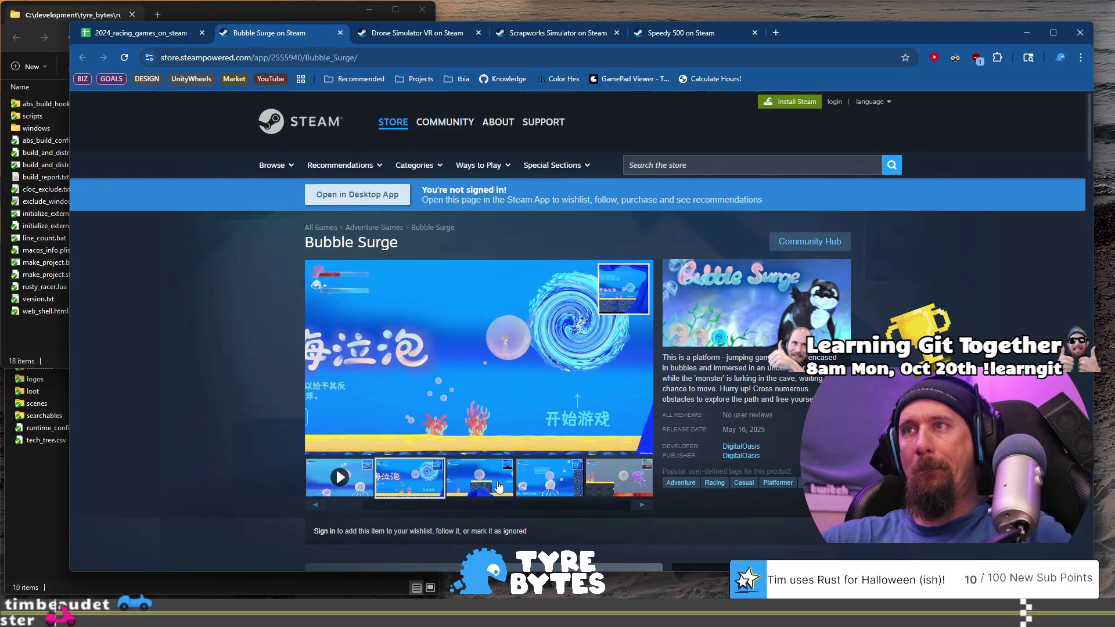
click(498, 486)
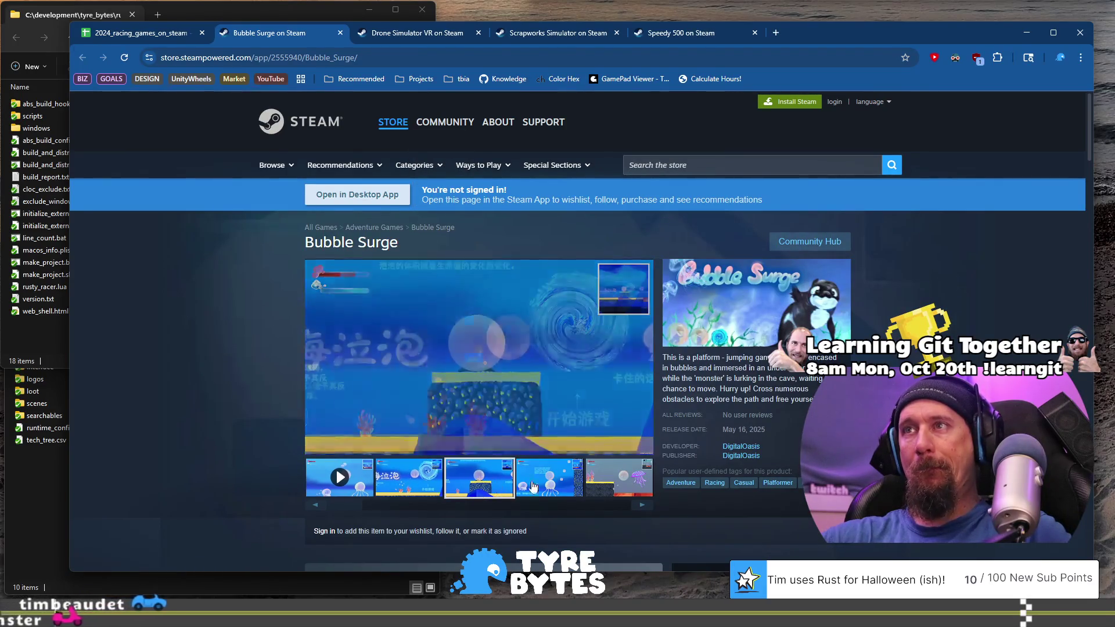
click(571, 486)
click(626, 486)
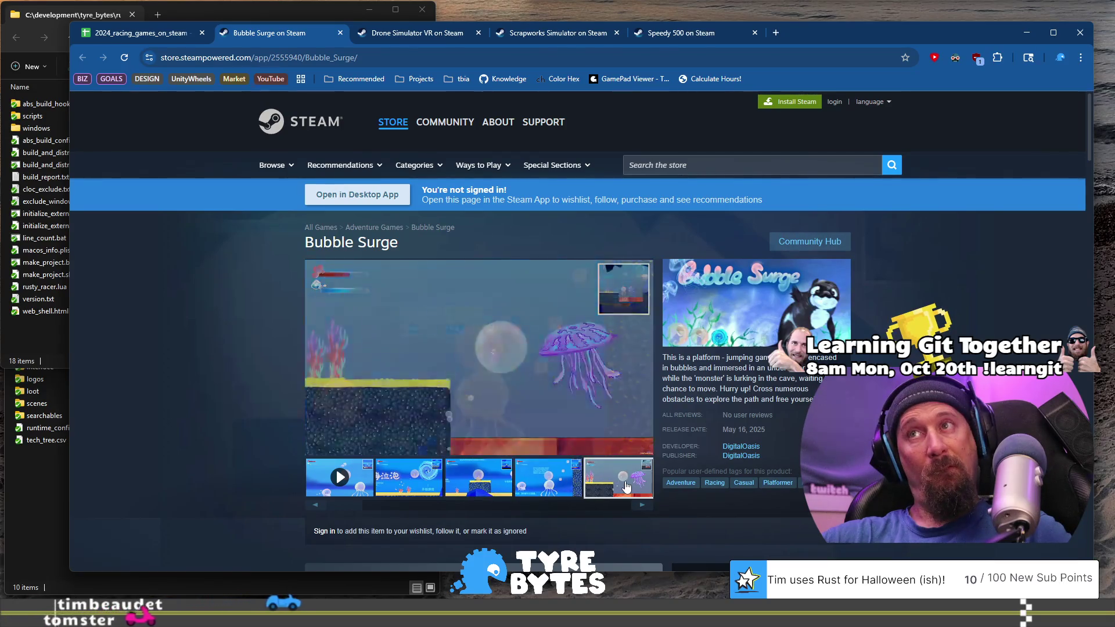
Run ./collector --ignore in the terminal with Bubble Surge's store URL.
click(488, 56)
key(ctrl+c)
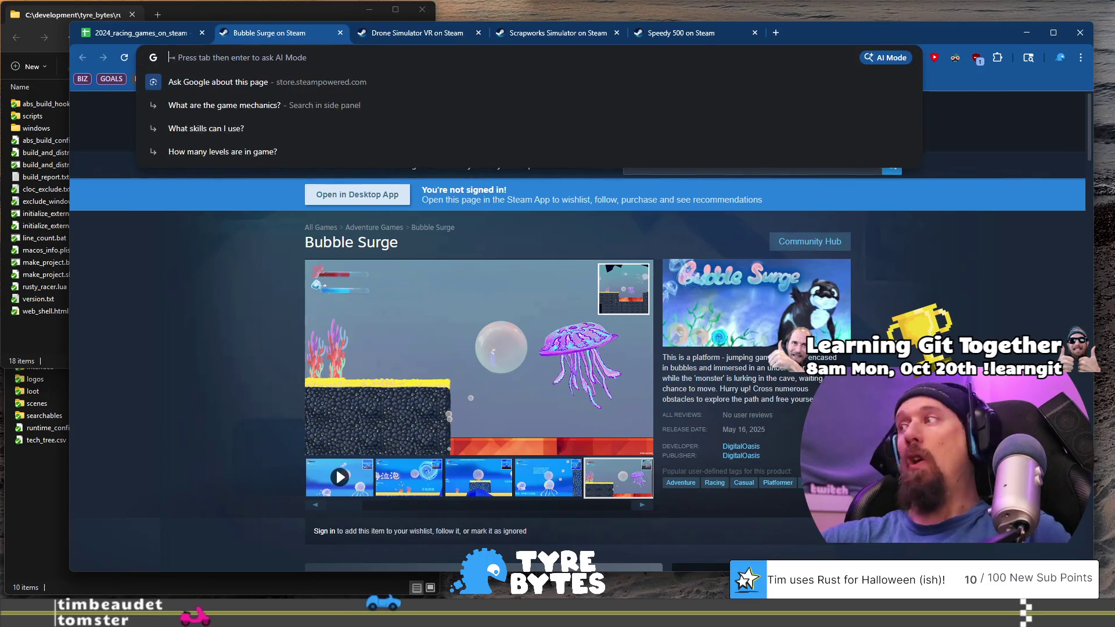
key(alt+Tab)
key(ctrl+v)
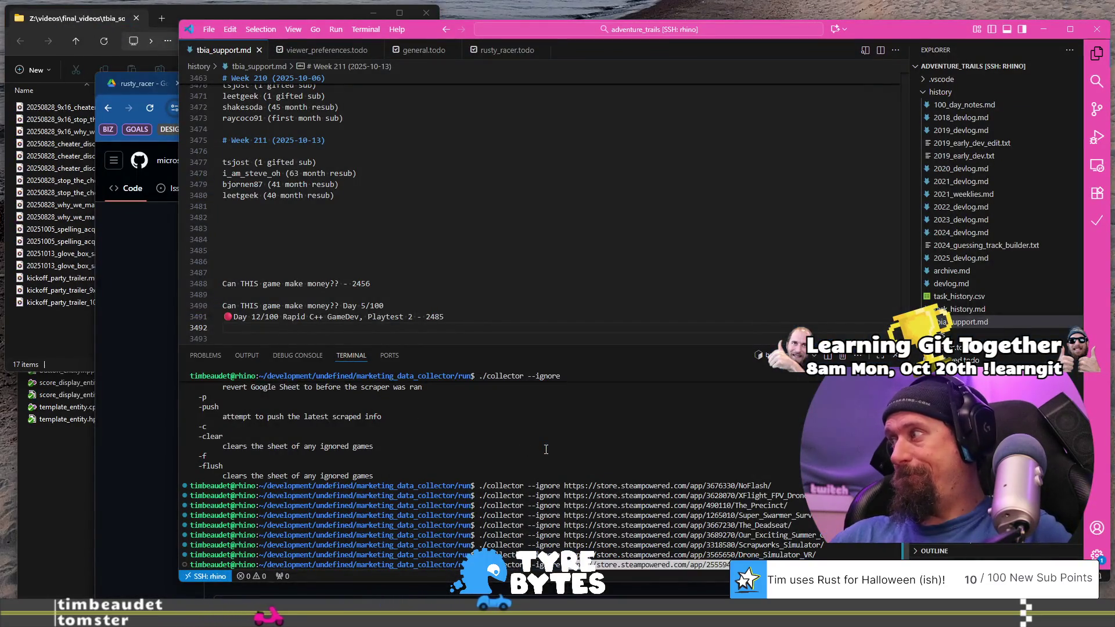
key(Return)
key(alt+Tab)
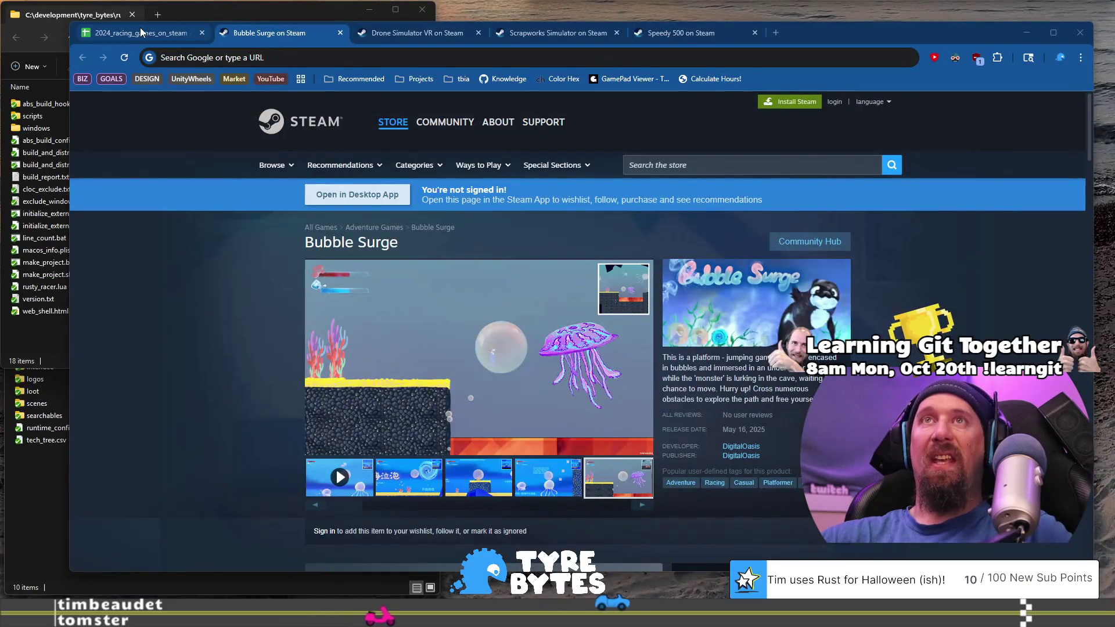
Open Forged In Fury's store page from row 564 of the spreadsheet.
click(139, 32)
key(Down)
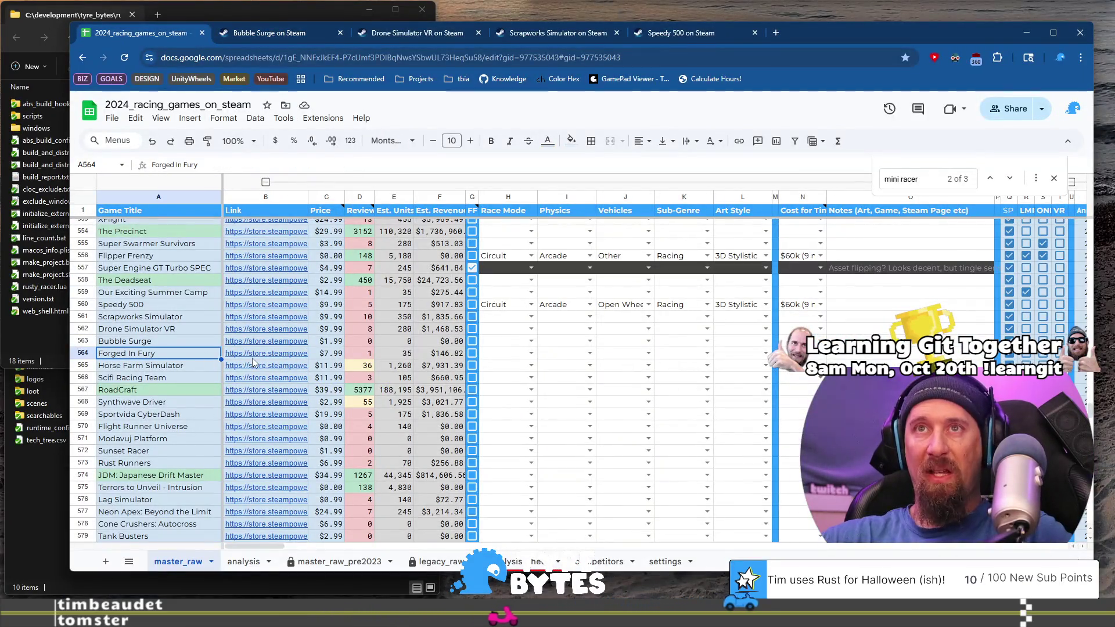
click(293, 383)
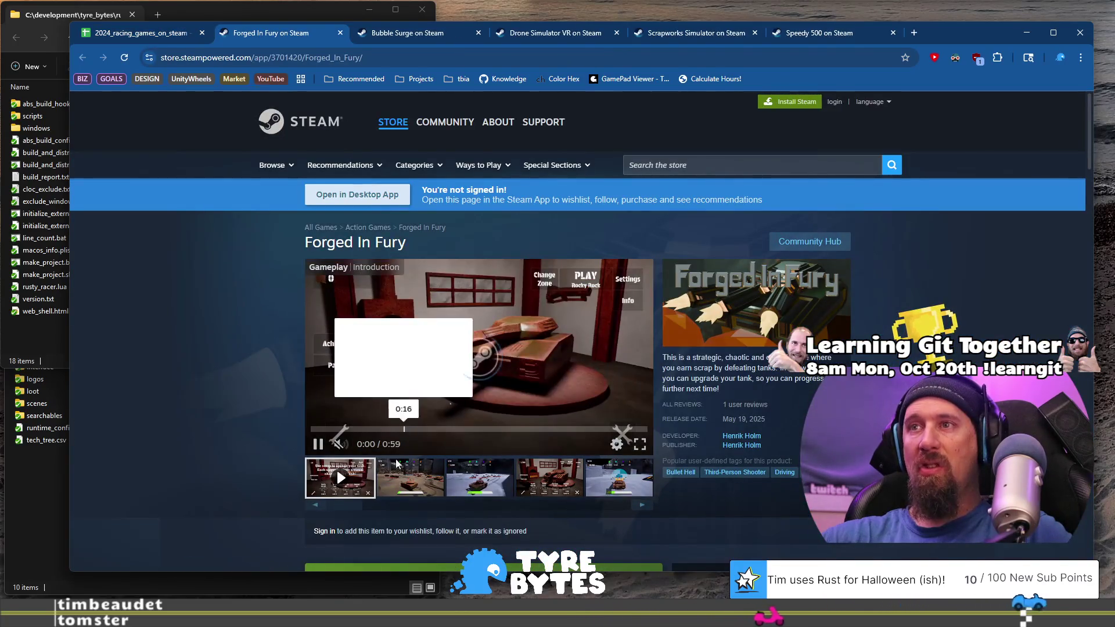
Browse Forged In Fury's screenshots and scroll down its store page.
click(410, 478)
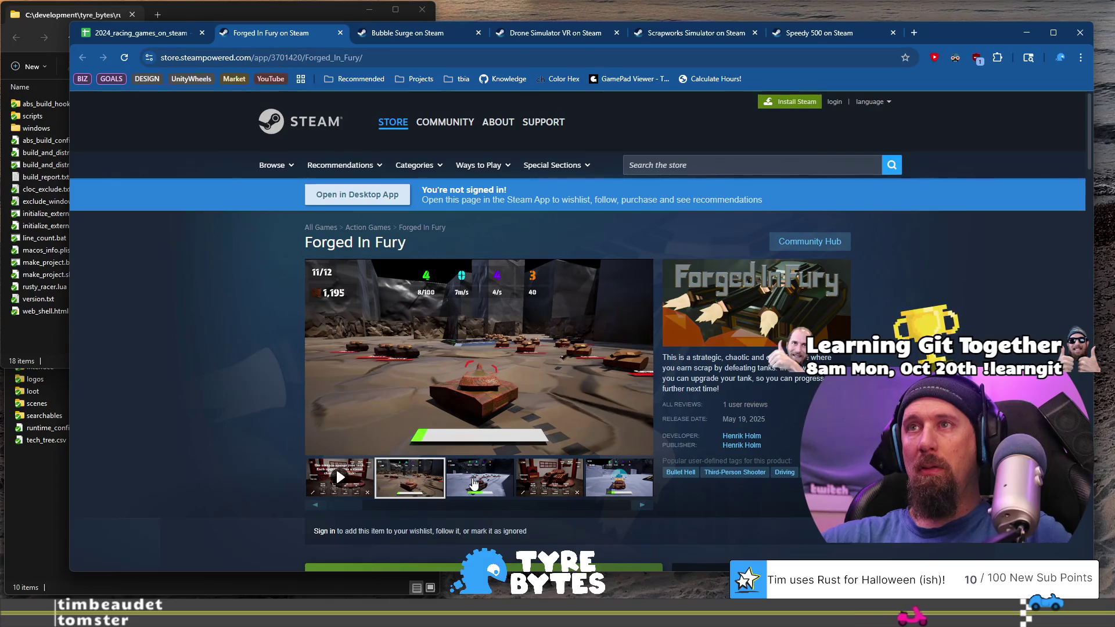
click(478, 478)
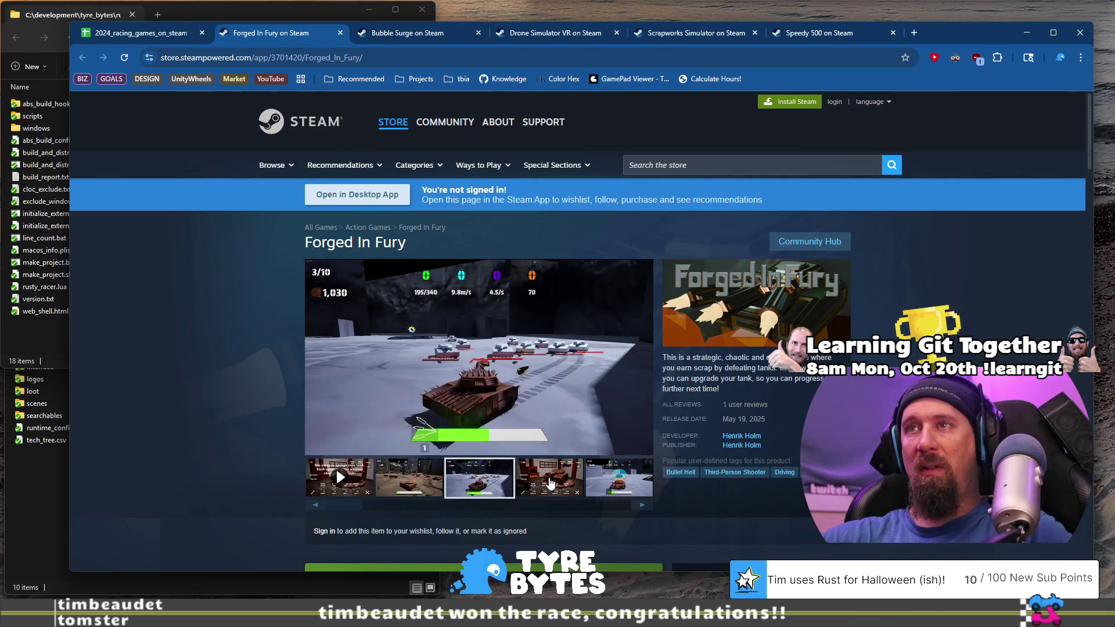
click(552, 479)
click(614, 482)
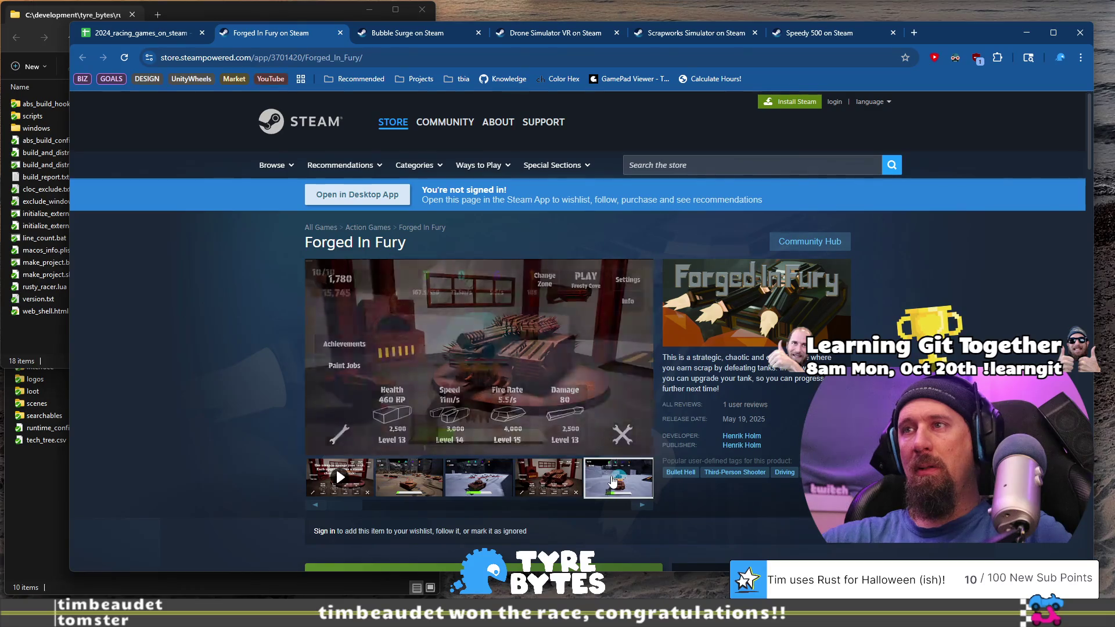
click(562, 477)
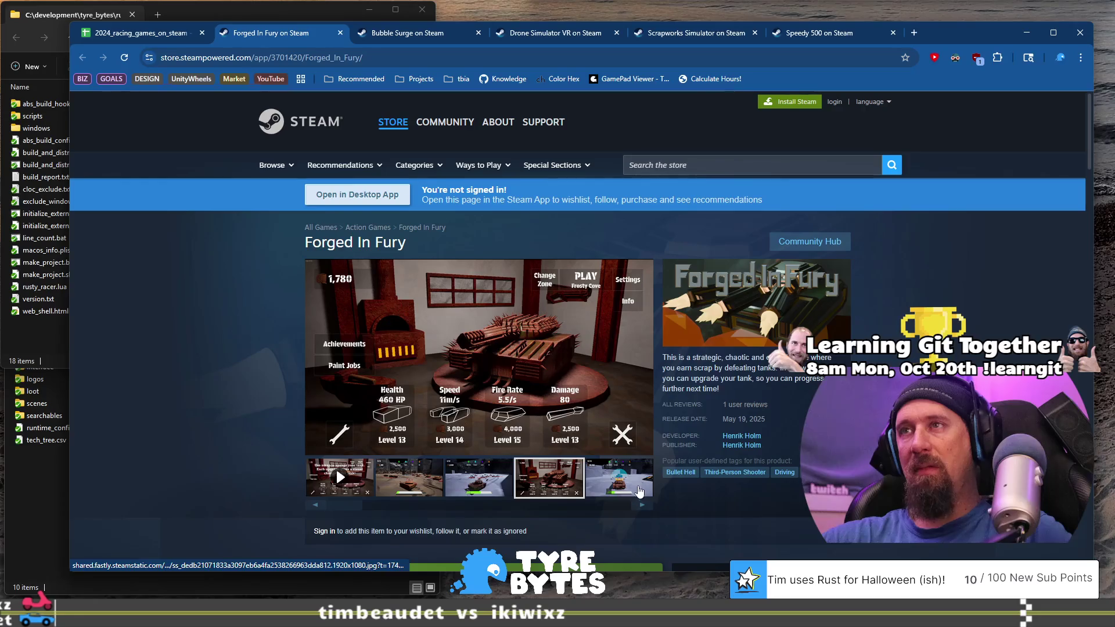
click(642, 504)
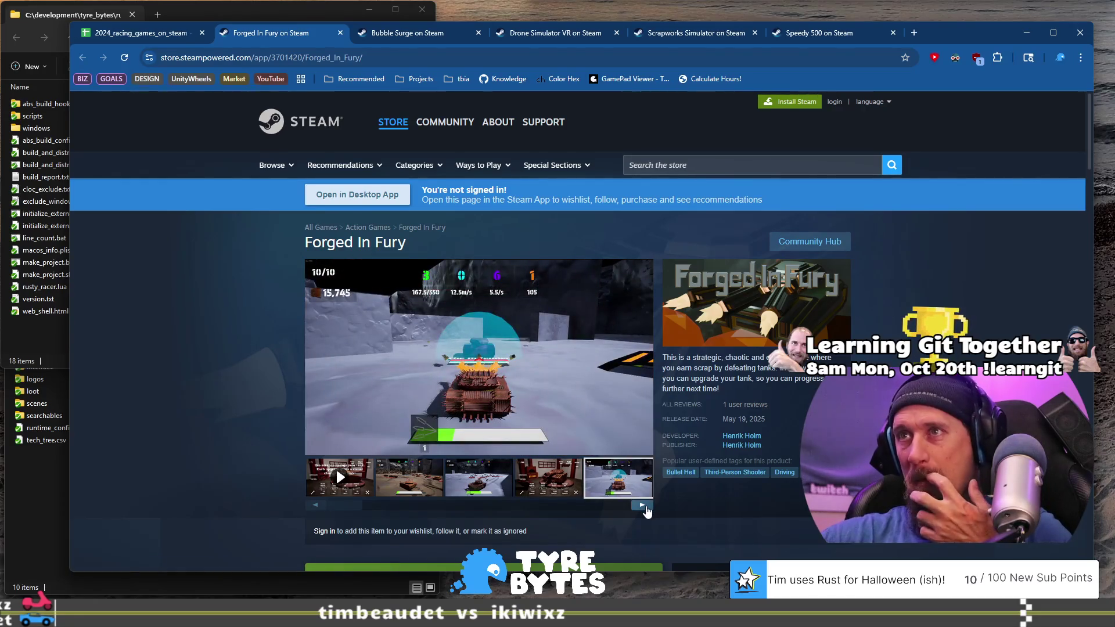
click(643, 504)
scroll(687, 475, down, 3)
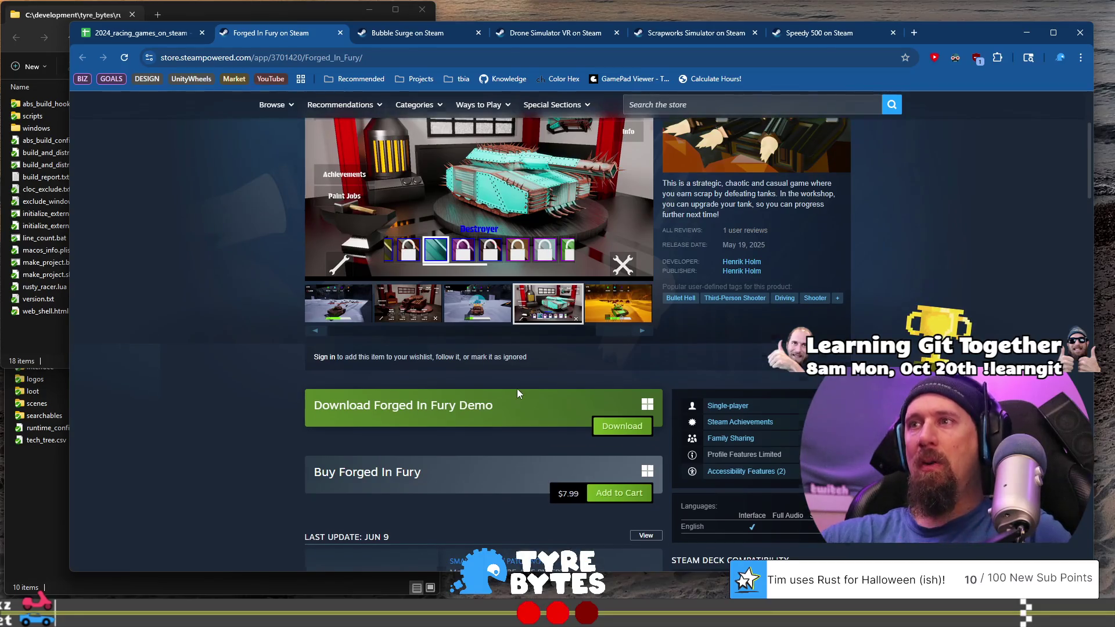
scroll(517, 389, down, 4)
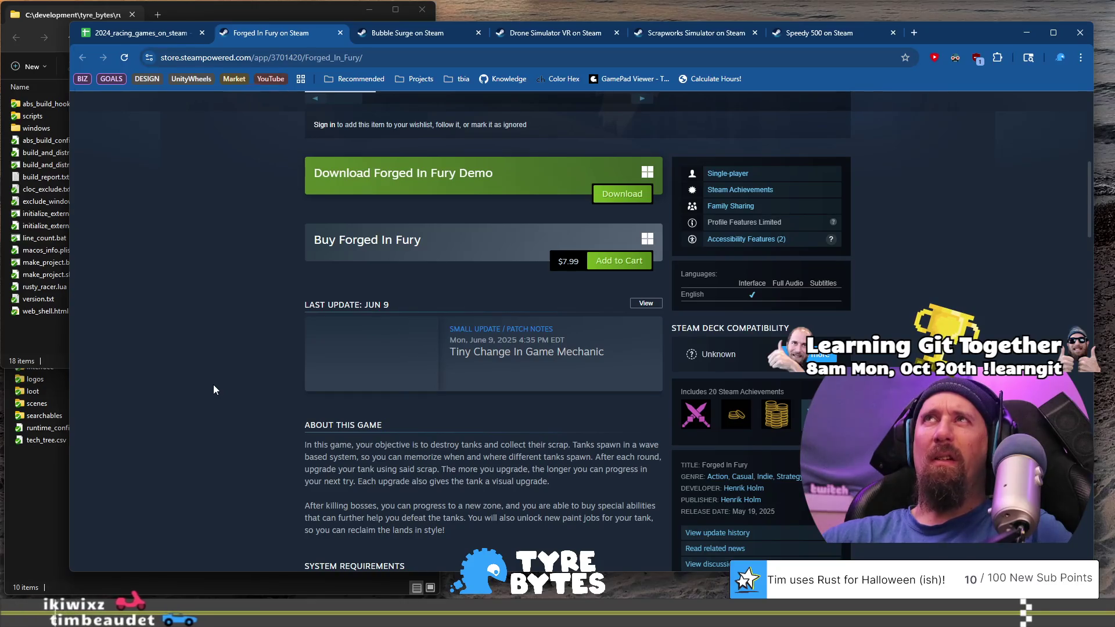
Rerun the collector ignore command with Forged In Fury's URL, then select Horse Farm Simulator's link.
click(405, 65)
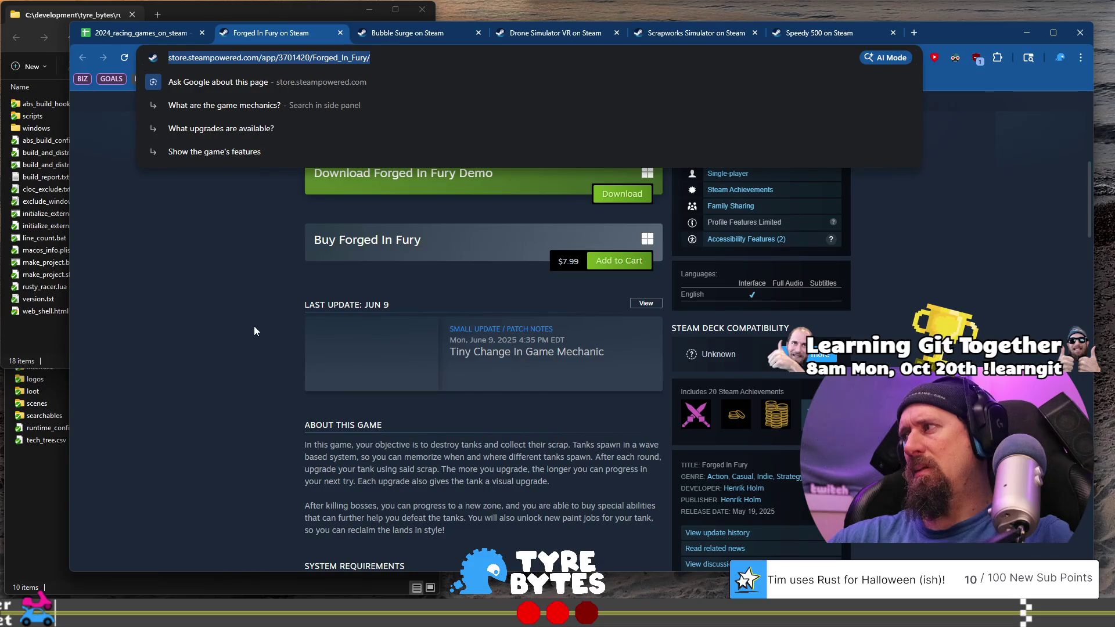
key(alt+Tab)
key(Up)
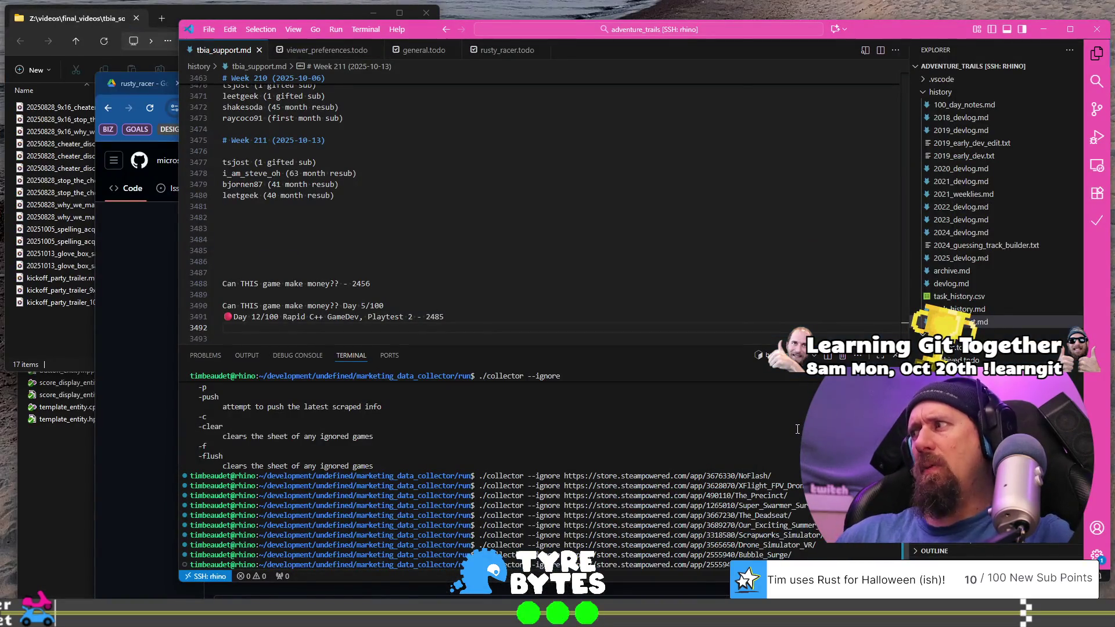
key(ctrl+v)
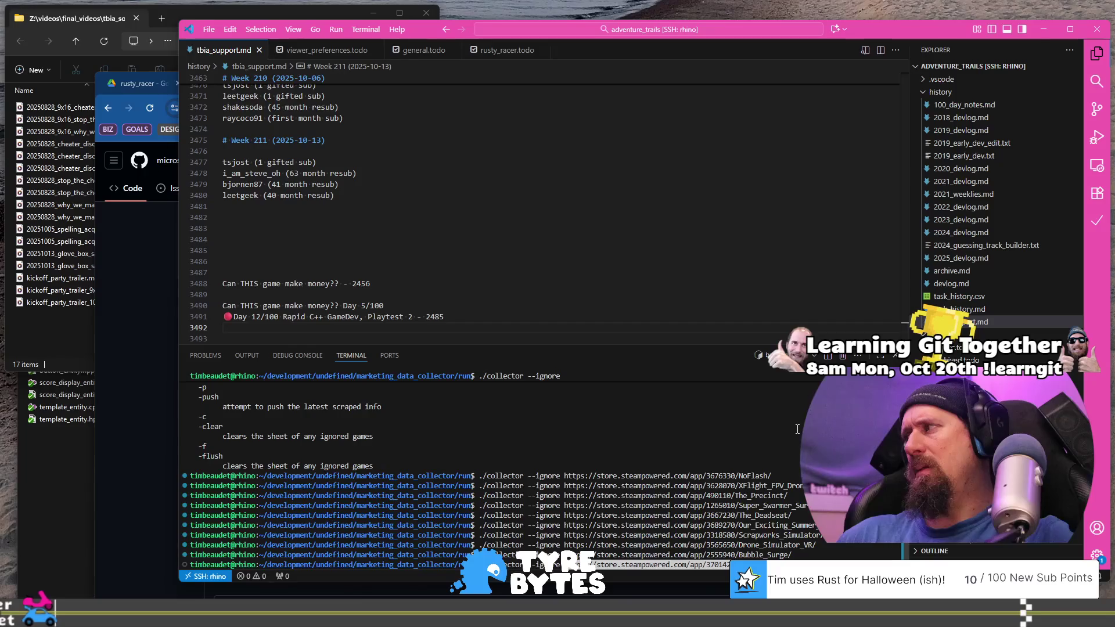
key(Return)
key(alt+Tab)
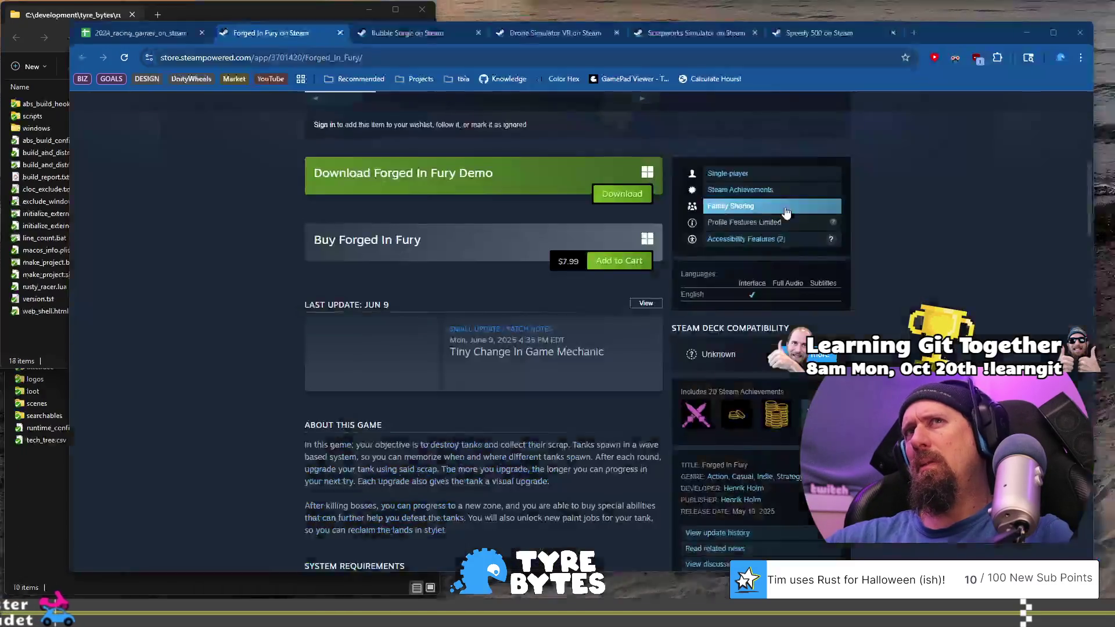
click(124, 35)
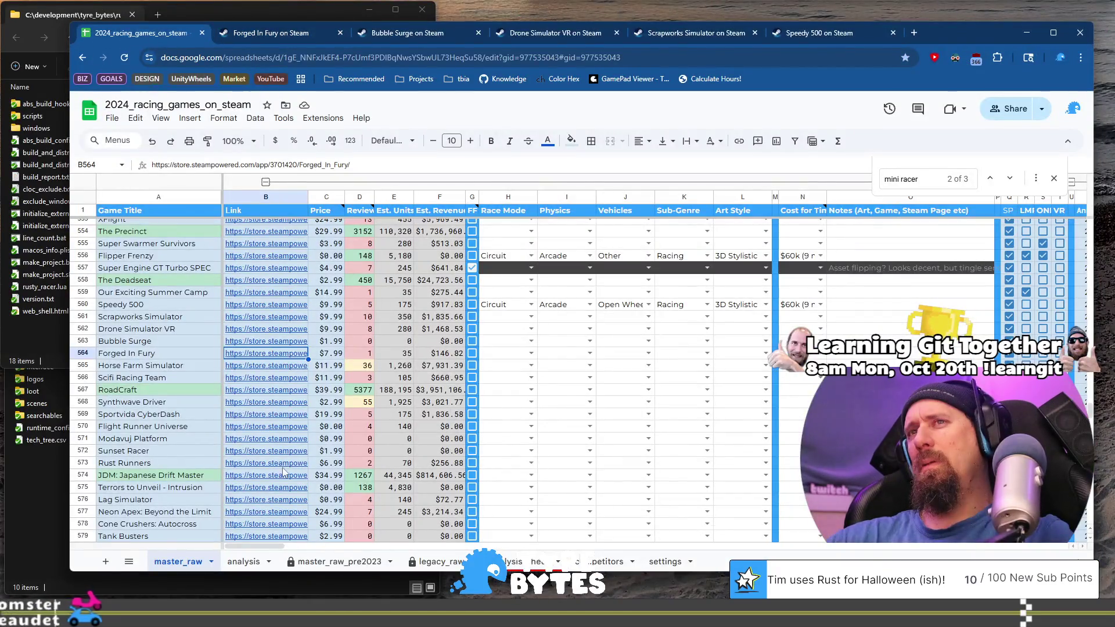
click(267, 365)
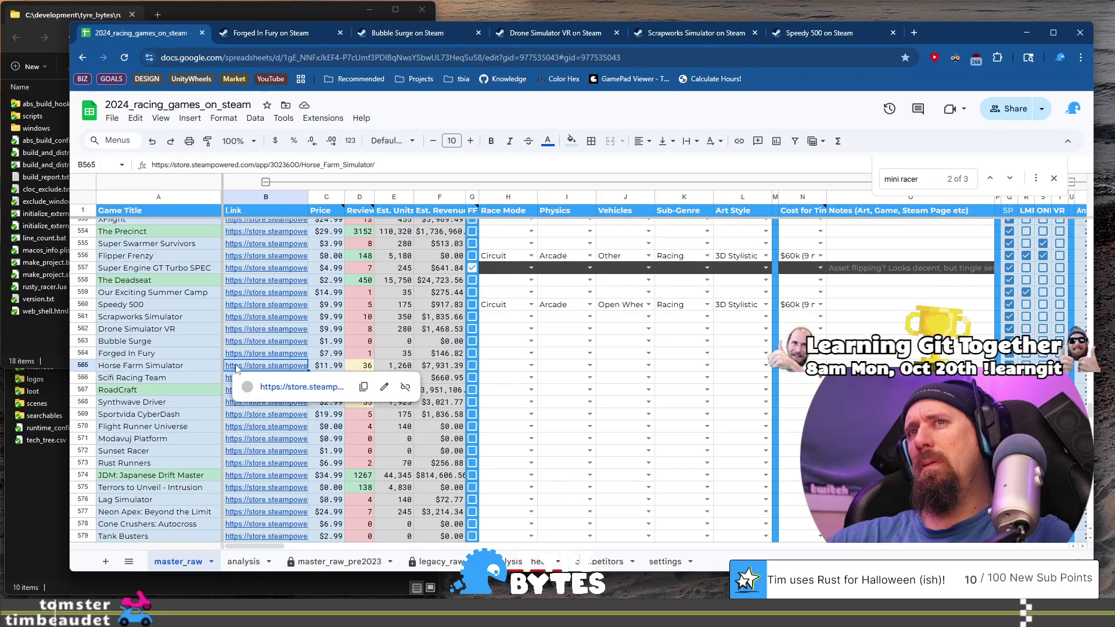
Open Horse Farm Simulator's store page, view its screenshots, and take its address to the terminal.
click(293, 387)
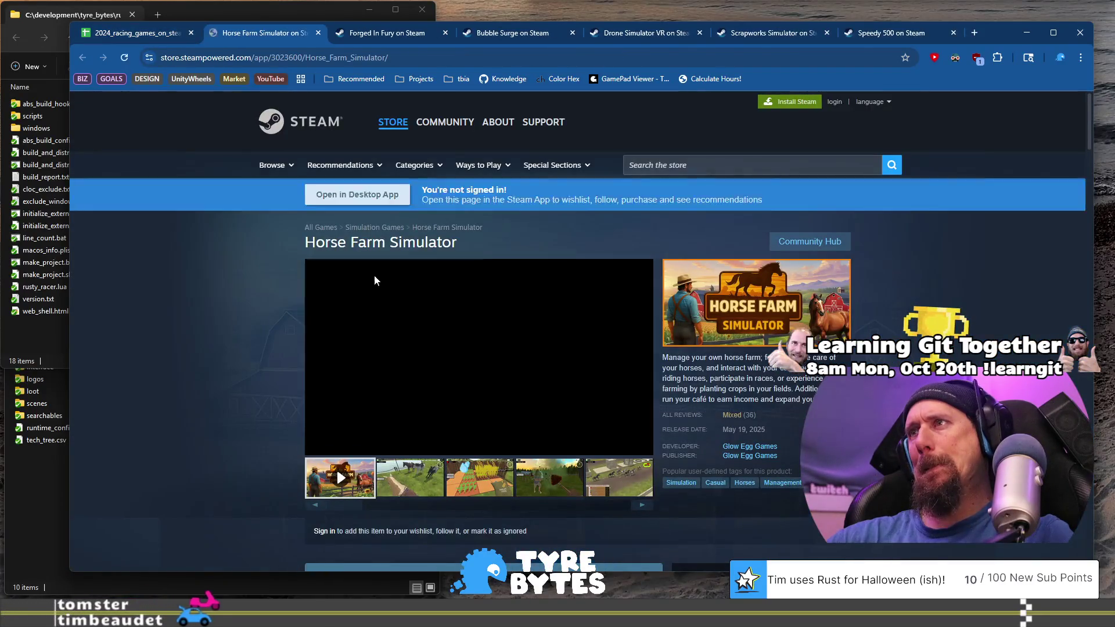
click(480, 479)
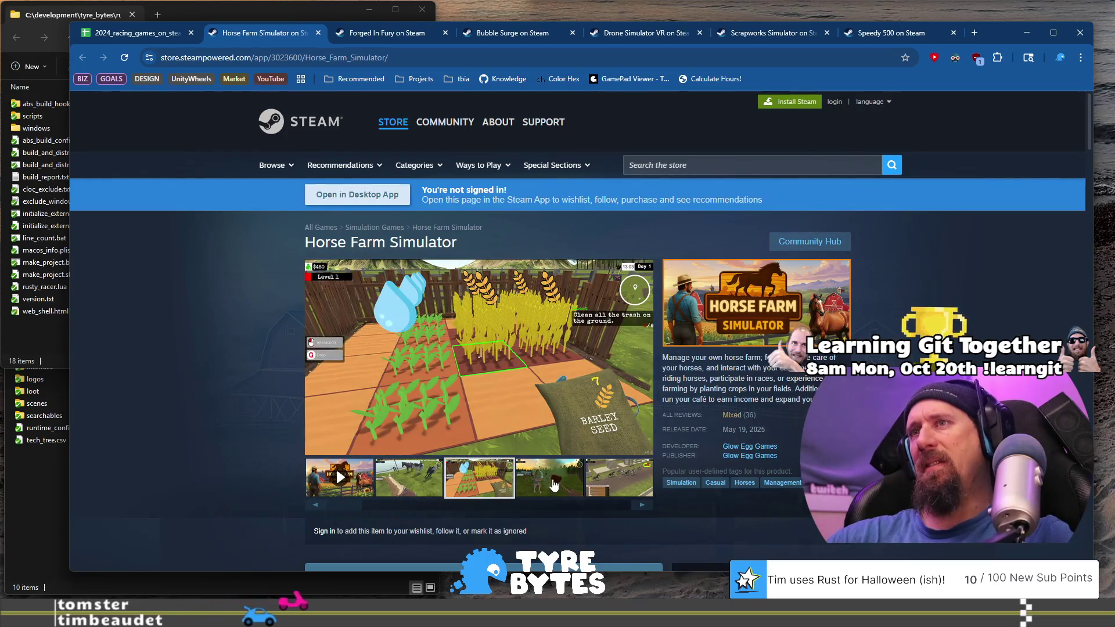
click(562, 483)
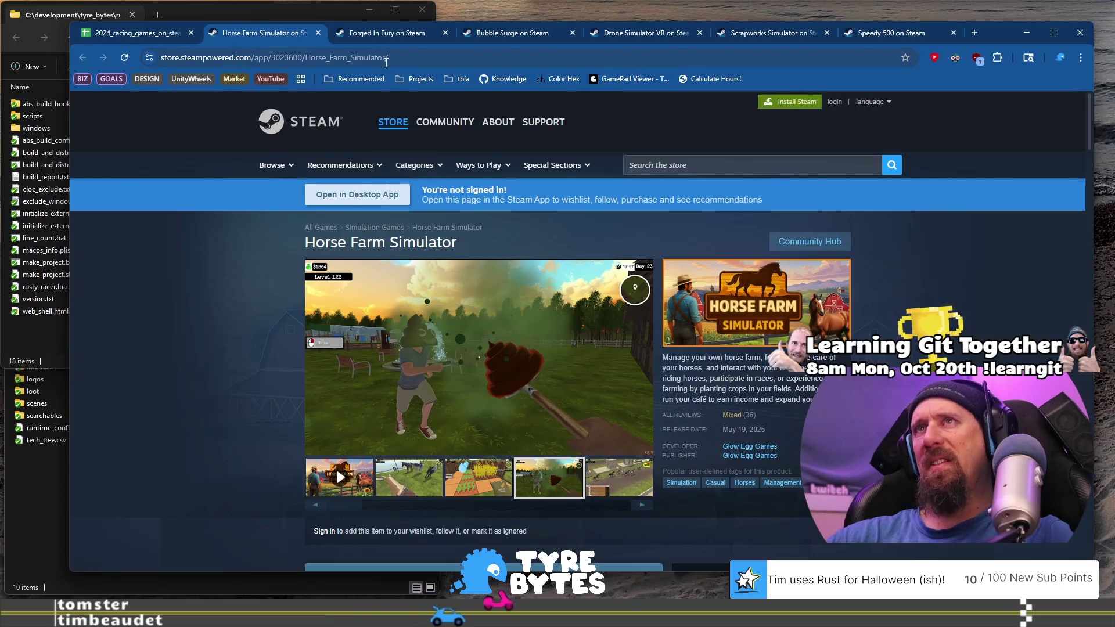
click(290, 58)
key(BackSpace)
key(ctrl+super+Right)
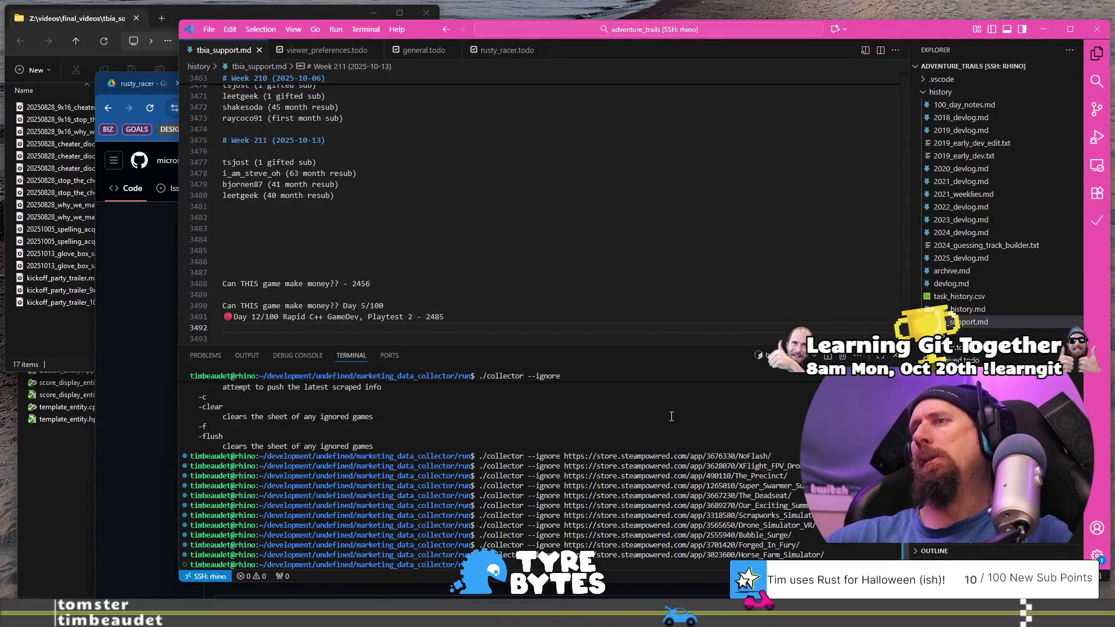
key(ctrl+super+Left)
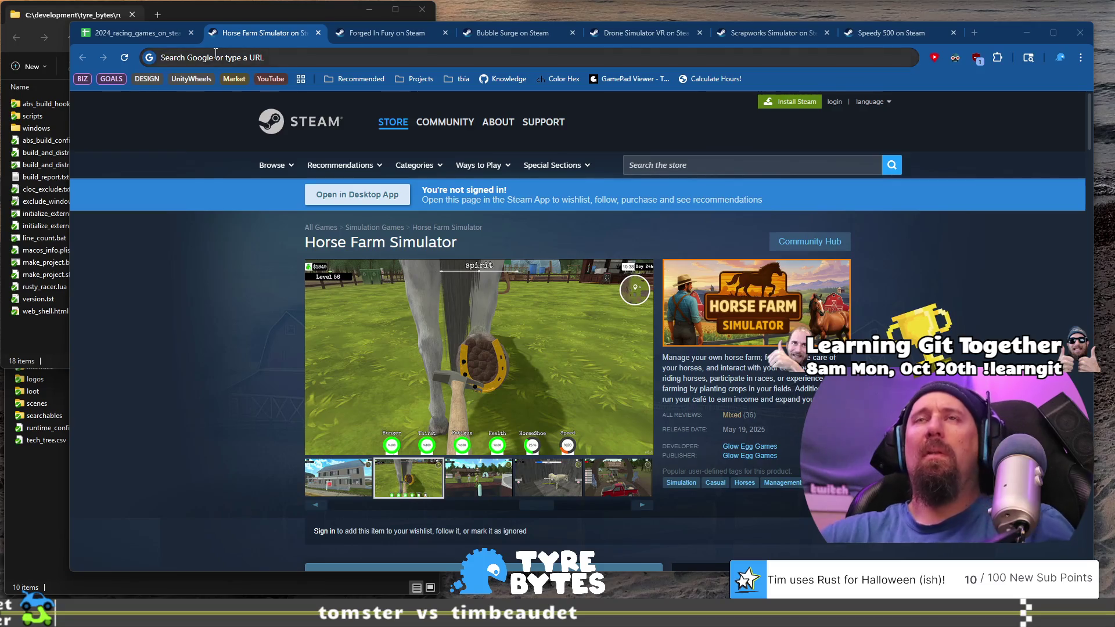
Close all seven Steam store tabs, through Speedy 500, leaving only the spreadsheet.
click(120, 34)
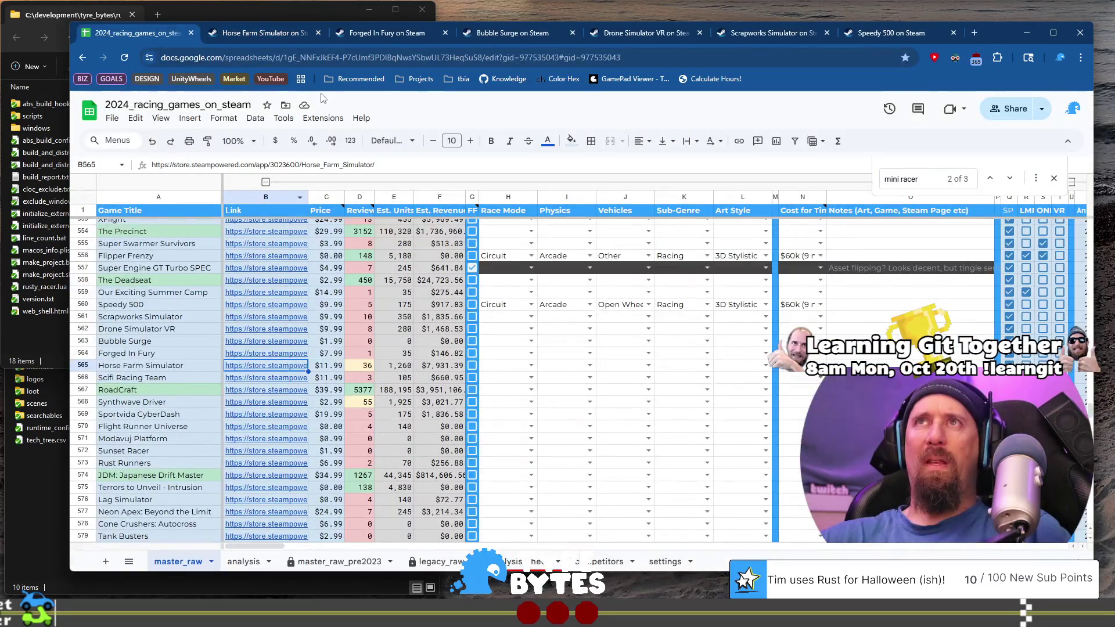
click(313, 39)
click(321, 32)
click(321, 32)
click(320, 33)
click(321, 32)
click(321, 33)
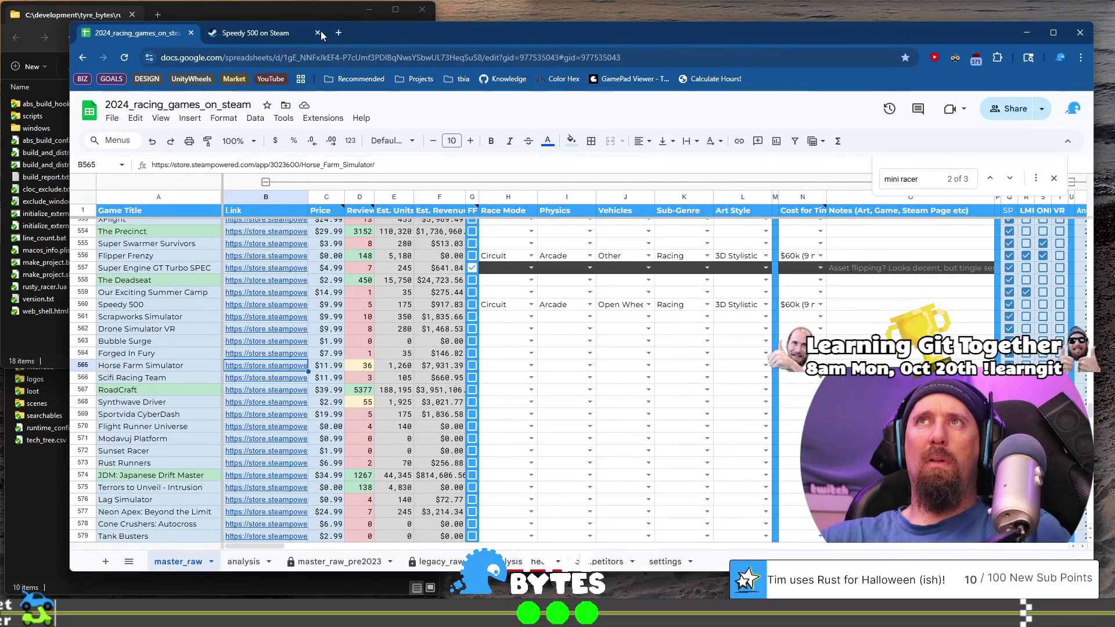
click(320, 32)
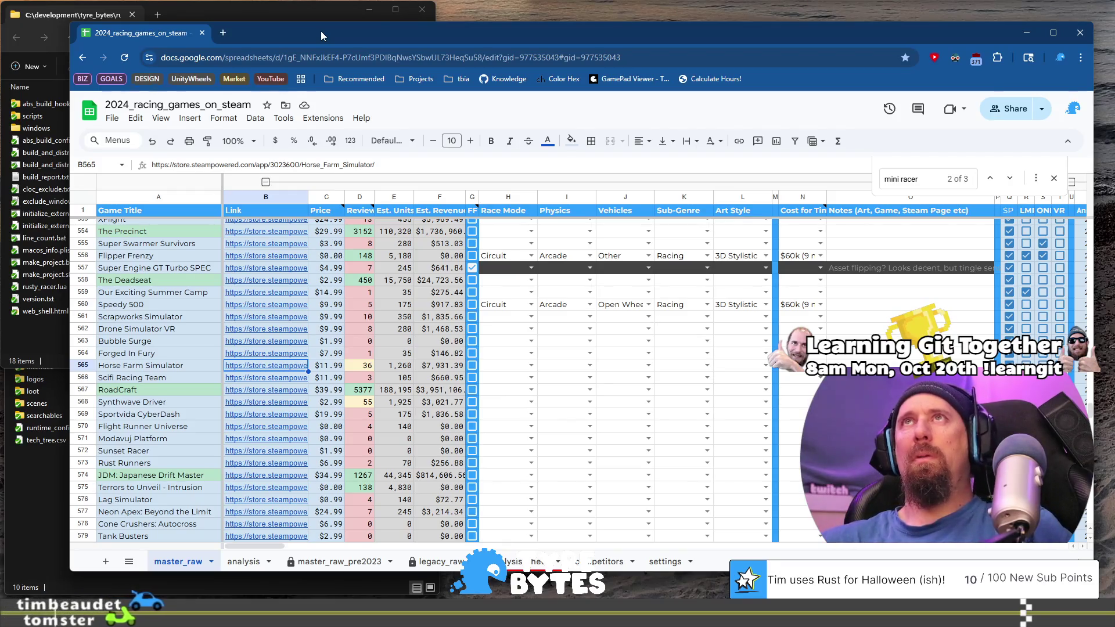
drag(580, 34, 577, 23)
Open Scifi Racing Team's store page from row 566 and click through all its screenshots.
click(154, 367)
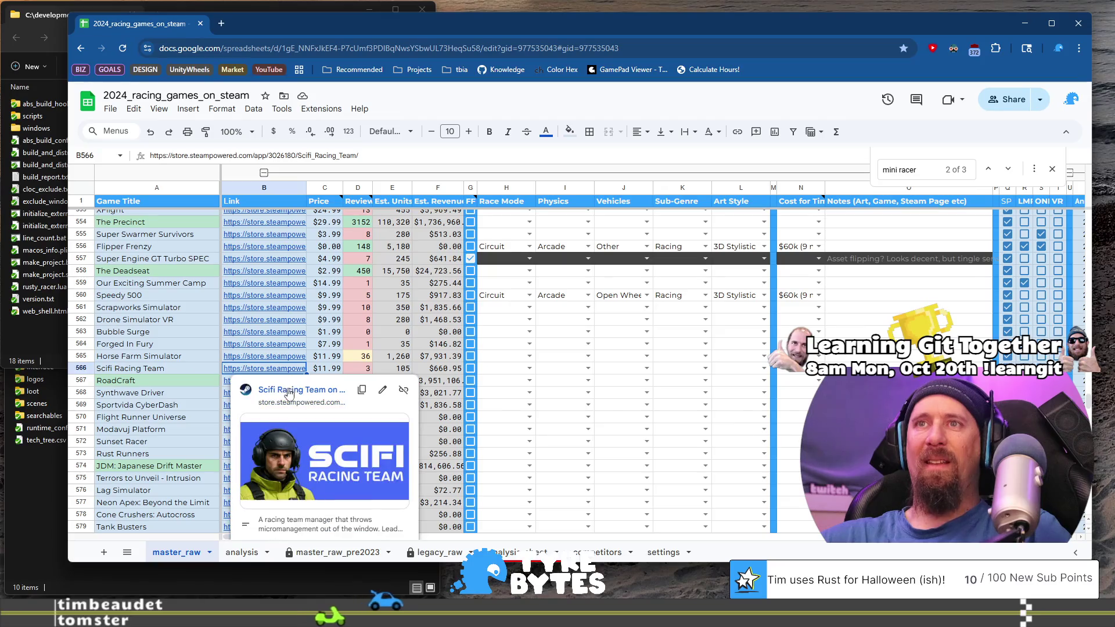
click(289, 389)
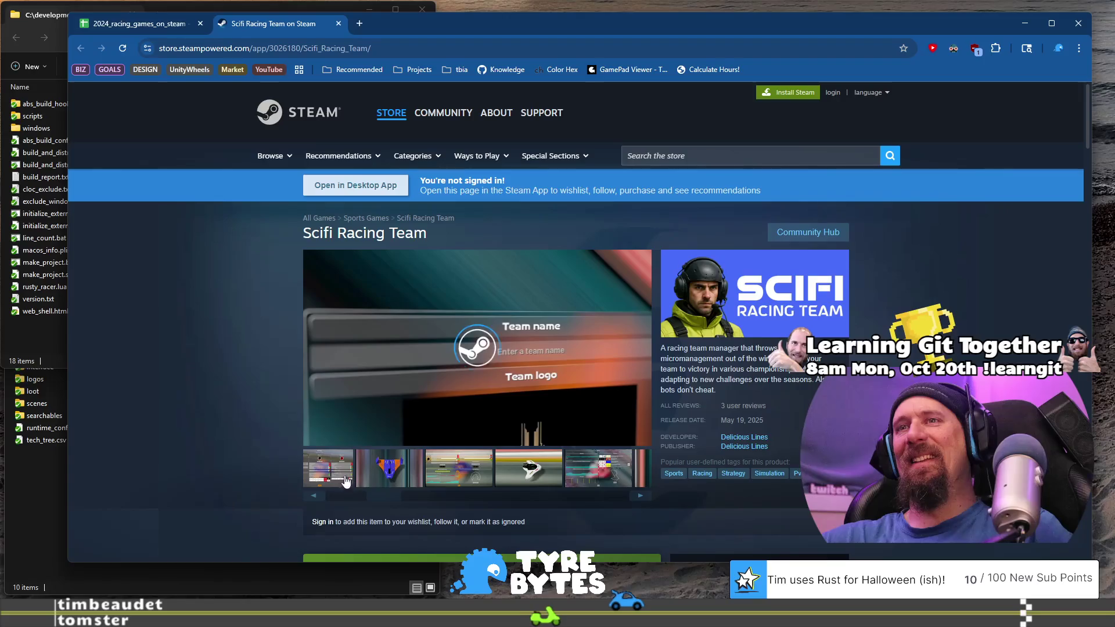
click(395, 475)
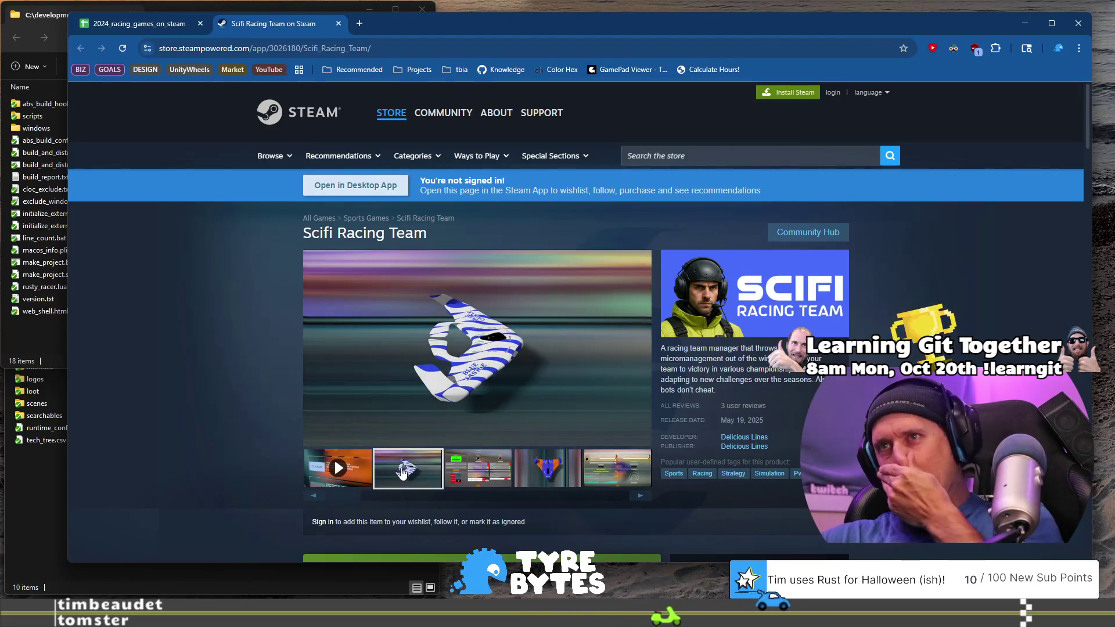
click(554, 475)
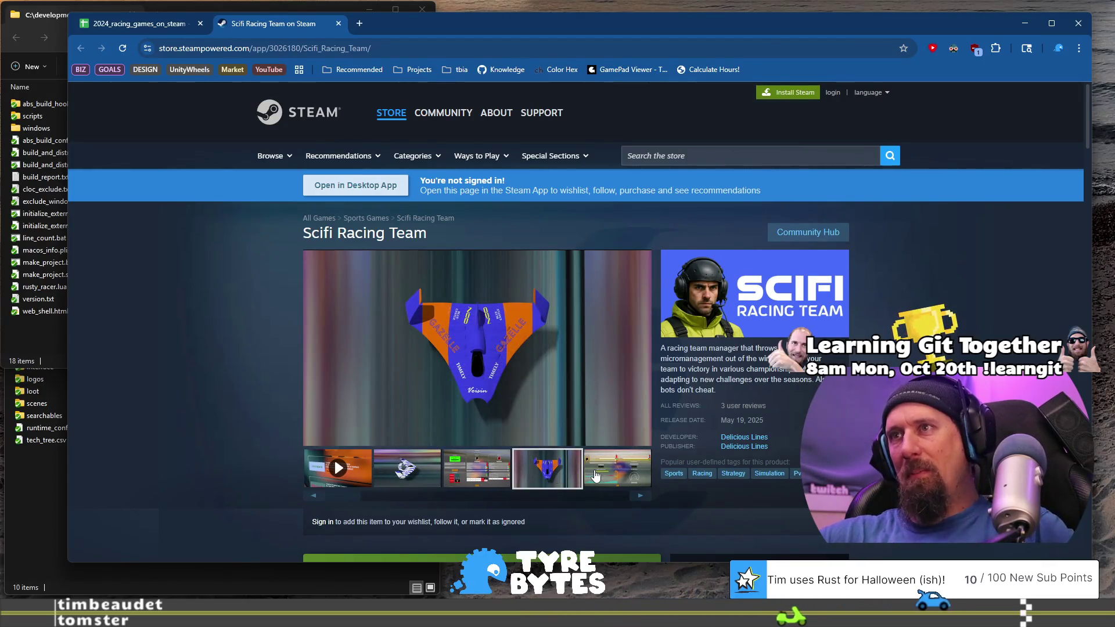
click(597, 475)
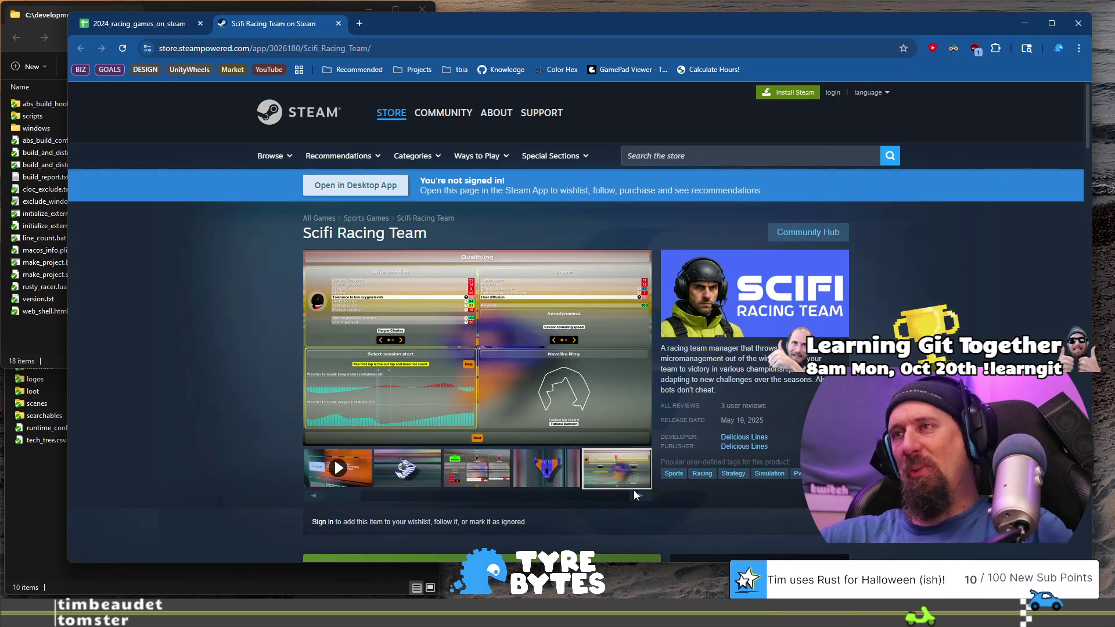
click(639, 496)
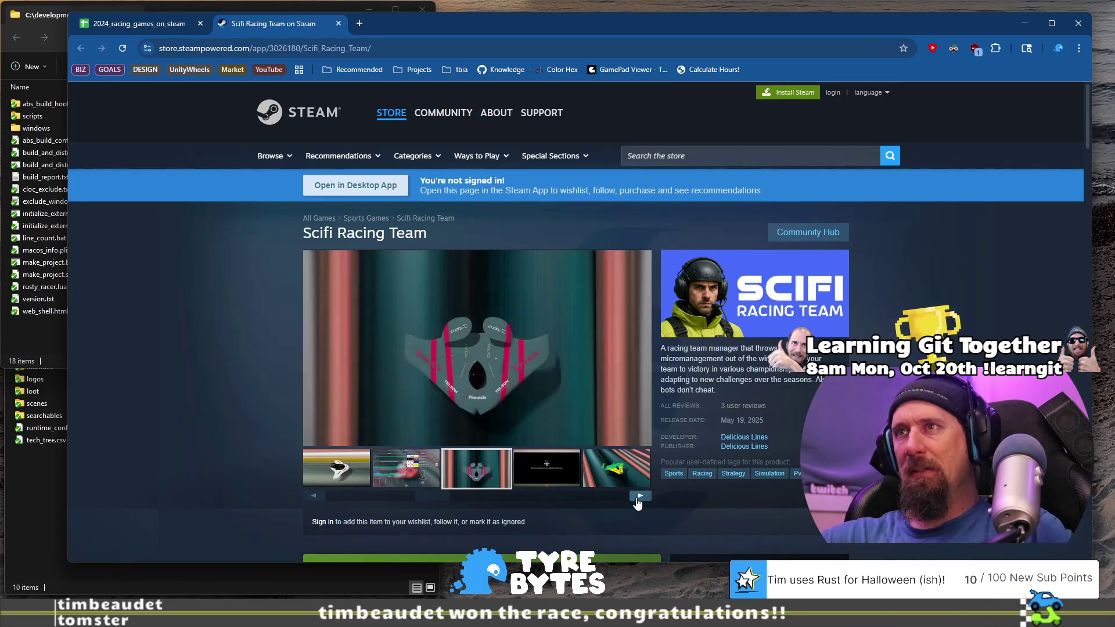
click(637, 500)
click(637, 499)
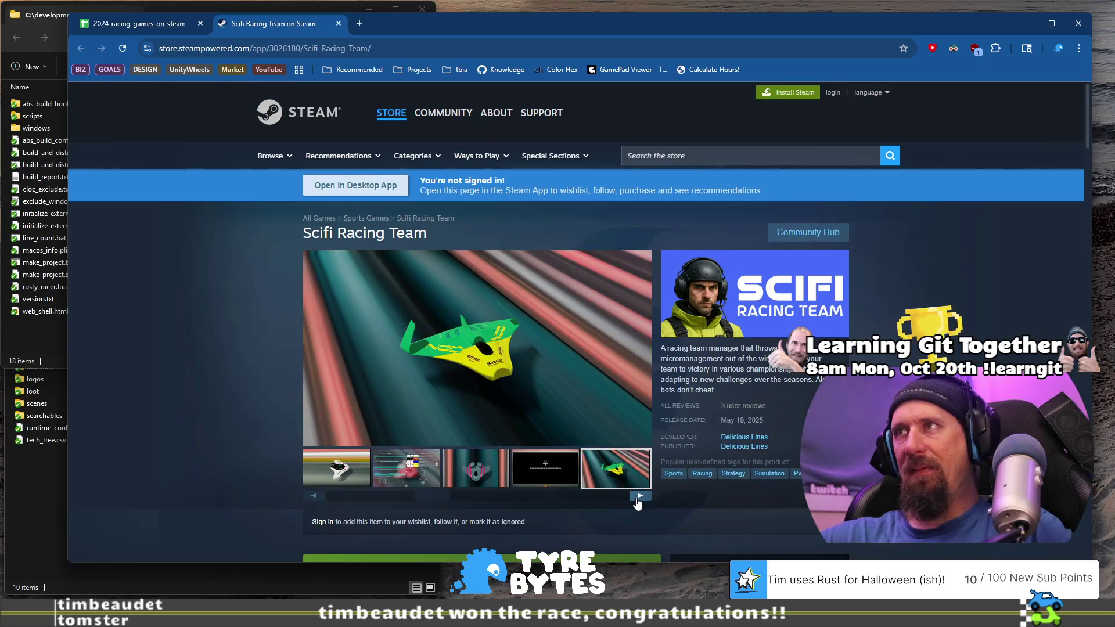
click(639, 497)
click(639, 497)
click(639, 497)
click(639, 497)
click(639, 497)
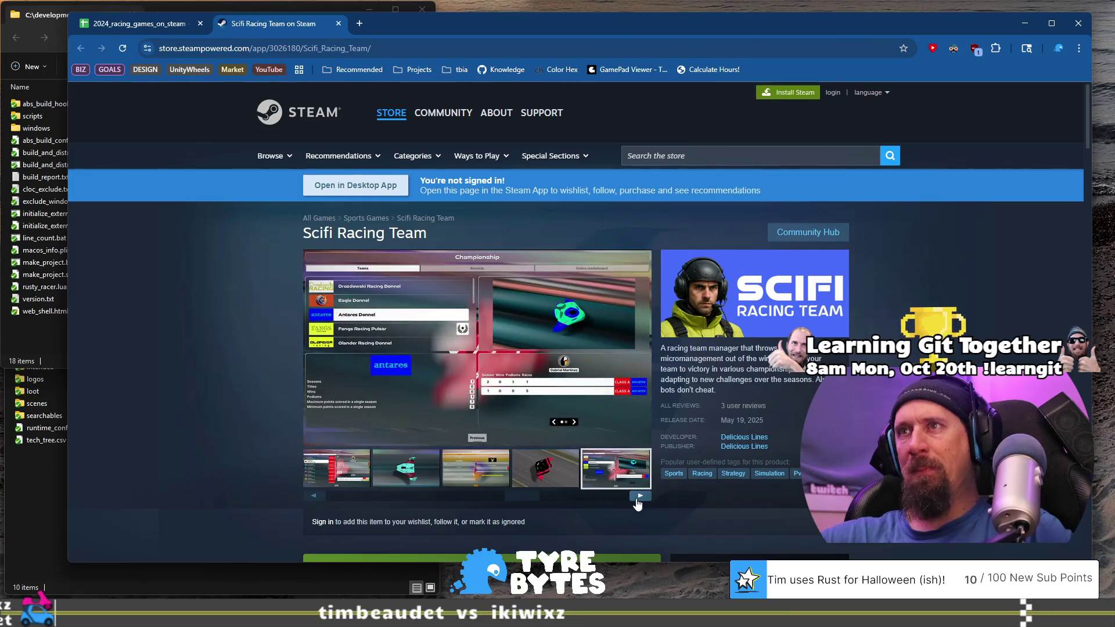
click(638, 497)
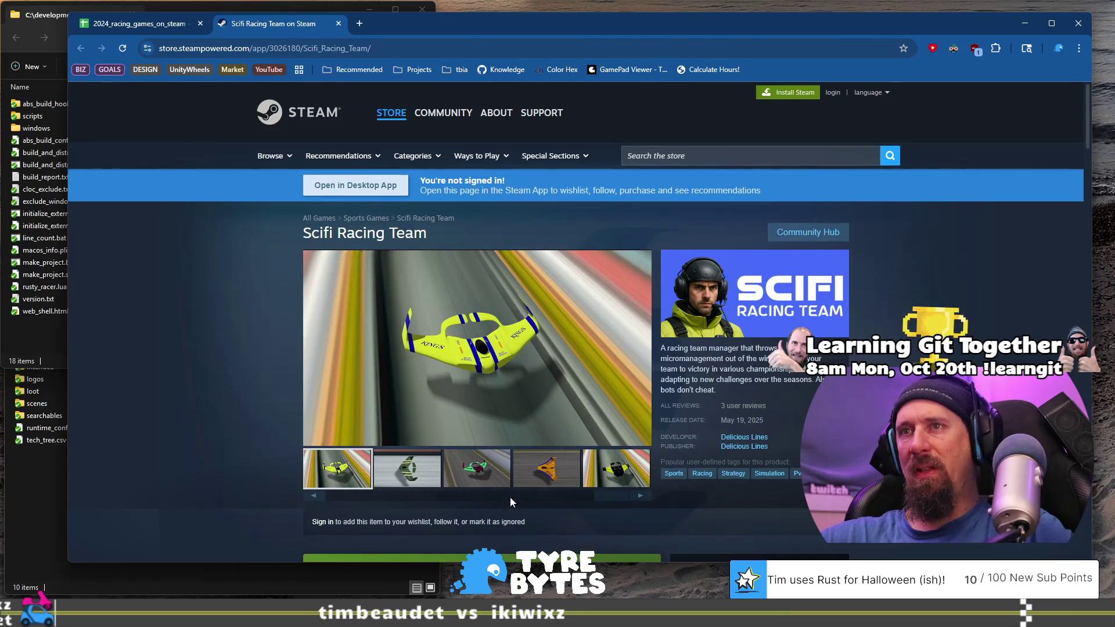
drag(603, 498, 318, 501)
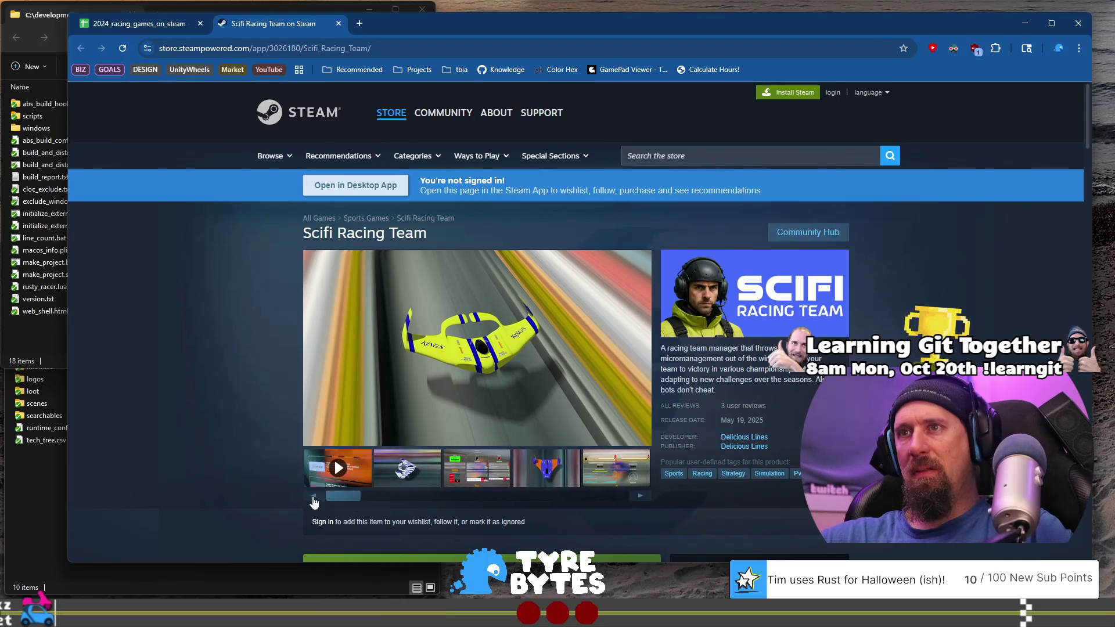
Play the Scifi Racing Team trailer, skipping to 0:45, 1:02 and 1:13, then pause.
click(338, 475)
click(364, 419)
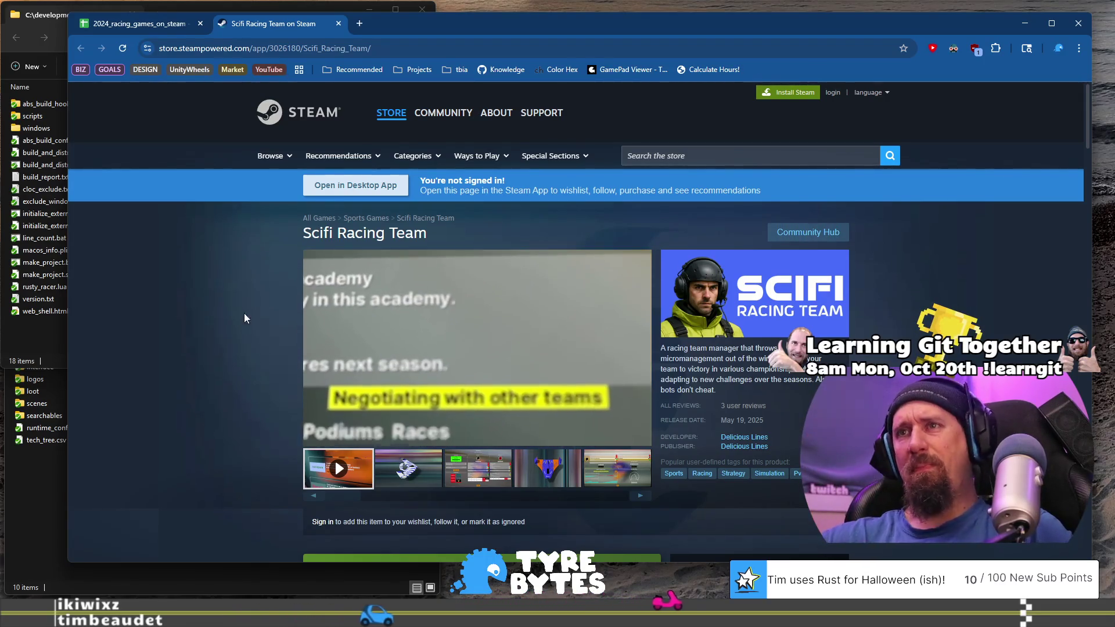
mouse_move(487, 431)
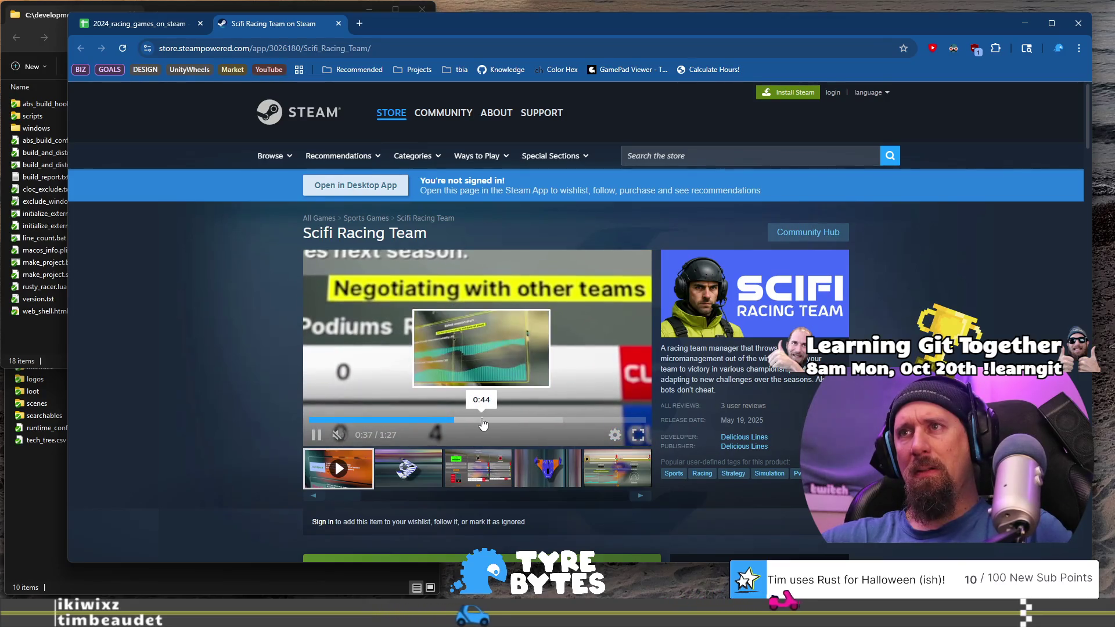
click(476, 420)
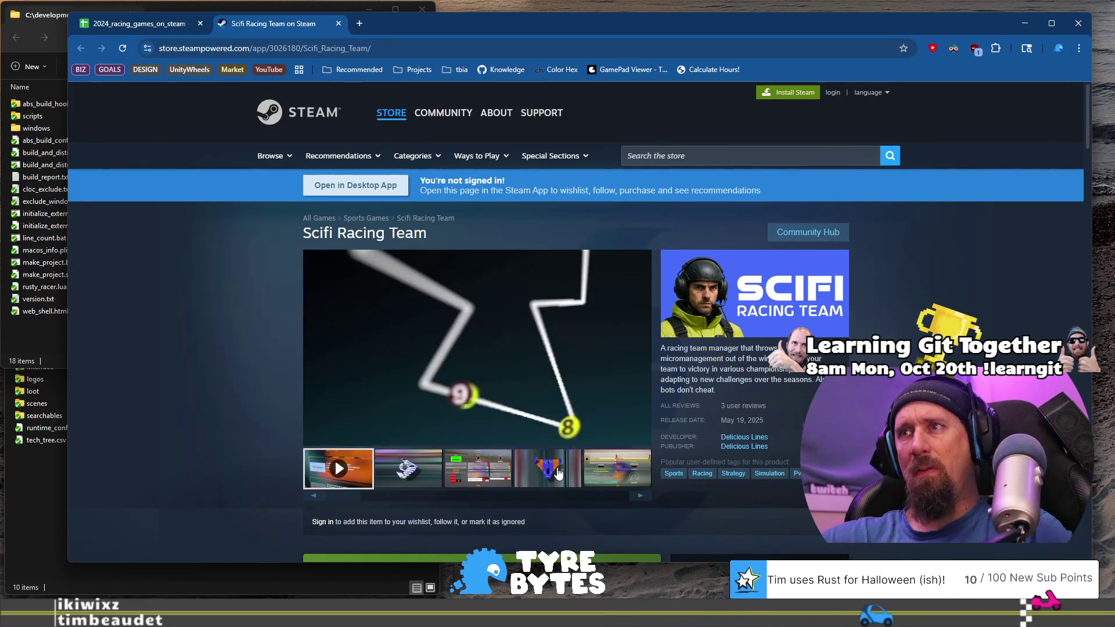
click(551, 419)
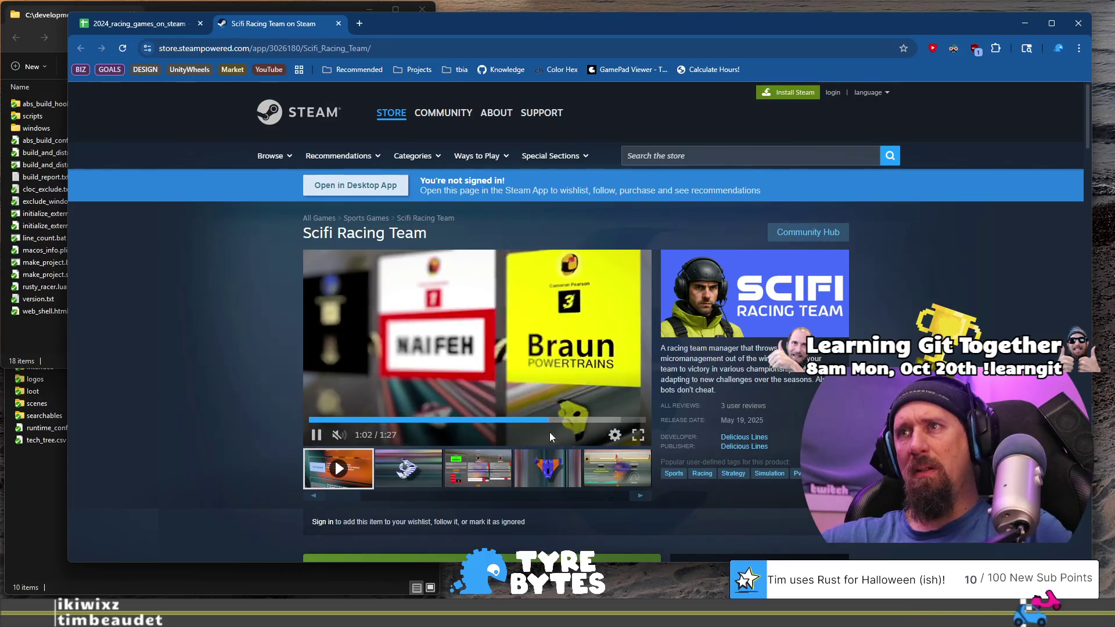
click(582, 420)
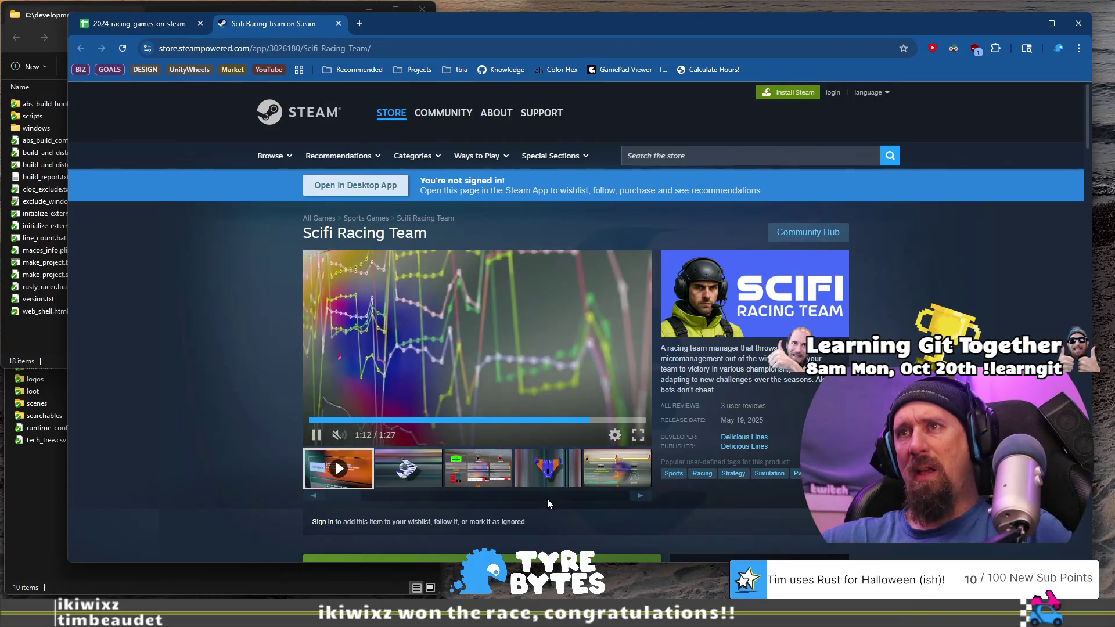
click(331, 337)
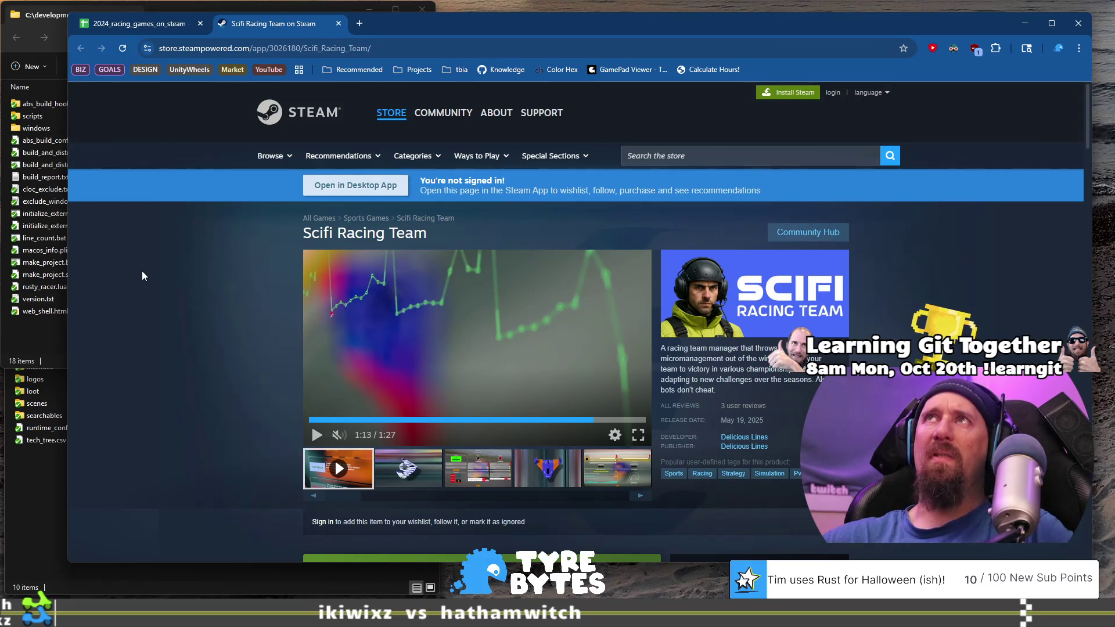
click(452, 51)
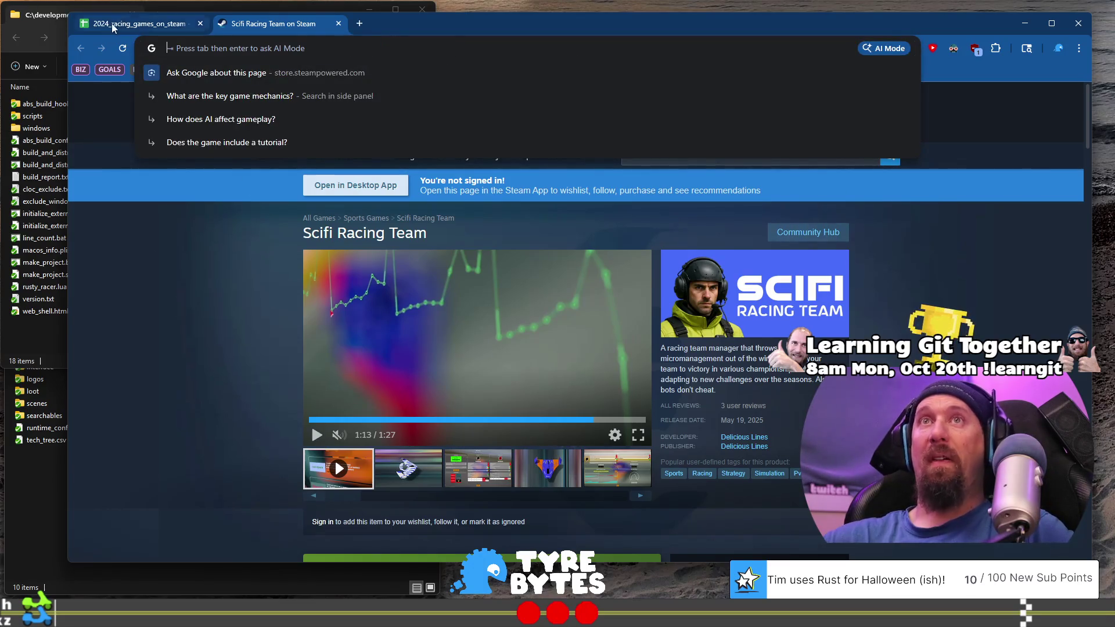
Run ./collector --ignore in VS Code's terminal with Scifi Racing Team's store URL.
click(108, 26)
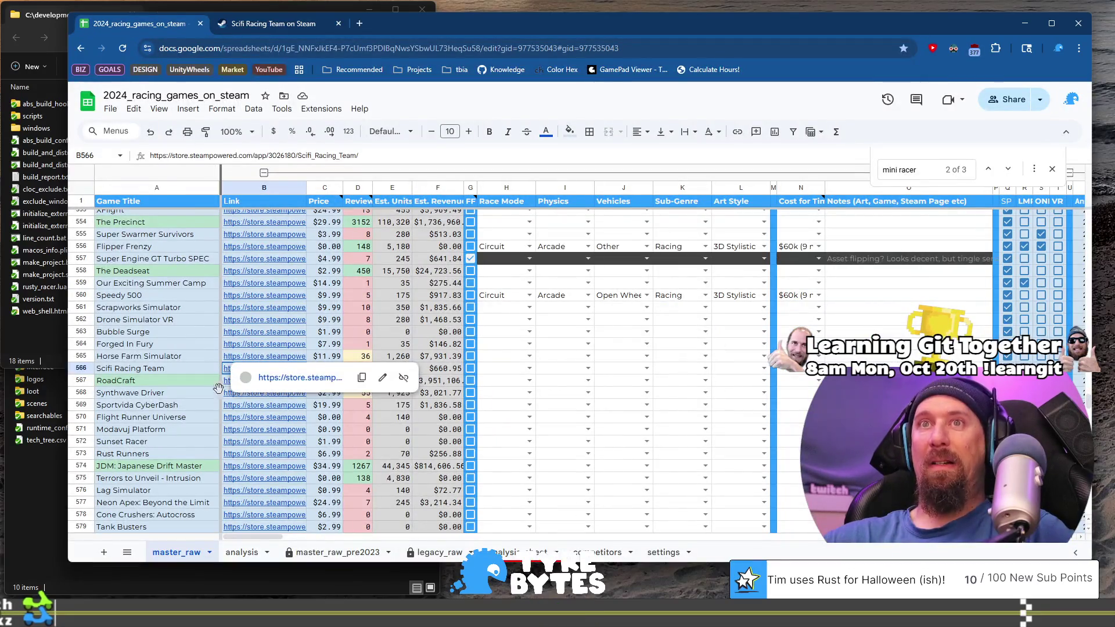
click(154, 372)
mouse_move(244, 369)
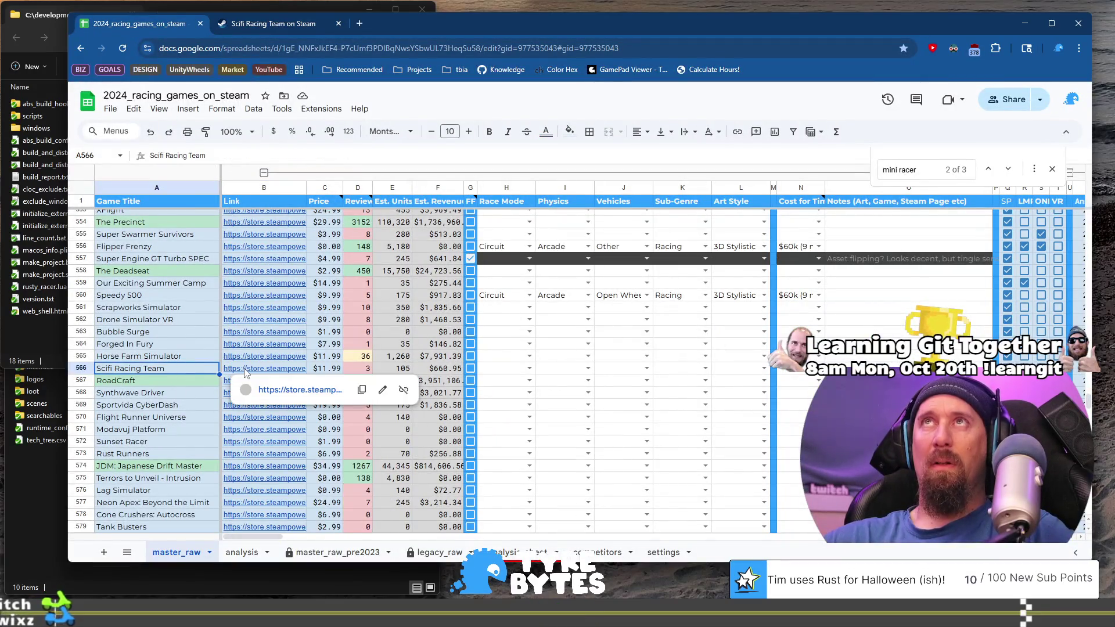
key(alt+Tab)
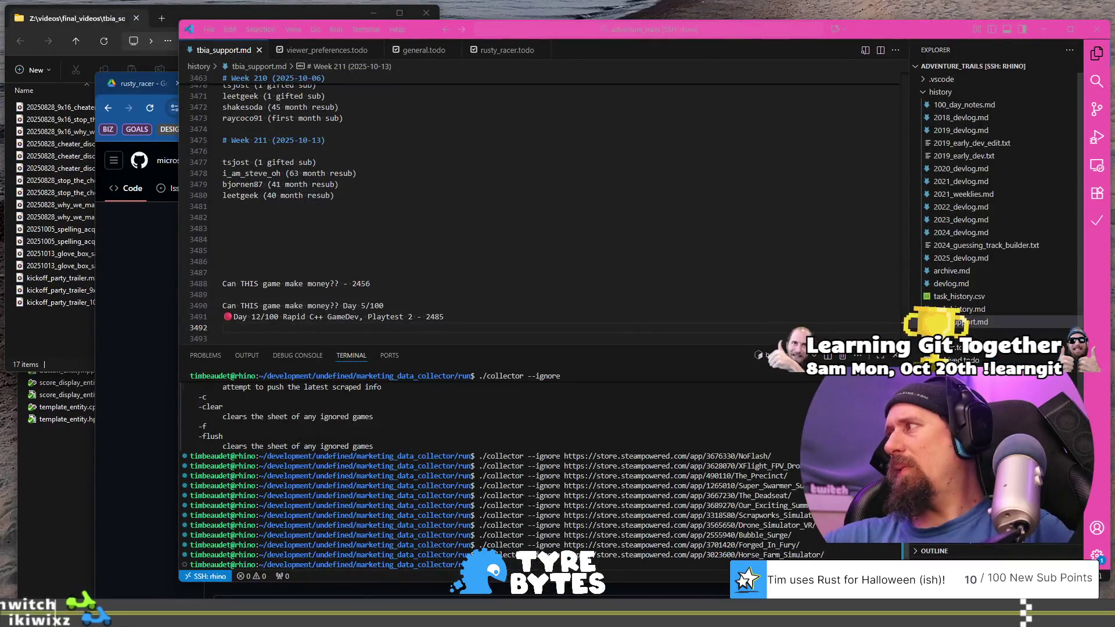
key(ctrl+v)
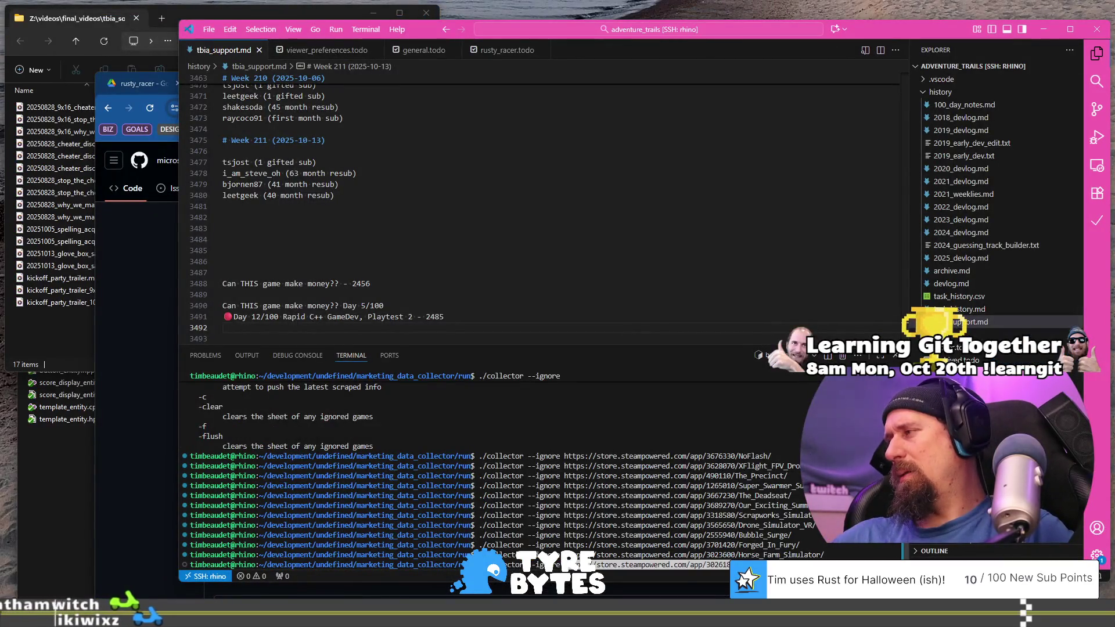
key(Return)
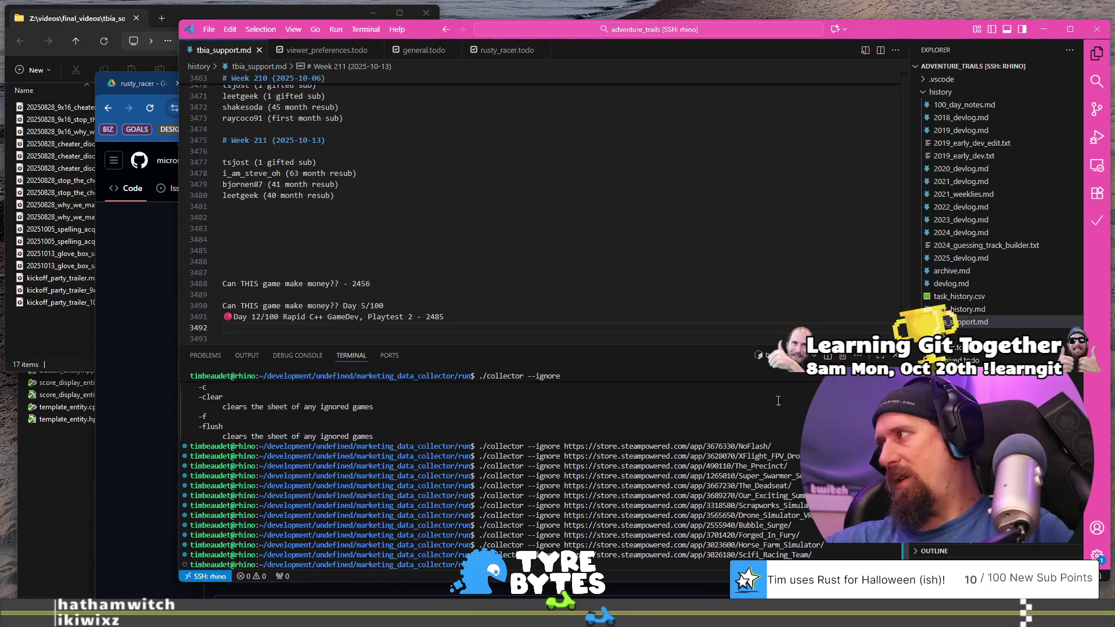
Scroll the terminal output and run ls to list the folder's files.
scroll(726, 424, up, 10)
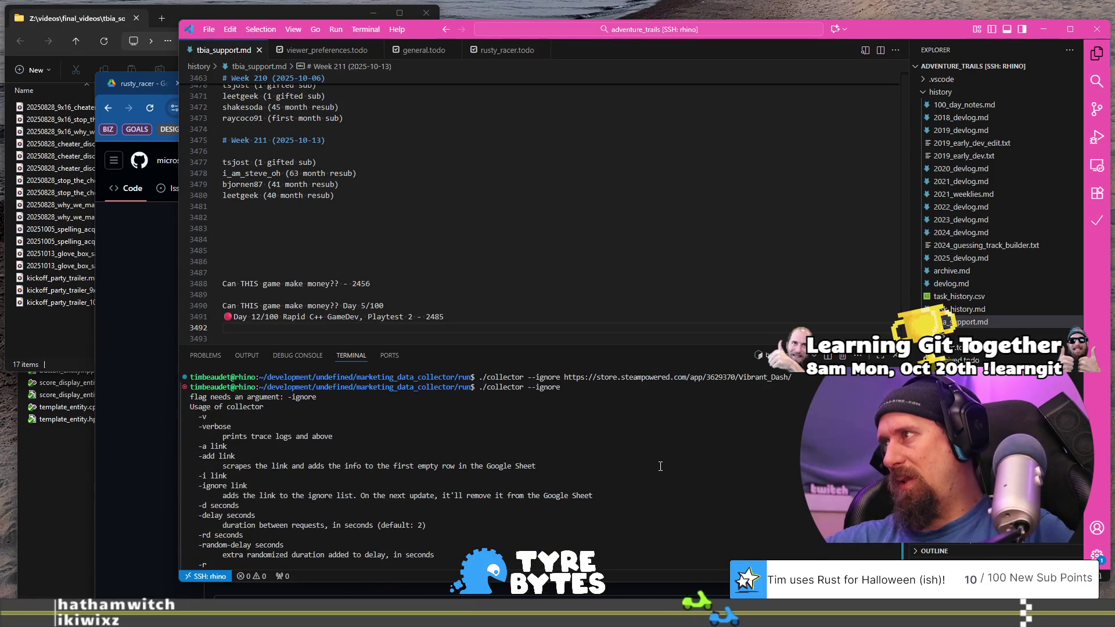
scroll(660, 467, down, 1)
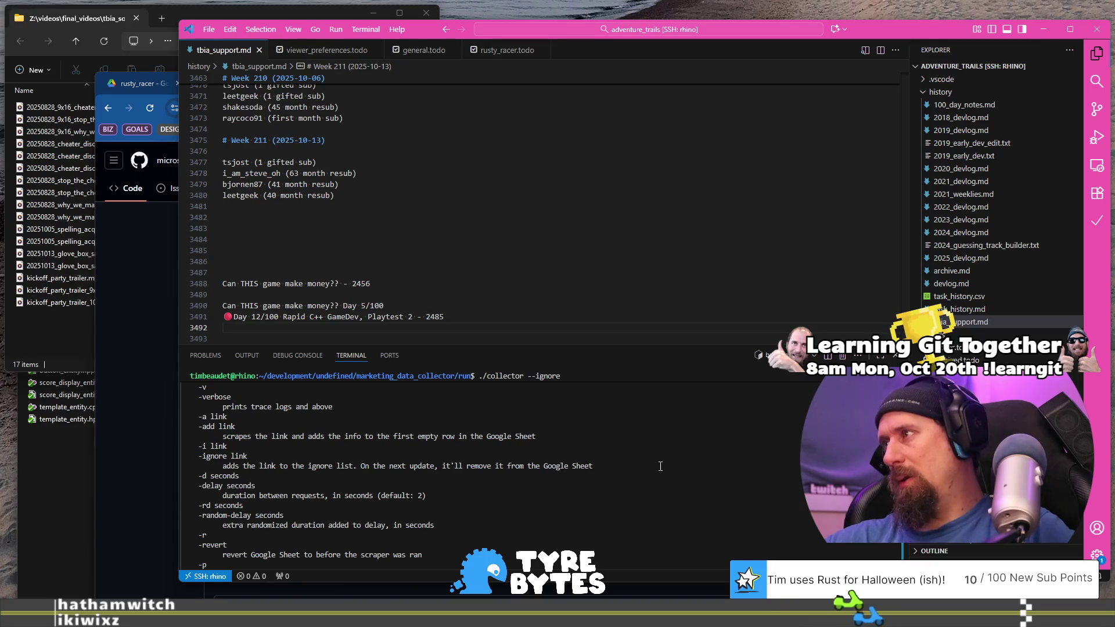
scroll(660, 466, down, 10)
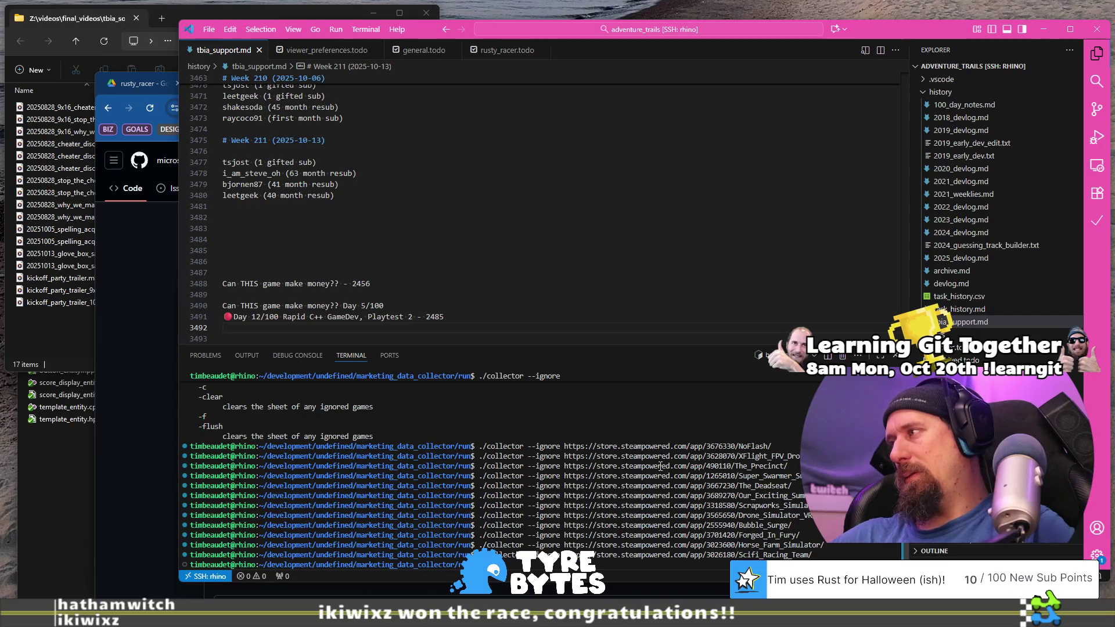
text(ls)
key(Return)
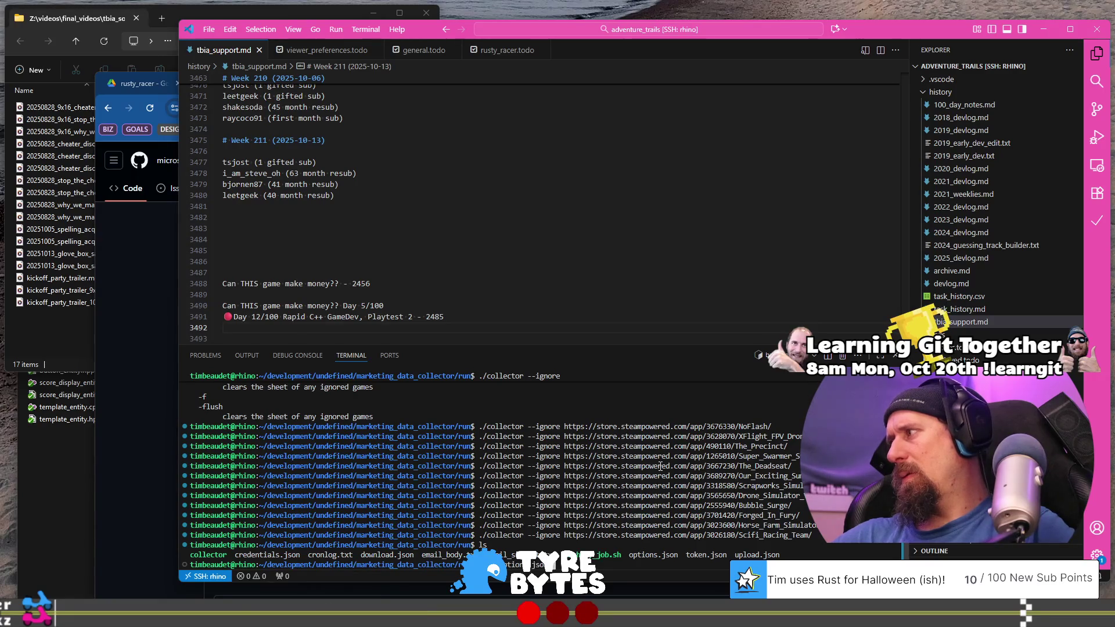
Delete the final ignoreList entry and its comma from options.json, save, and close it.
key(Return)
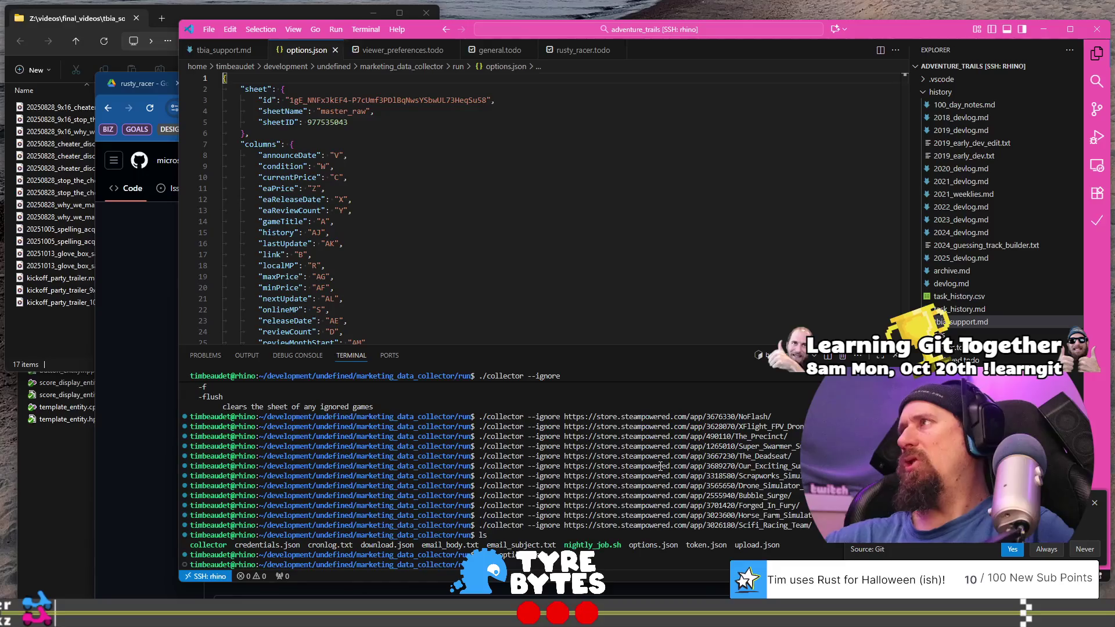
click(640, 220)
key(ctrl+End)
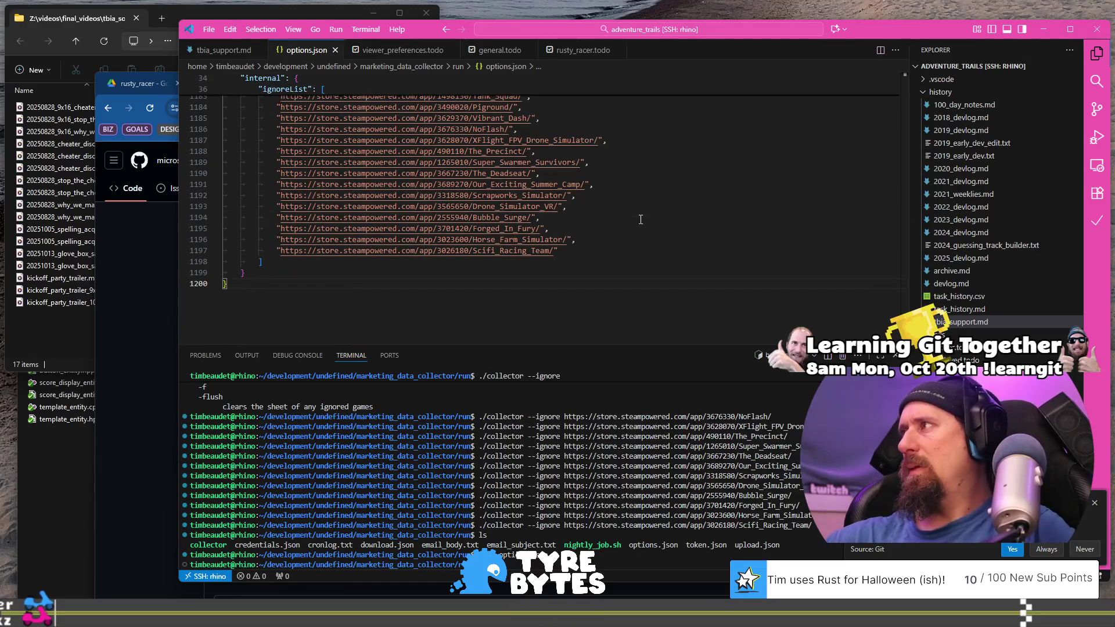
key(Up)
key(Up)
key(Up)
key(End)
key(shift+Home)
key(shift+Home)
key(BackSpace)
key(BackSpace)
key(BackSpace)
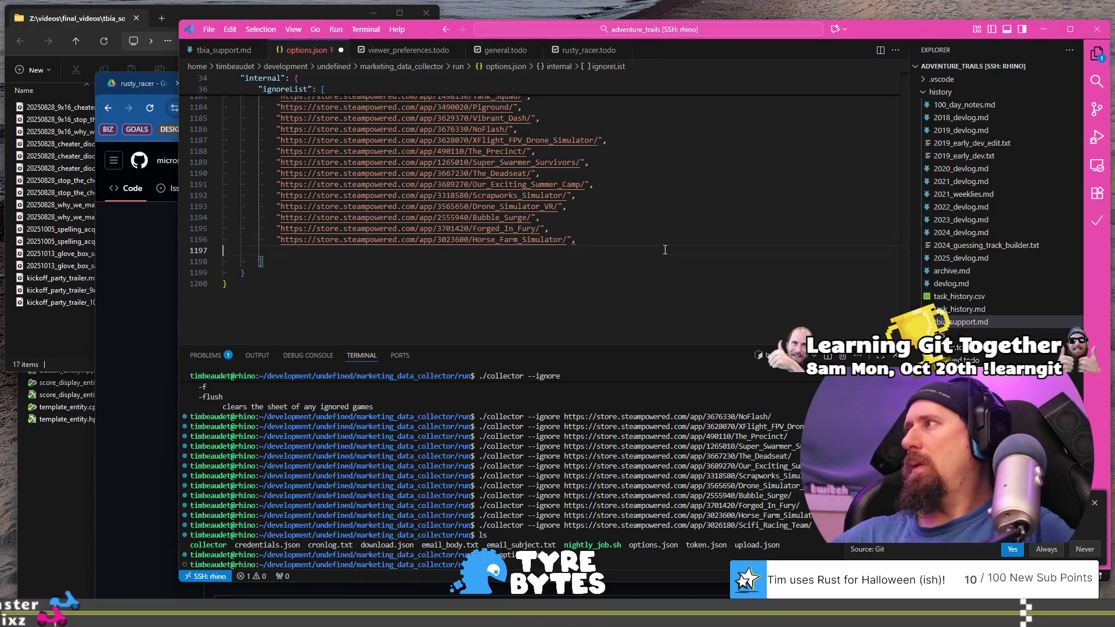
key(ctrl+s)
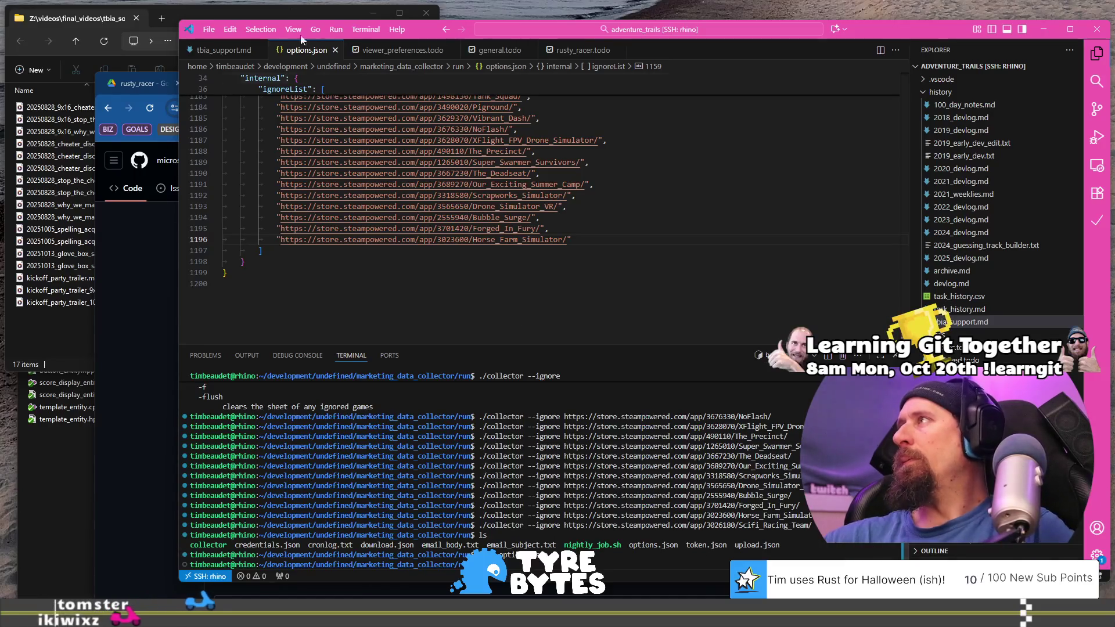
click(336, 50)
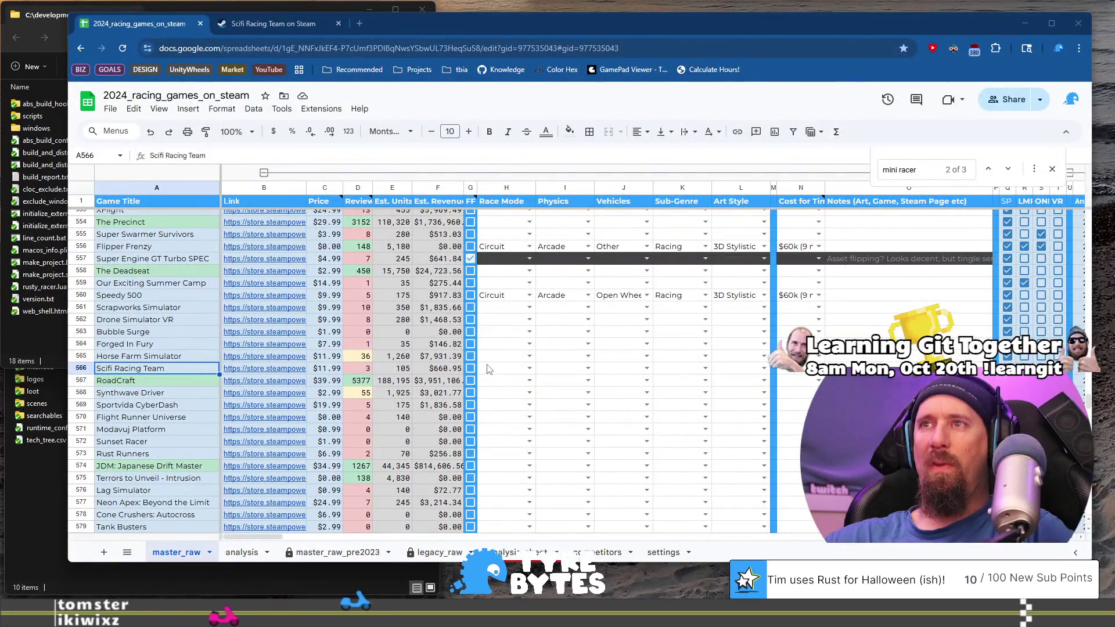
Set Scifi Racing Team's Race Mode to Management and physics to Arcade in row 566.
click(488, 369)
key(Return)
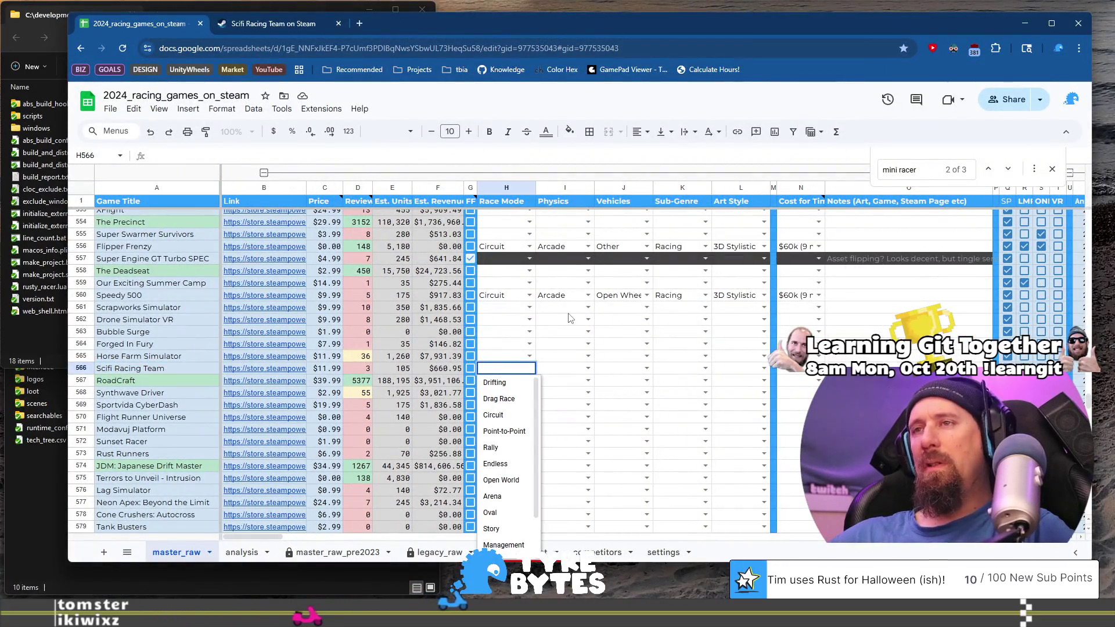
key(Down)
key(Down)
key(Down)
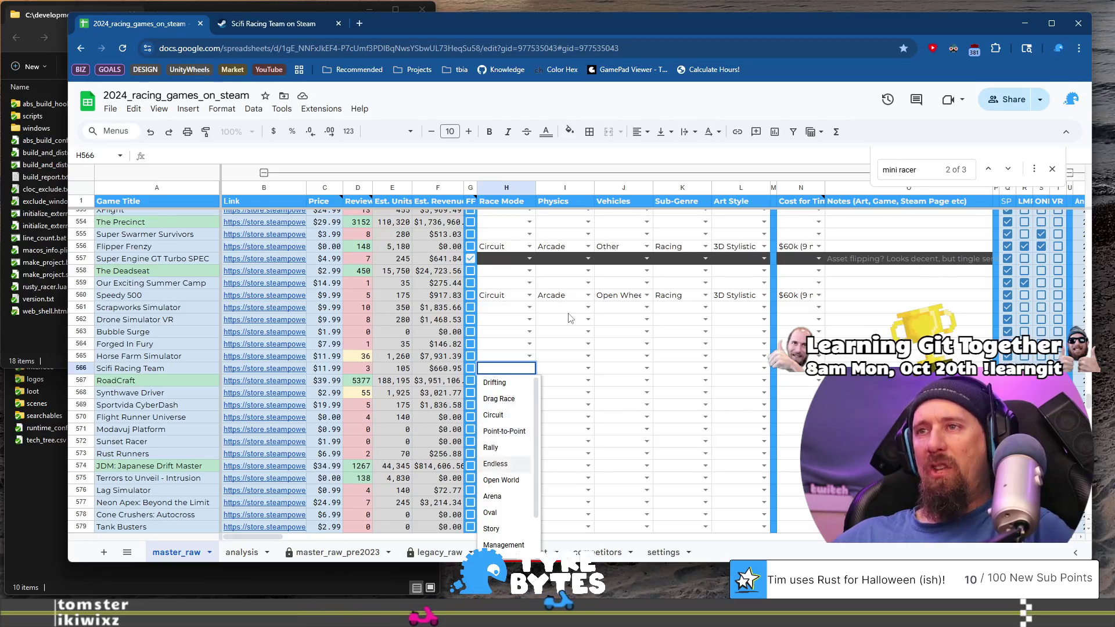
key(Tab)
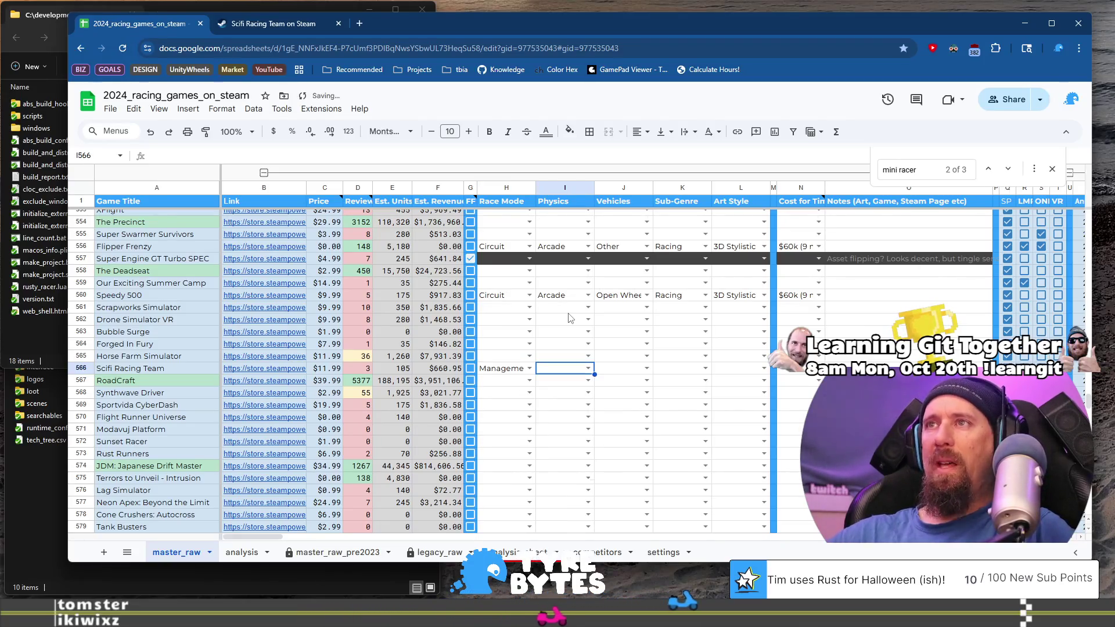
text(a)
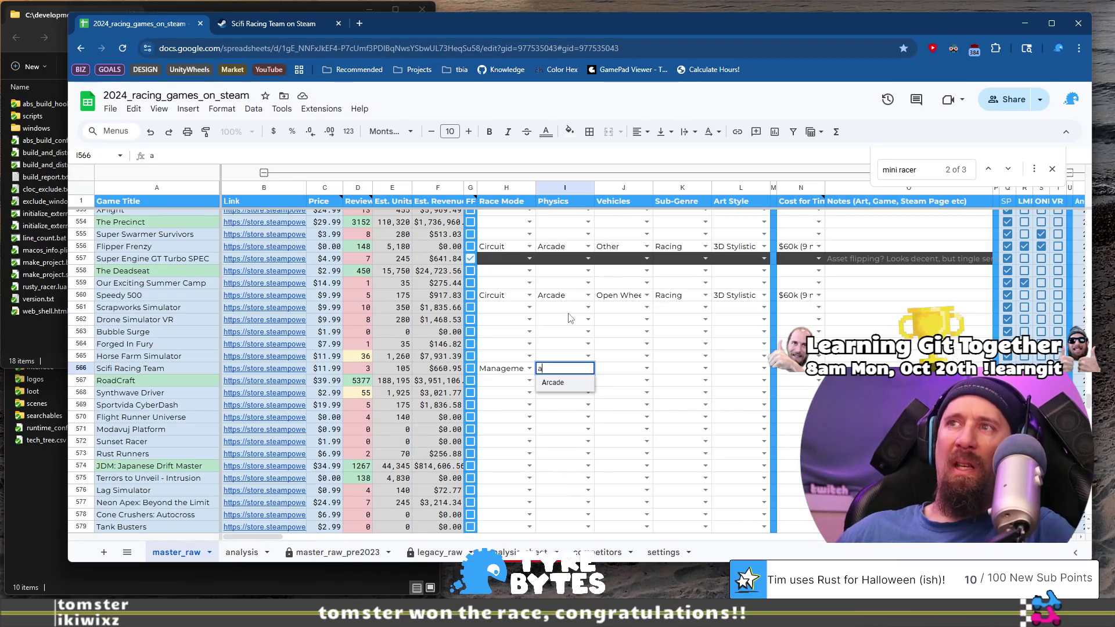
key(Tab)
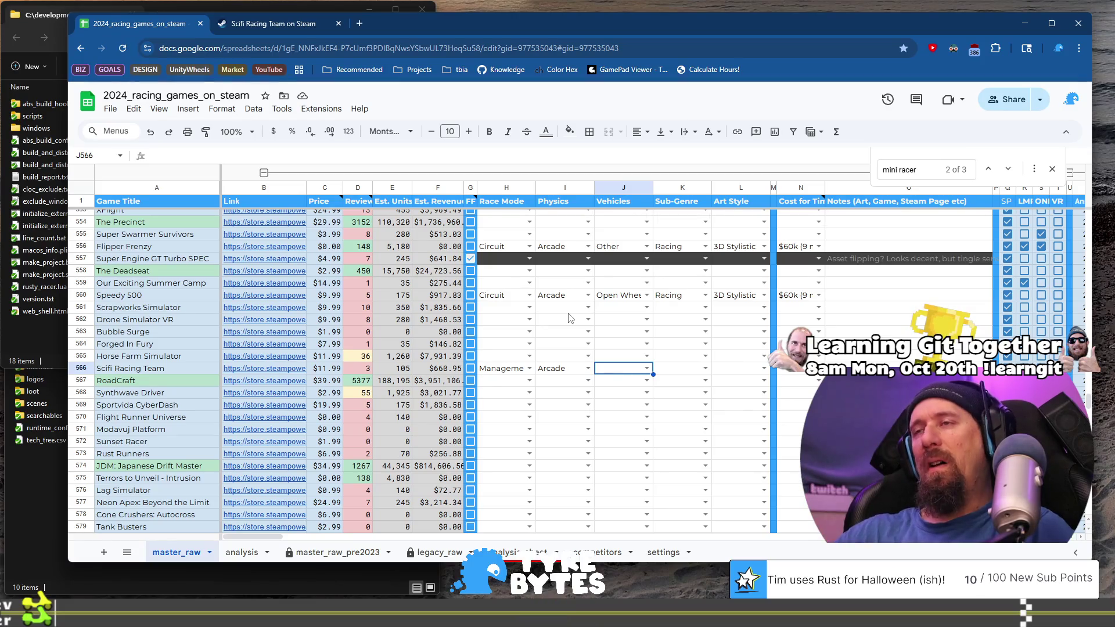
Set Vehicles to Spaceship / UFO and Sub-Genre to Race Manager.
key(Return)
key(Down)
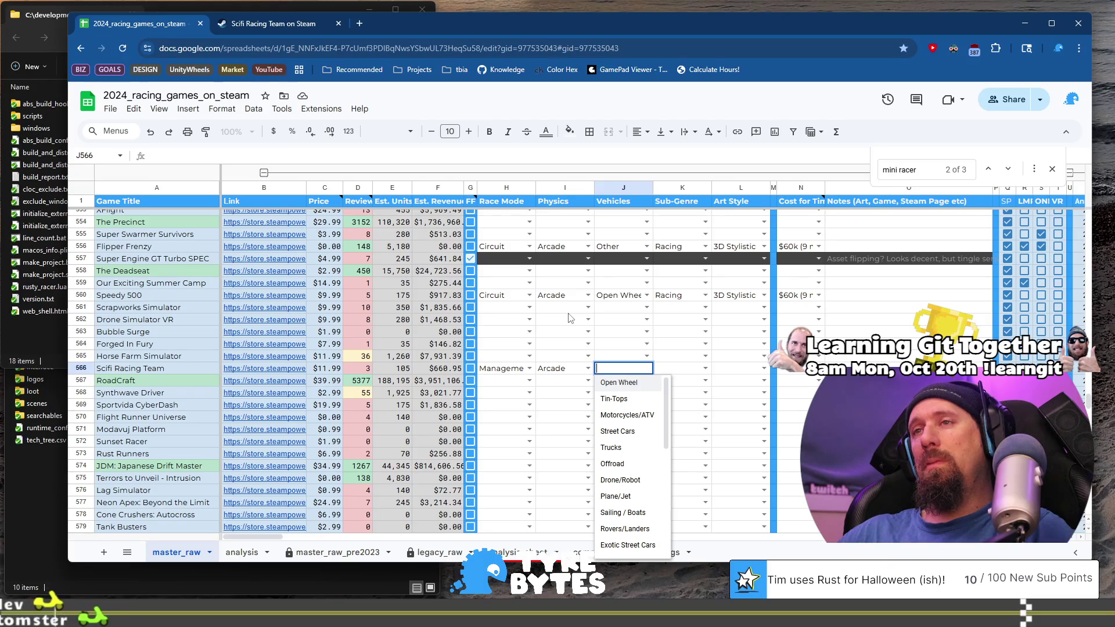
key(Down)
key(Down)
key(Down)
key(Down)
key(Down)
key(Down)
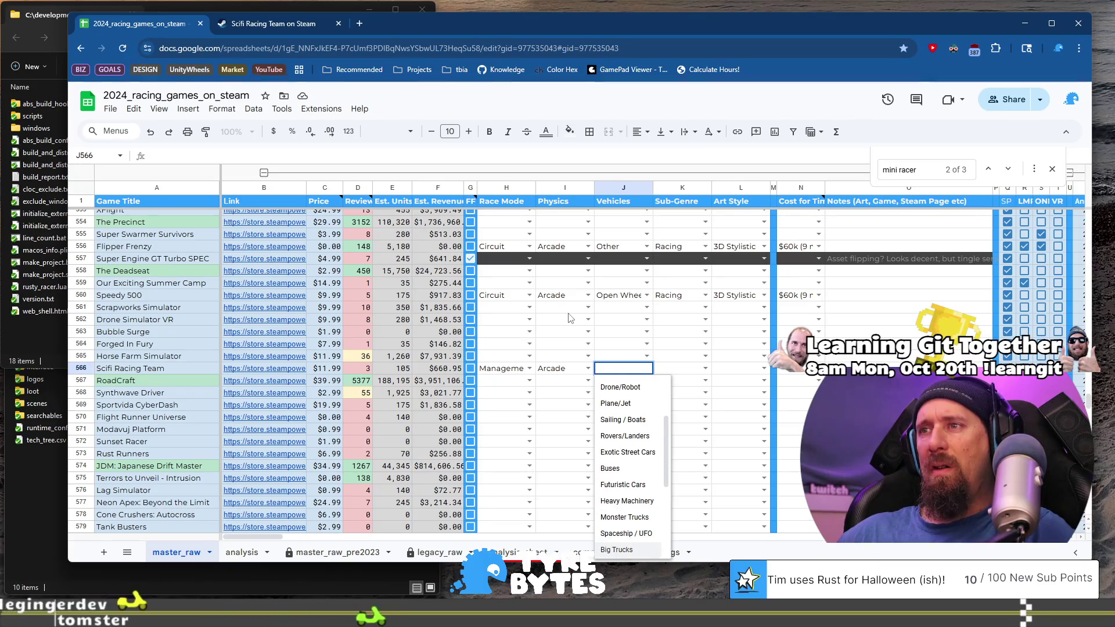
key(Tab)
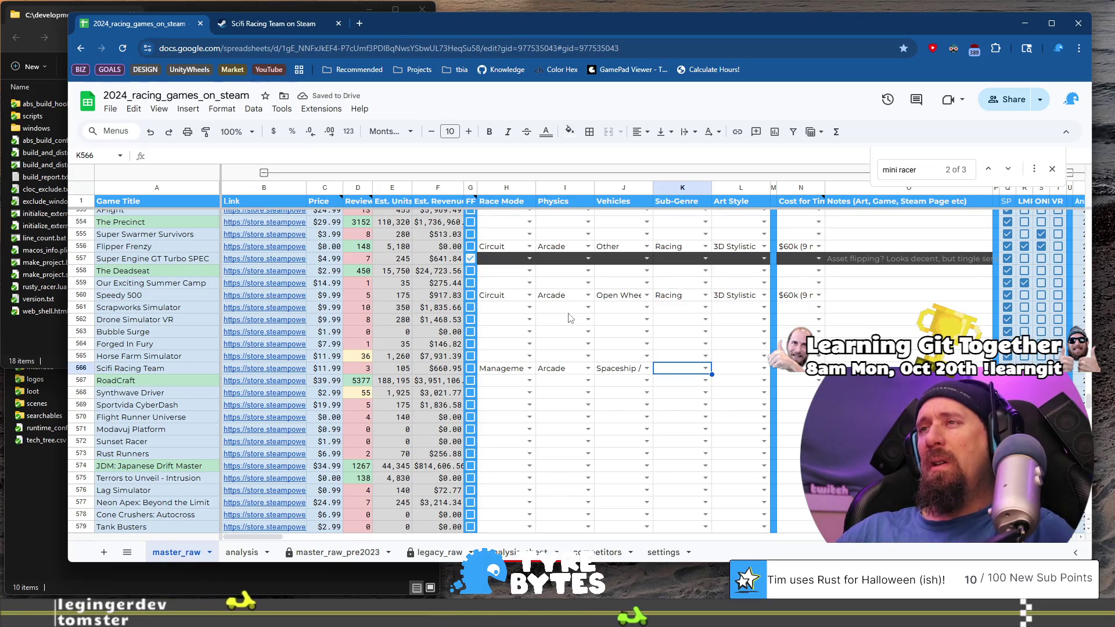
key(Return)
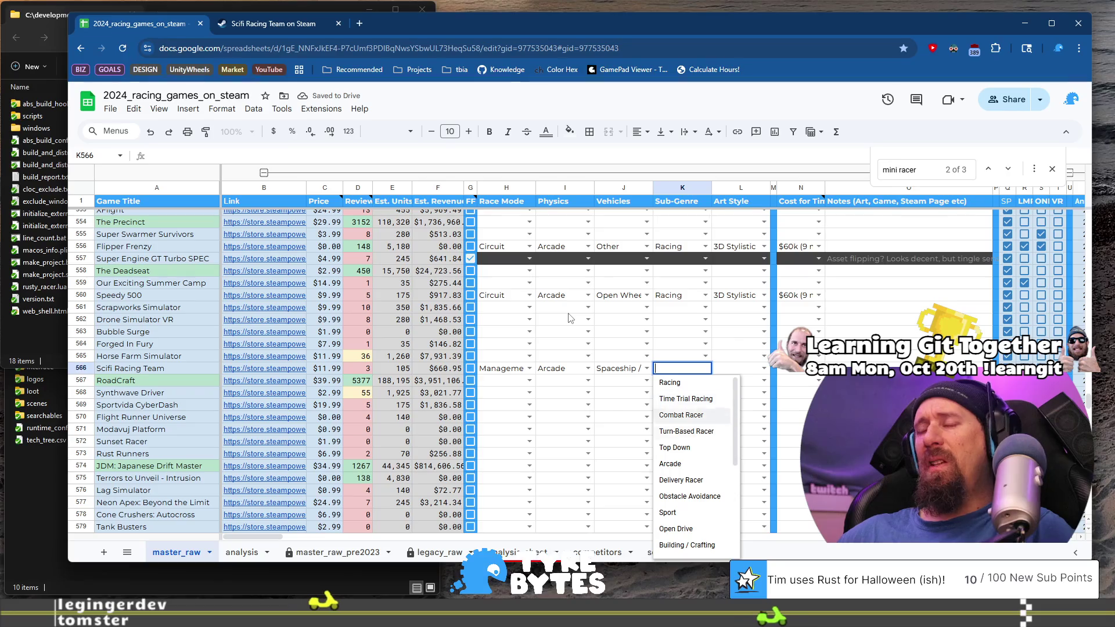
key(Down)
key(Down)
key(Down)
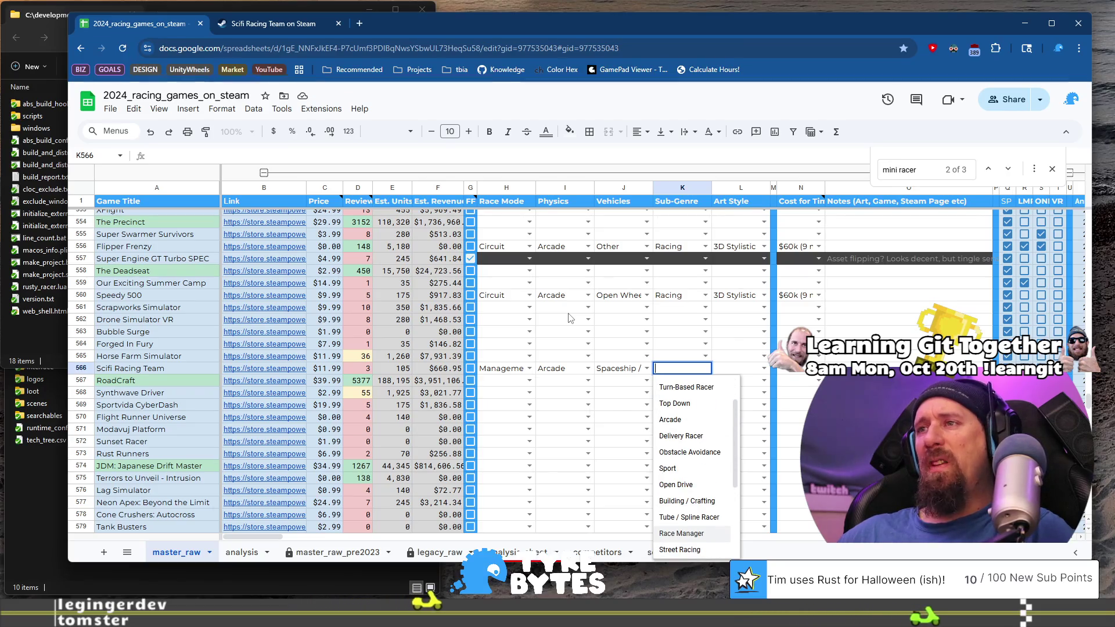
key(Tab)
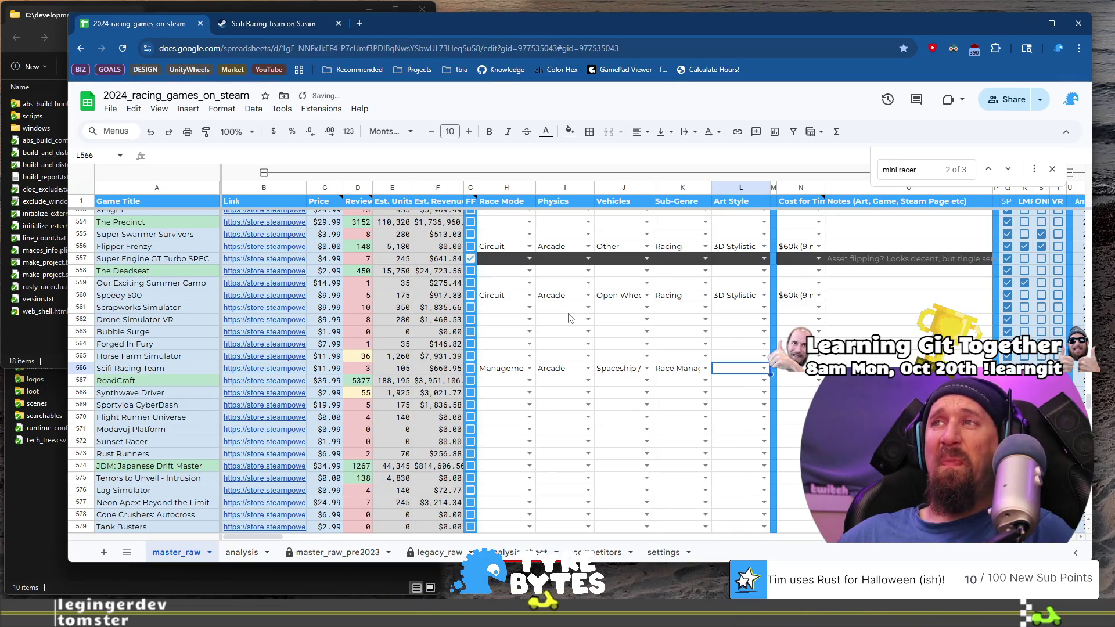
Set Art Style to 2D Stylistic and return to the Scifi Racing Team Steam page.
key(Return)
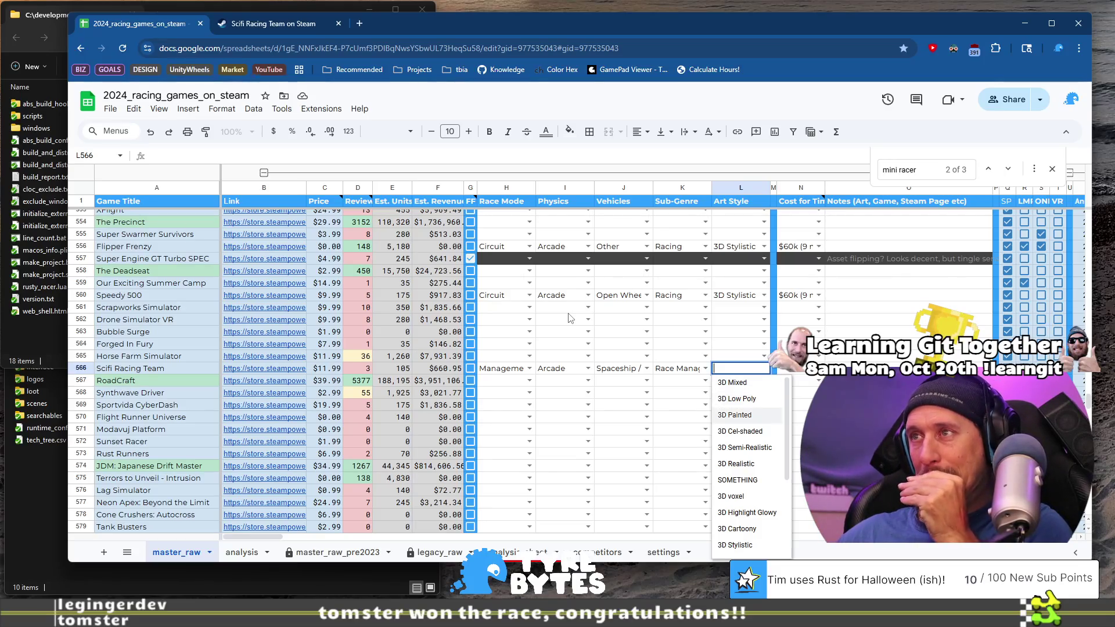
key(Down)
key(Down)
key(Down)
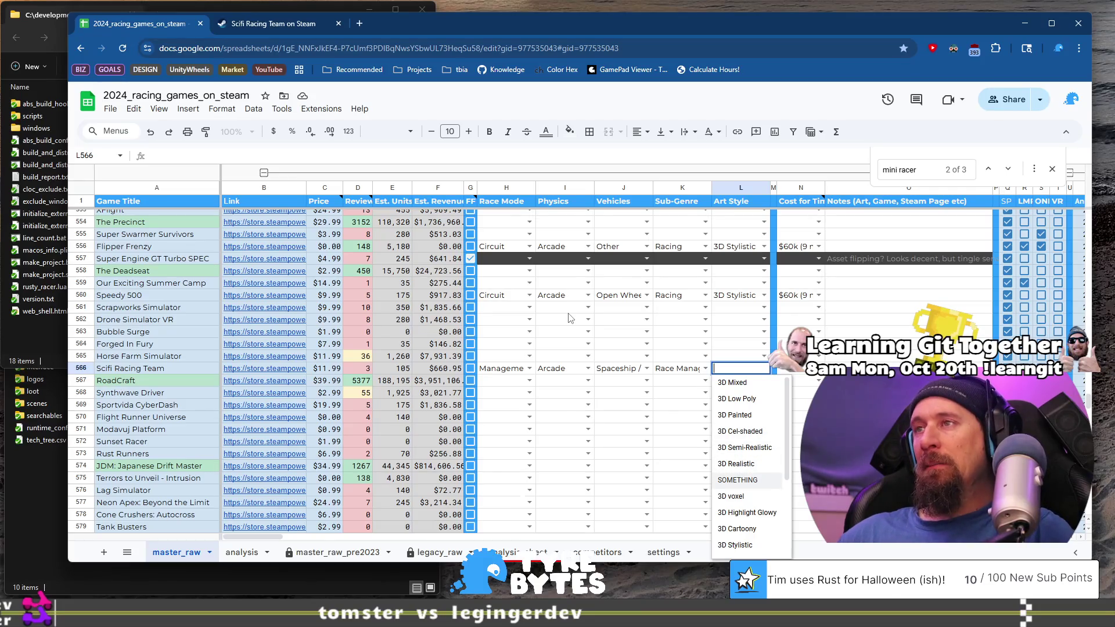
text(2)
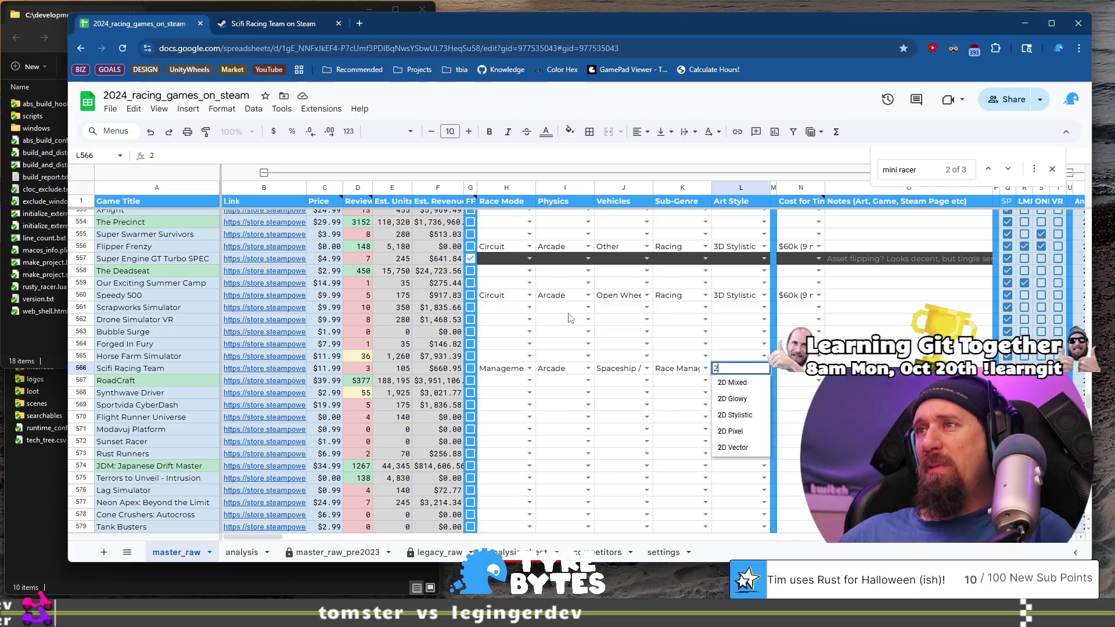
key(Down)
key(Down)
key(Down)
key(Tab)
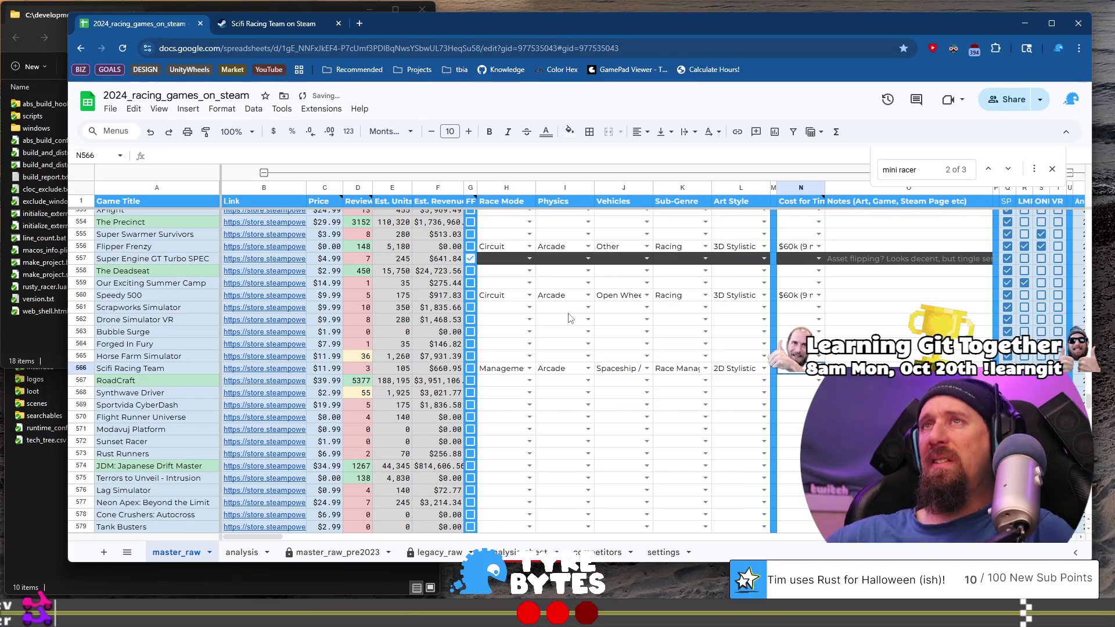
click(248, 33)
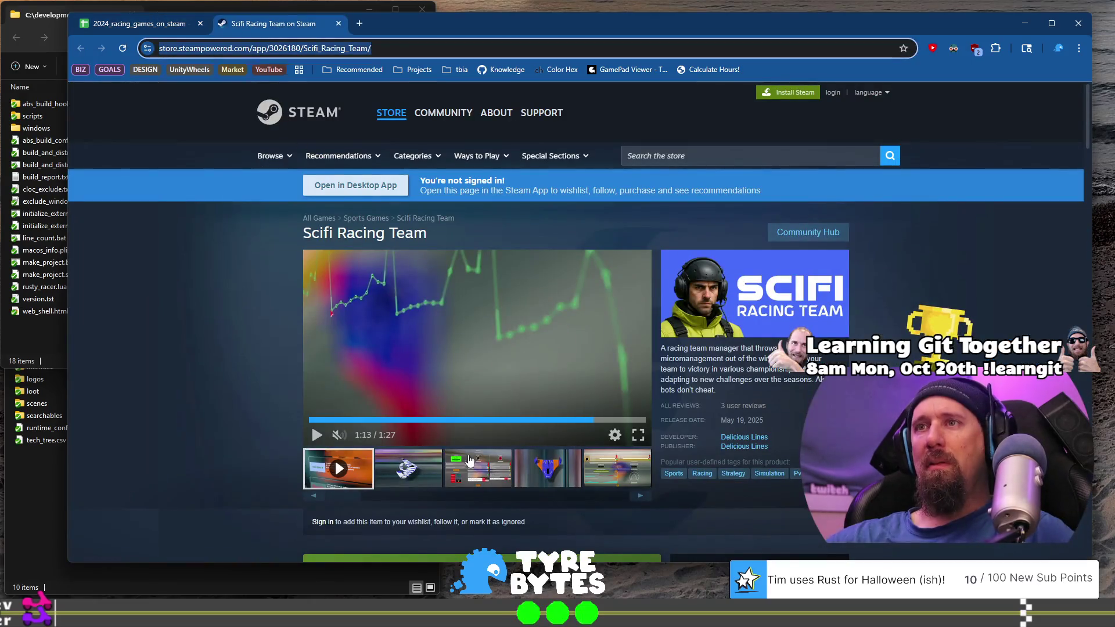
Page through about nine Scifi Racing Team screenshots, then return to the racing-games spreadsheet.
click(425, 470)
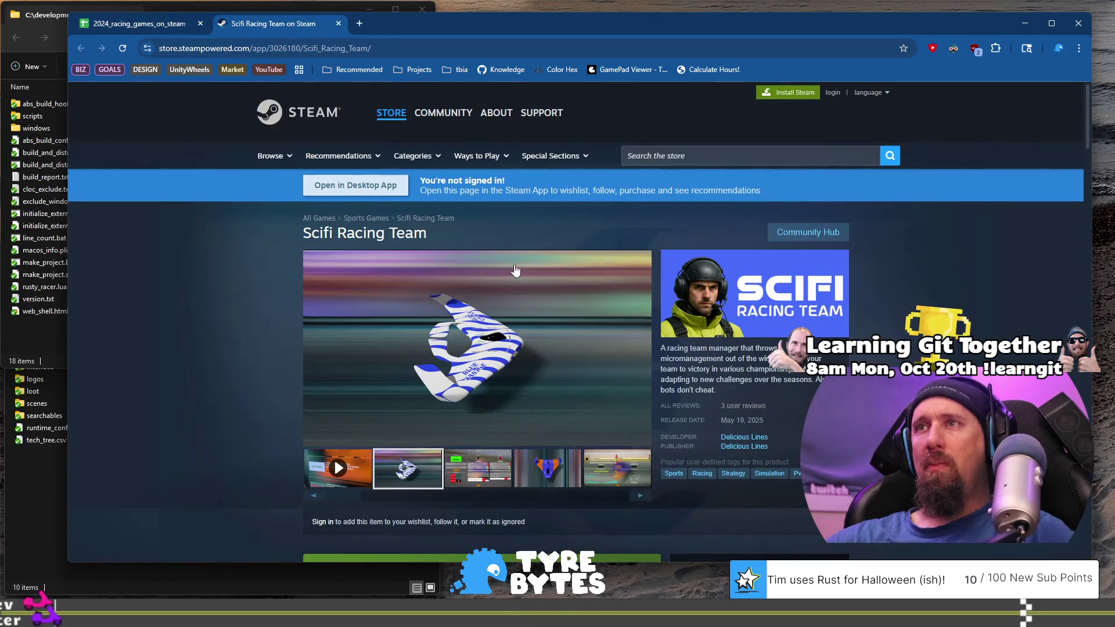
click(560, 480)
click(638, 498)
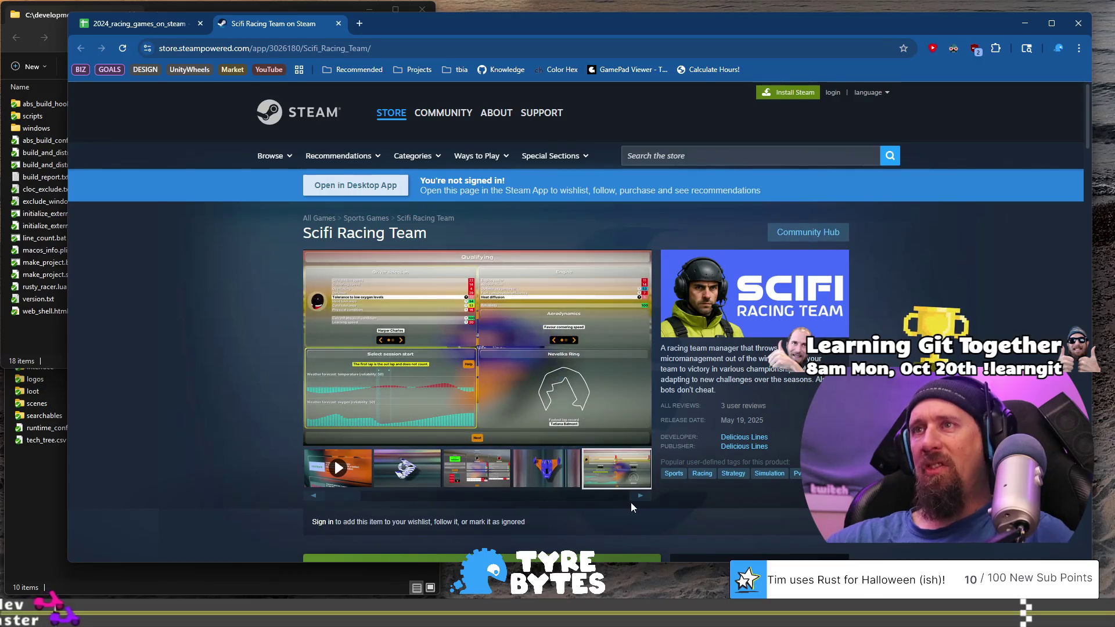
click(639, 498)
click(640, 498)
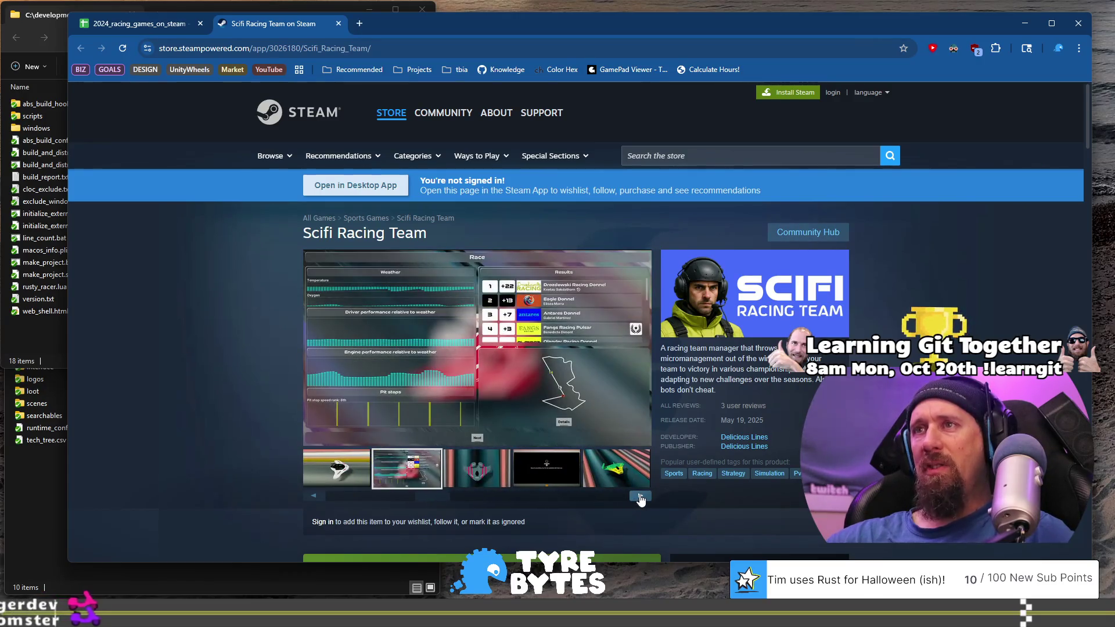
click(639, 497)
click(640, 498)
click(640, 497)
click(640, 498)
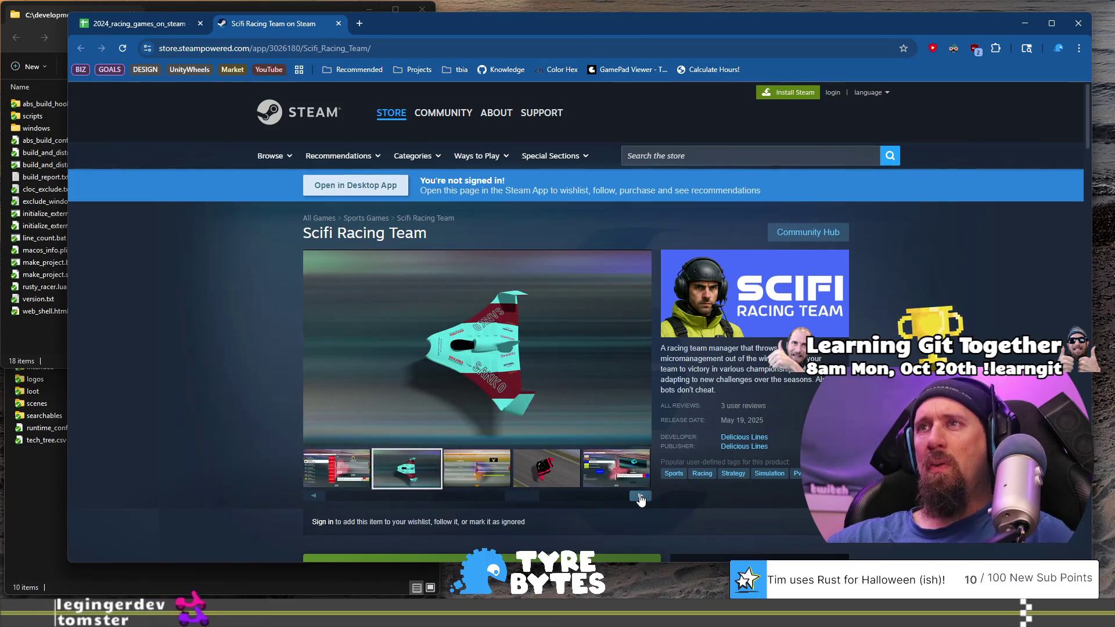
click(146, 23)
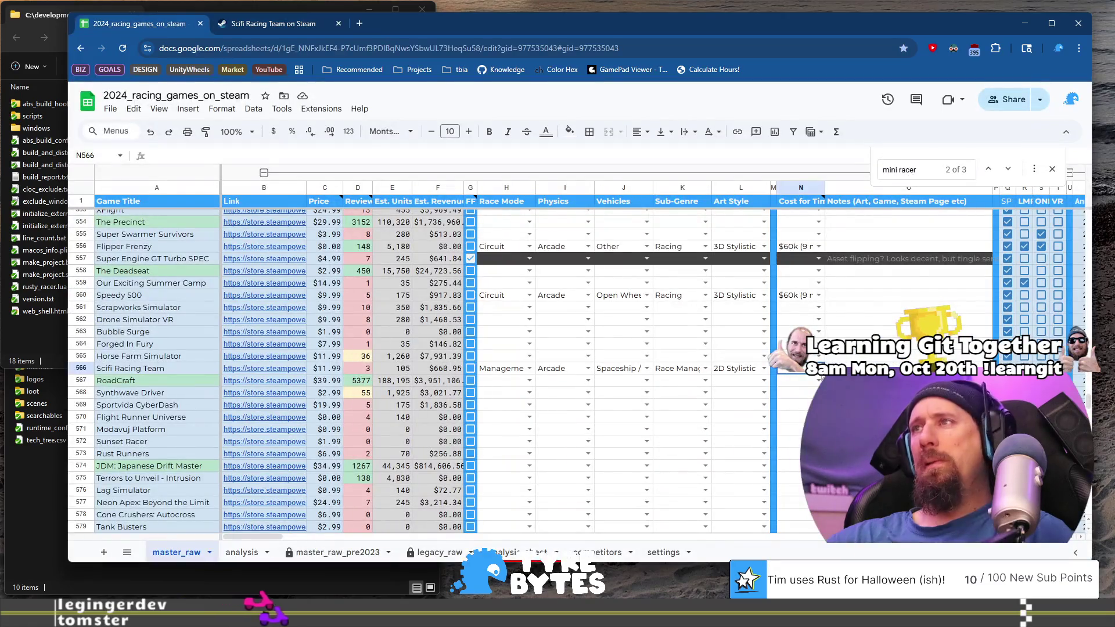
Set N566's cost to $30k (6 month), recheck the store page, then revise it to $15k (3 month).
click(820, 374)
scroll(801, 458, down, 2)
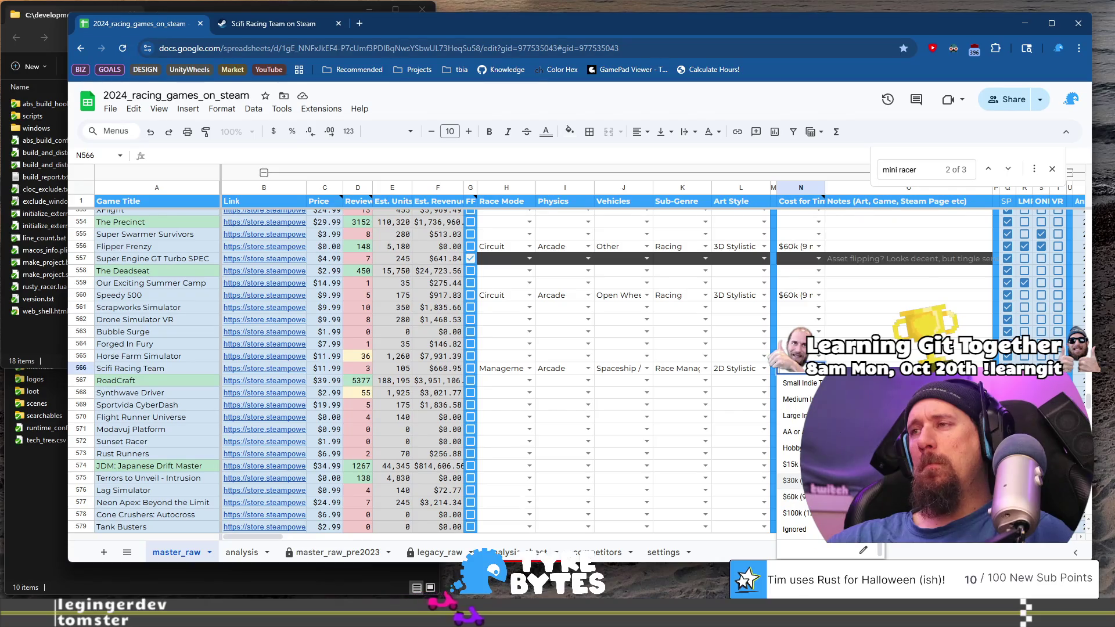
click(791, 480)
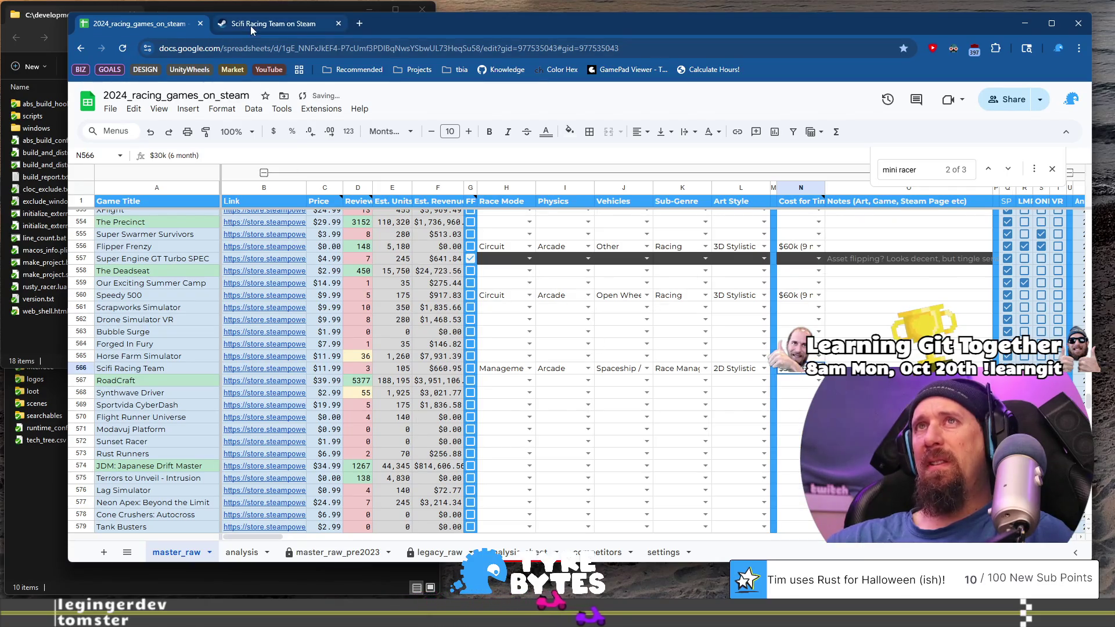
click(250, 26)
click(163, 23)
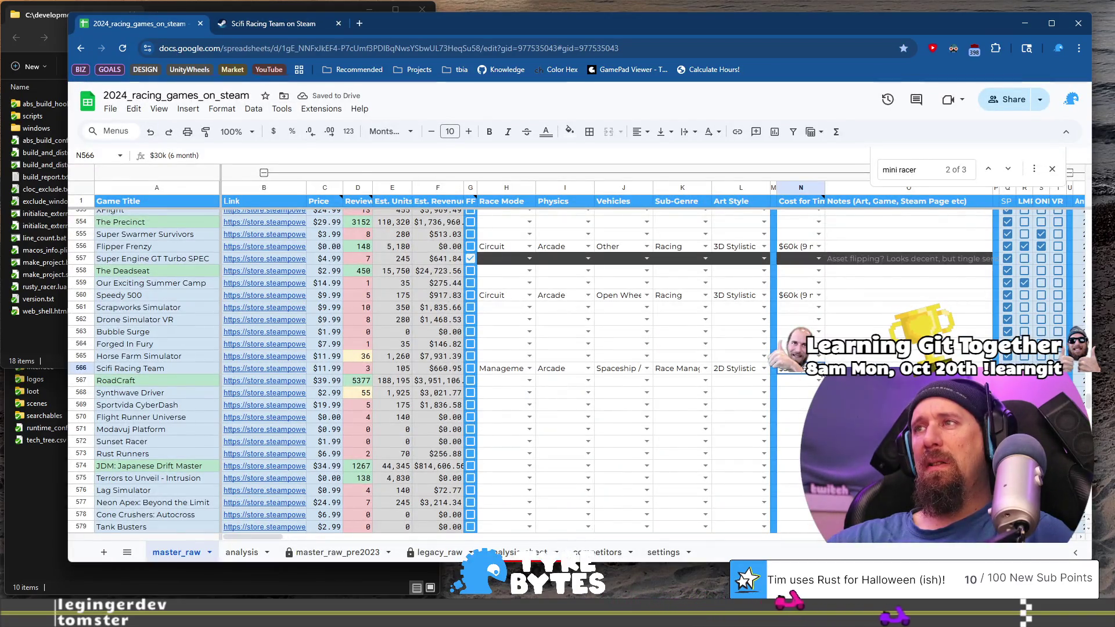
click(819, 368)
scroll(829, 540, down, 2)
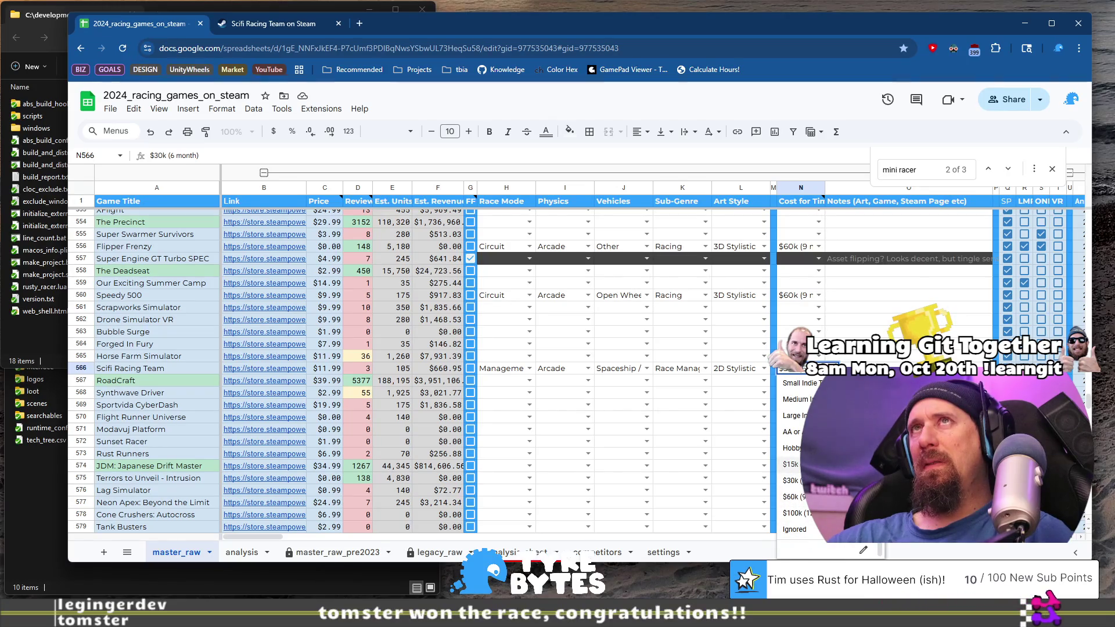
click(791, 464)
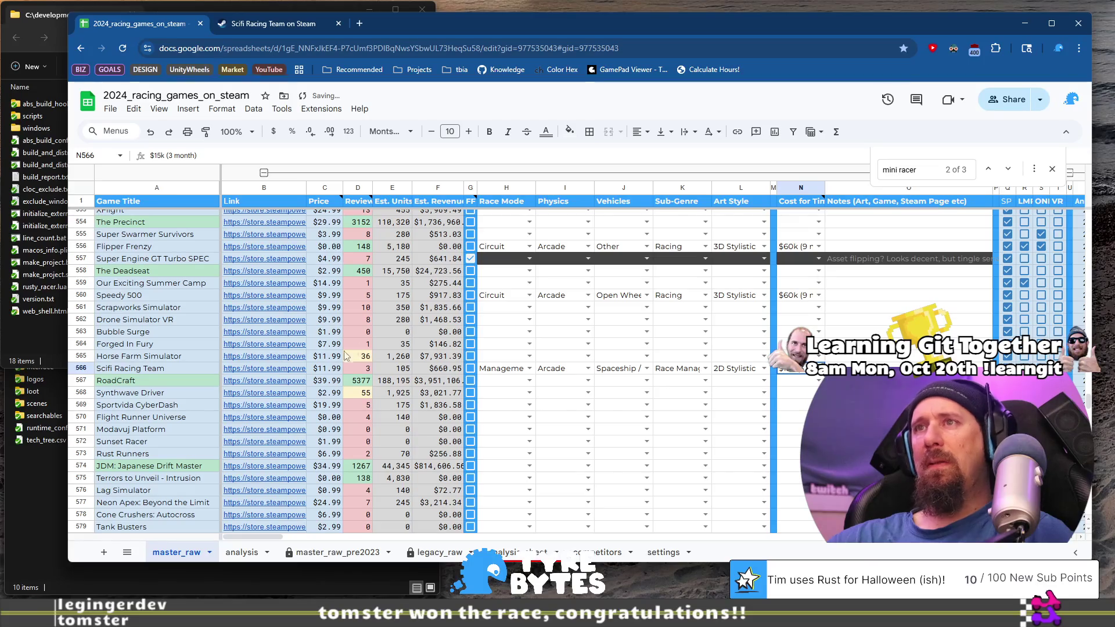
click(143, 381)
Open RoadCraft's store page from B567, reread Scifi Racing Team's AI disclosure, then close its tab.
mouse_move(244, 388)
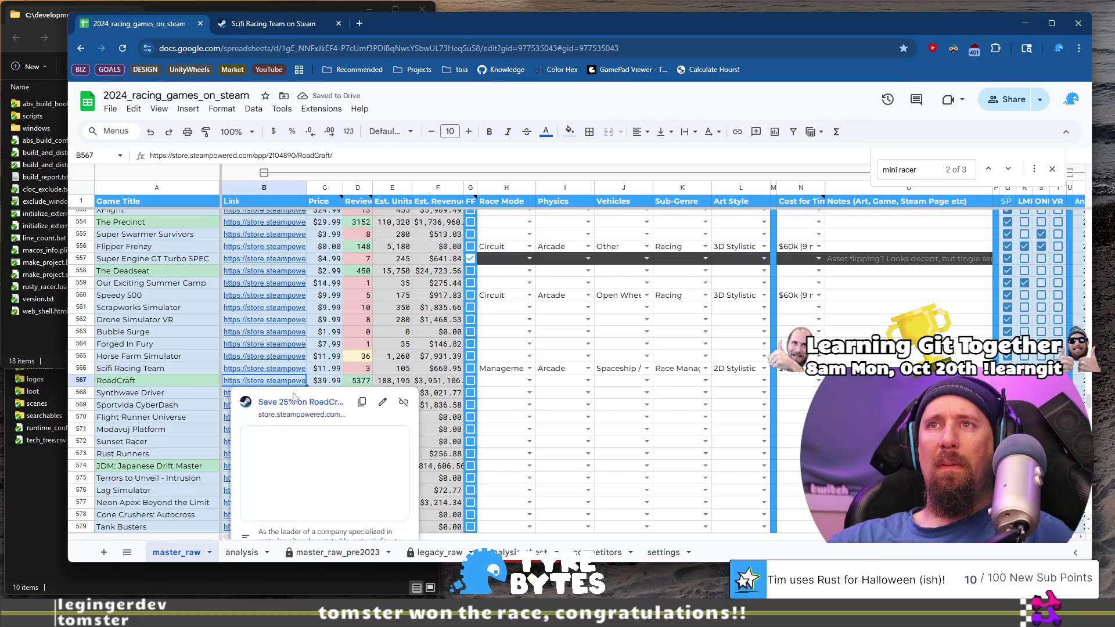
click(304, 395)
click(412, 23)
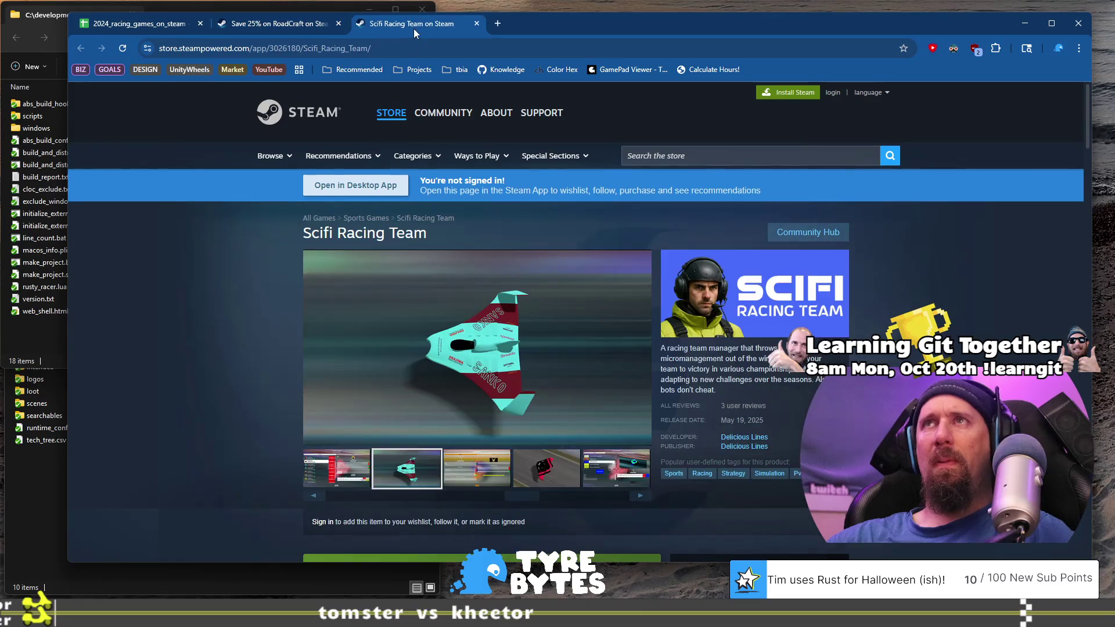
scroll(270, 396, down, 10)
scroll(263, 409, up, 2)
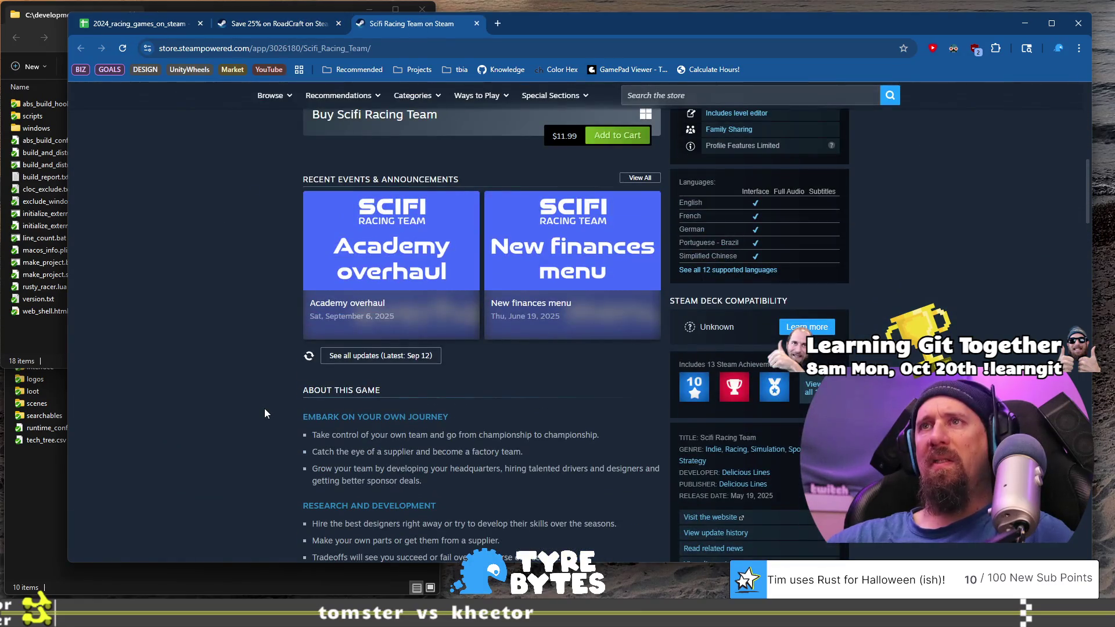
scroll(265, 395, down, 15)
scroll(267, 370, up, 5)
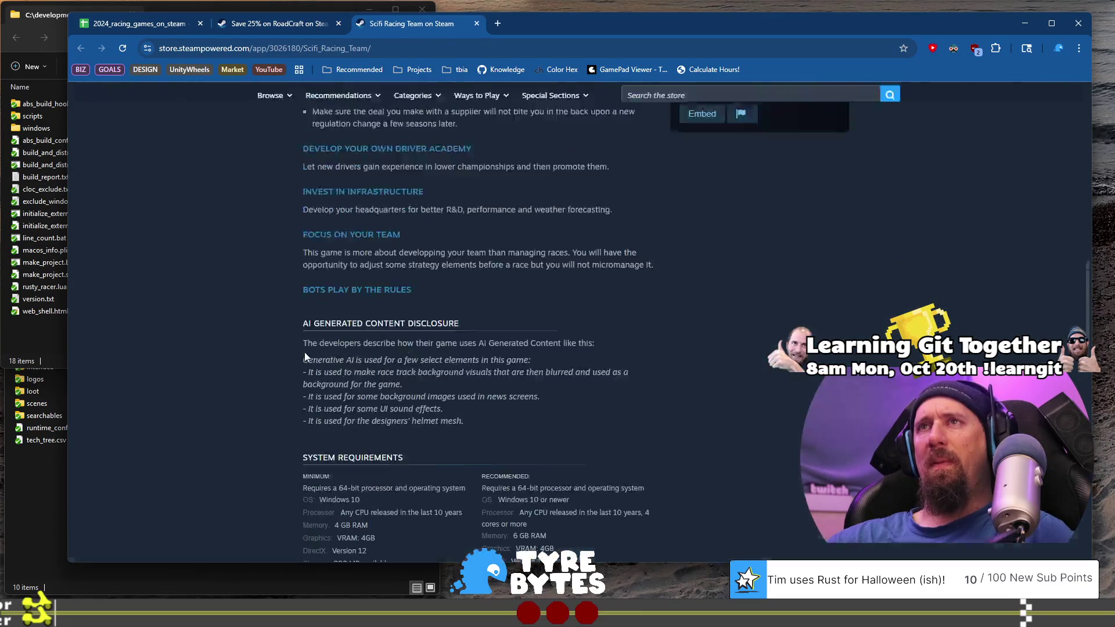
mouse_move(304, 344)
mouse_down()
mouse_move(526, 363)
mouse_move(539, 405)
mouse_move(527, 385)
mouse_move(511, 420)
mouse_up()
click(559, 422)
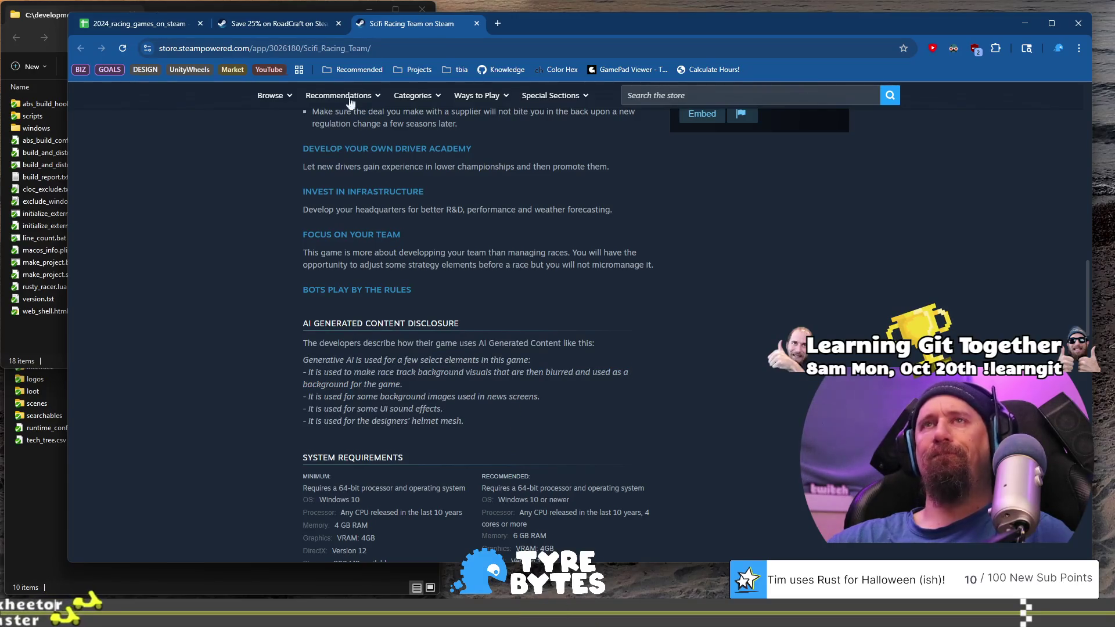
click(476, 23)
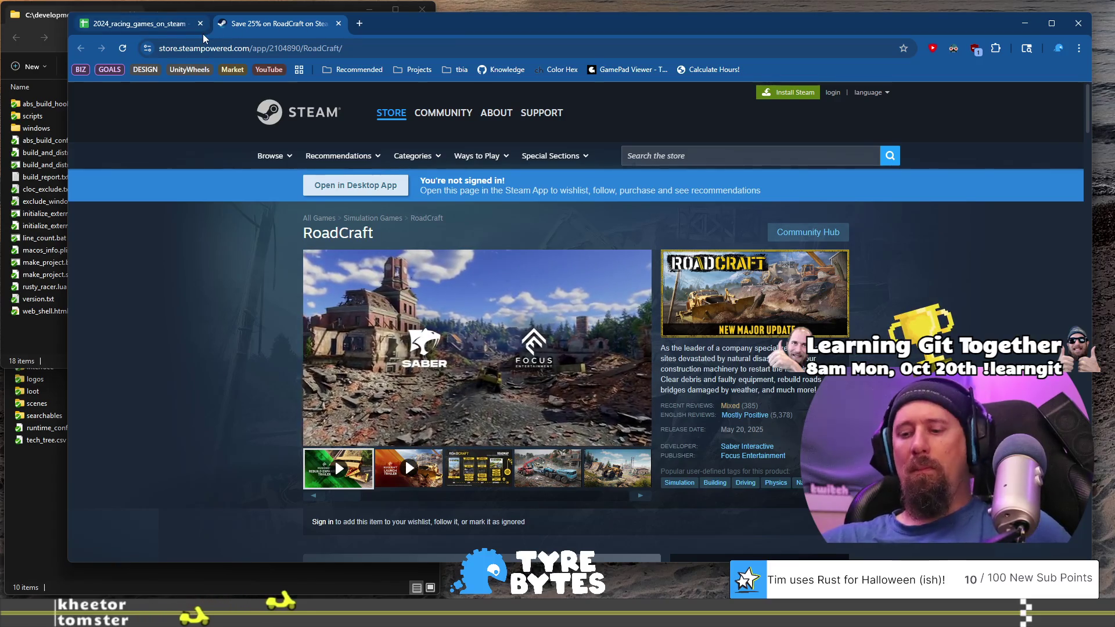
Glance at the spreadsheet, then view RoadCraft's crane/blue truck and bulldozer screenshots.
click(142, 24)
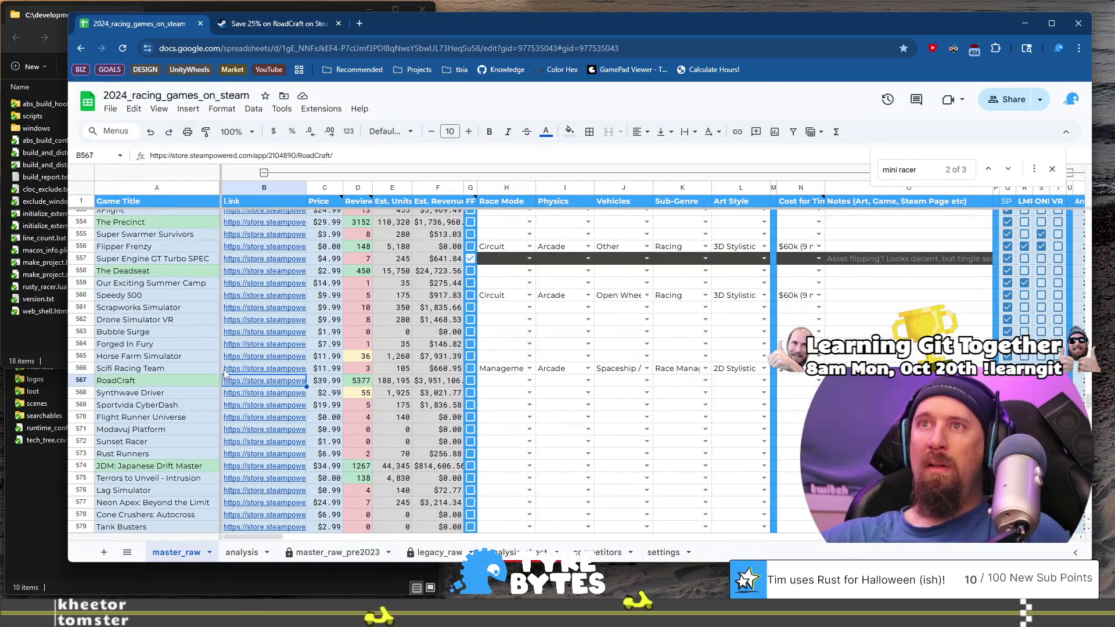
key(ctrl+Tab)
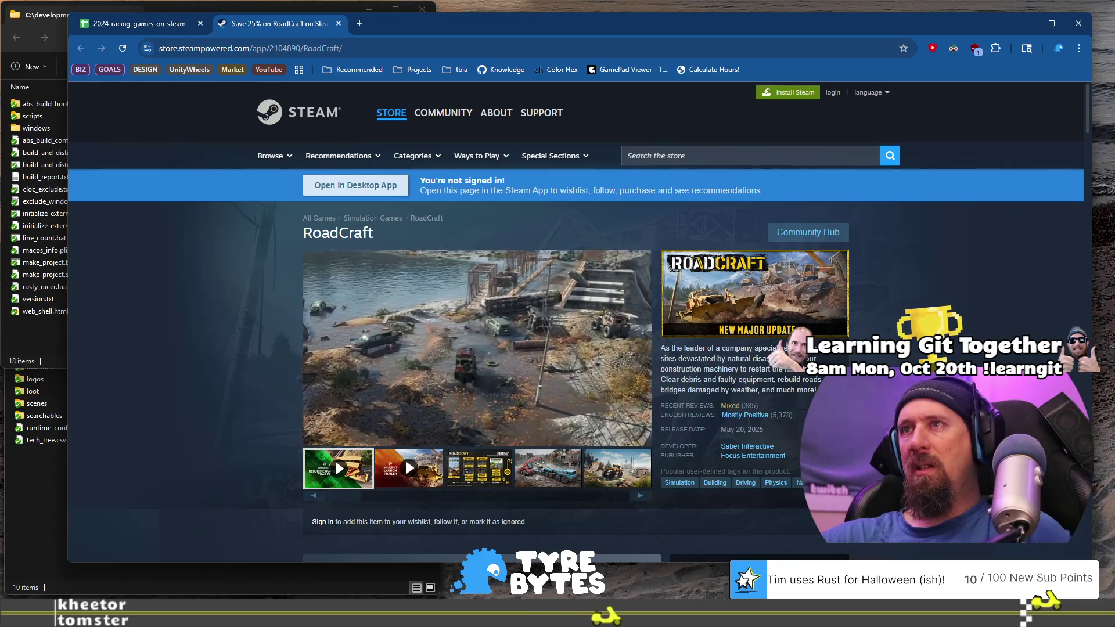
scroll(575, 325, down, 2)
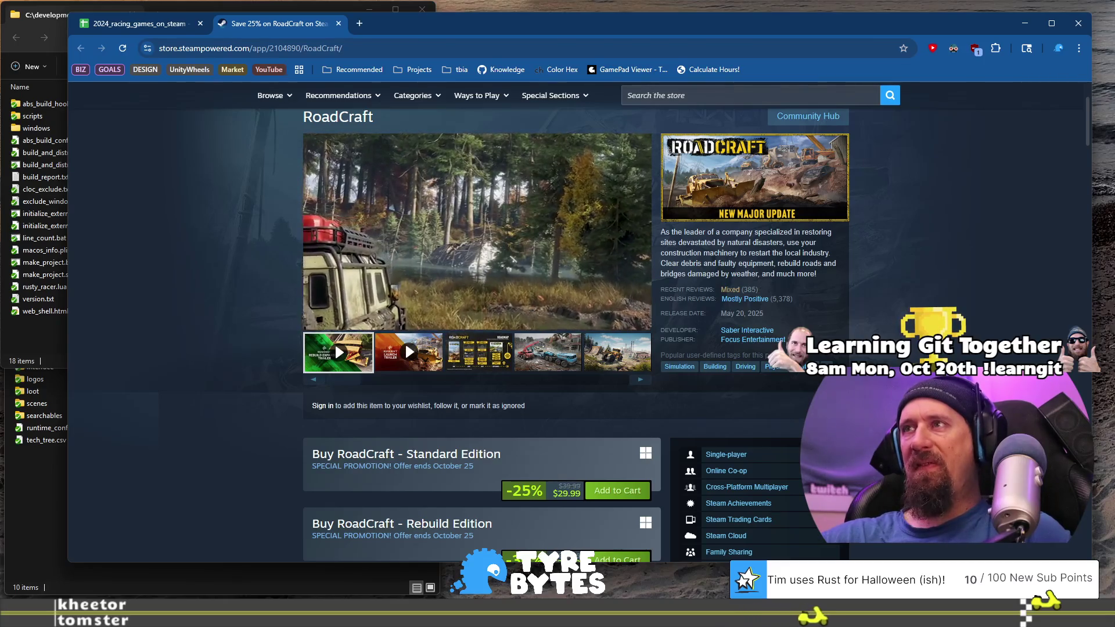
click(548, 352)
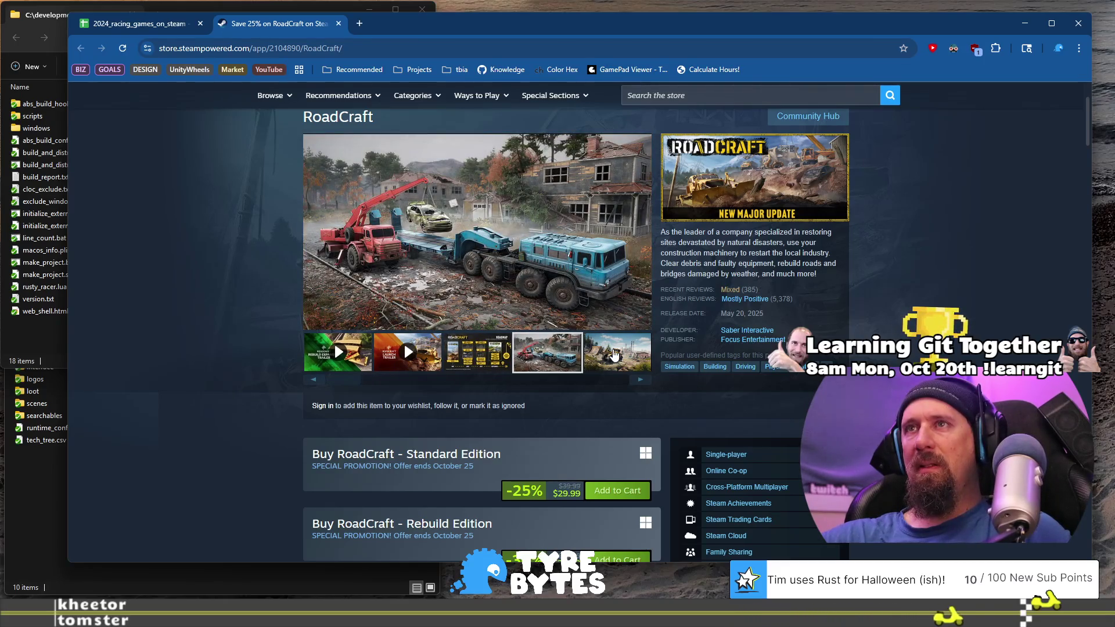
click(620, 352)
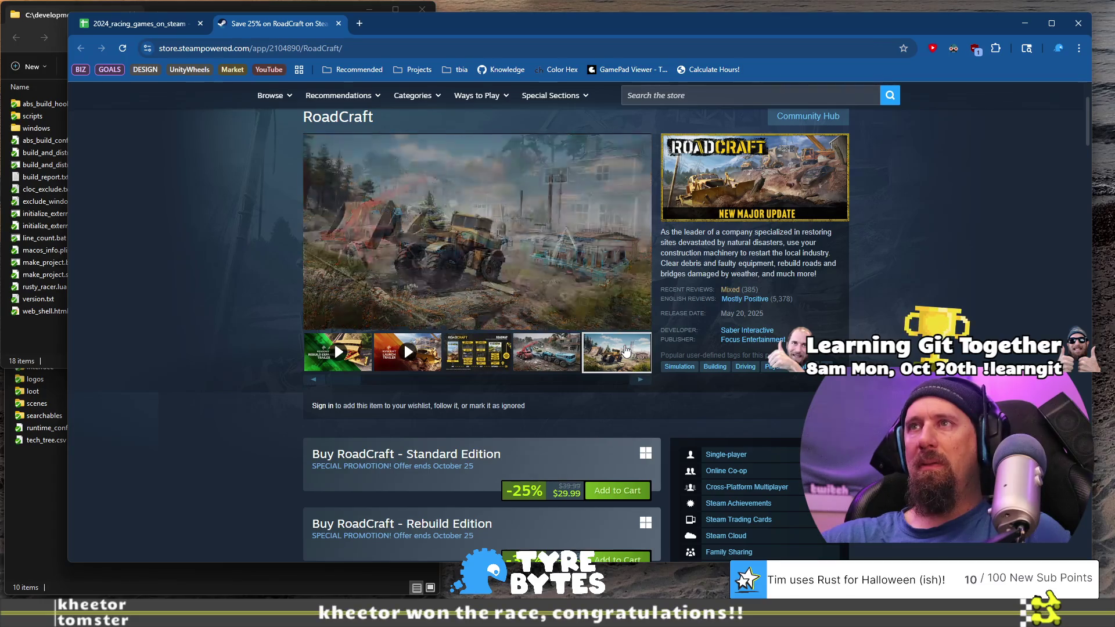
click(533, 355)
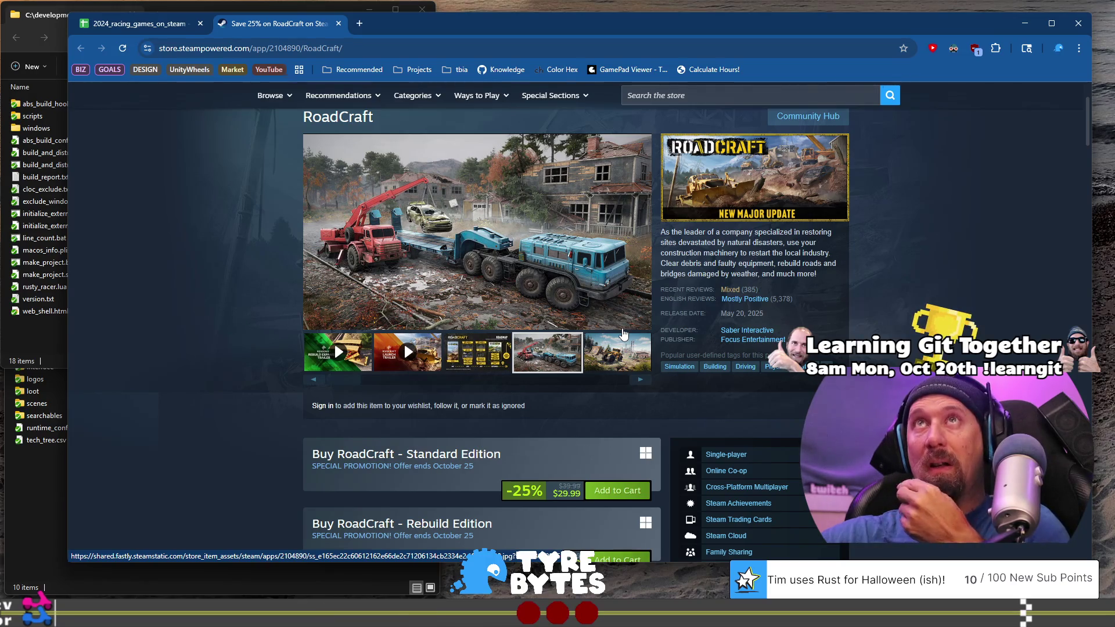
Page through RoadCraft's remaining screenshots, then return to the spreadsheet at its Race Mode cell.
click(630, 349)
click(641, 381)
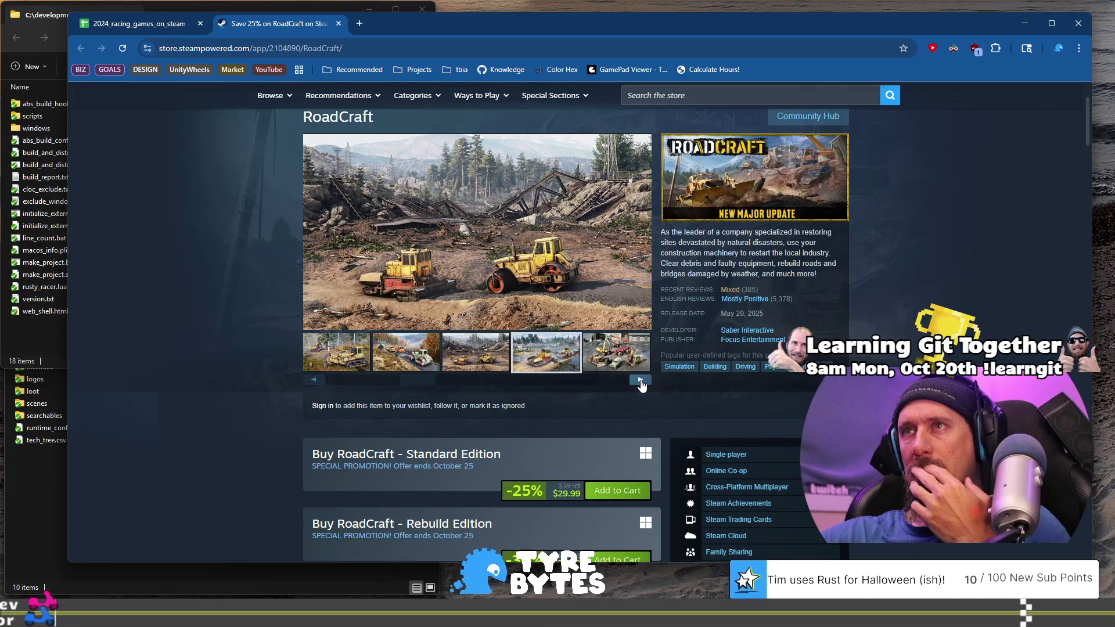
click(641, 382)
click(641, 381)
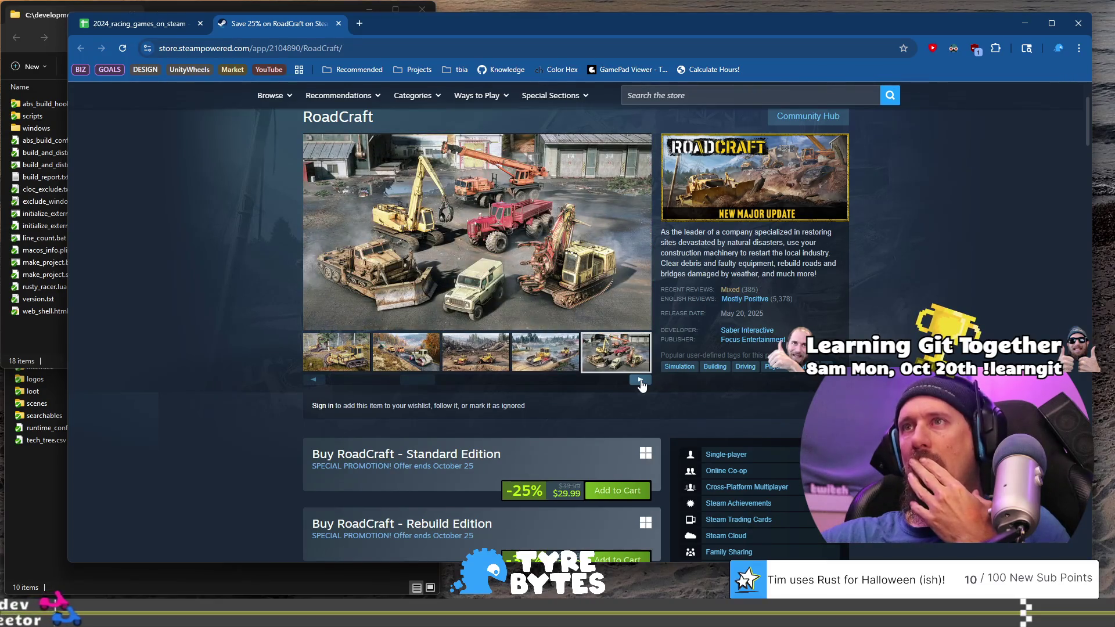
click(641, 381)
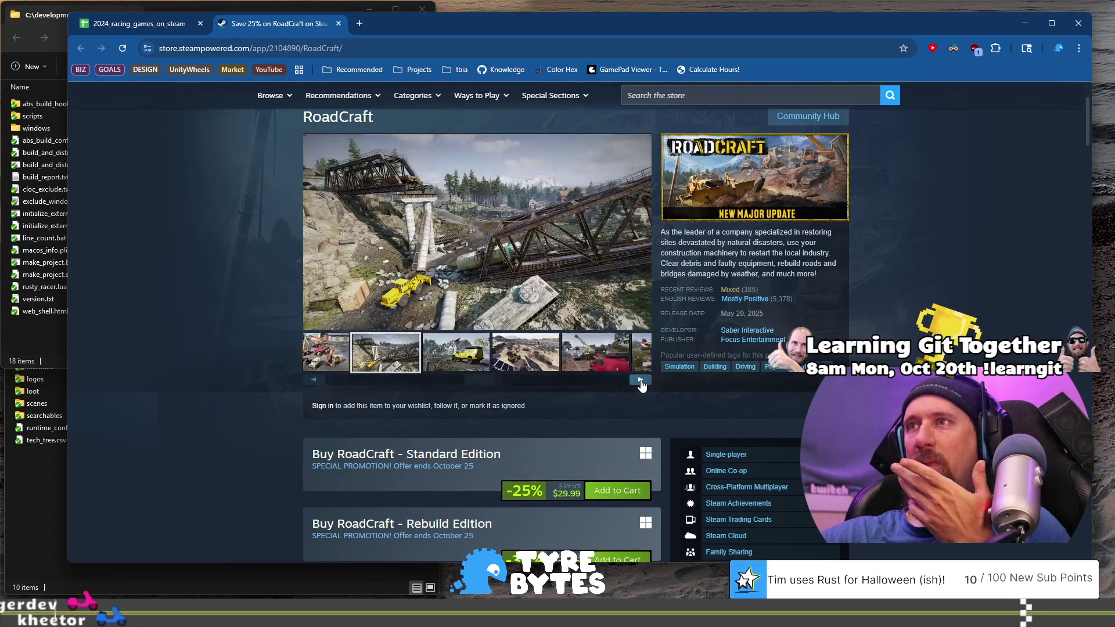
click(641, 382)
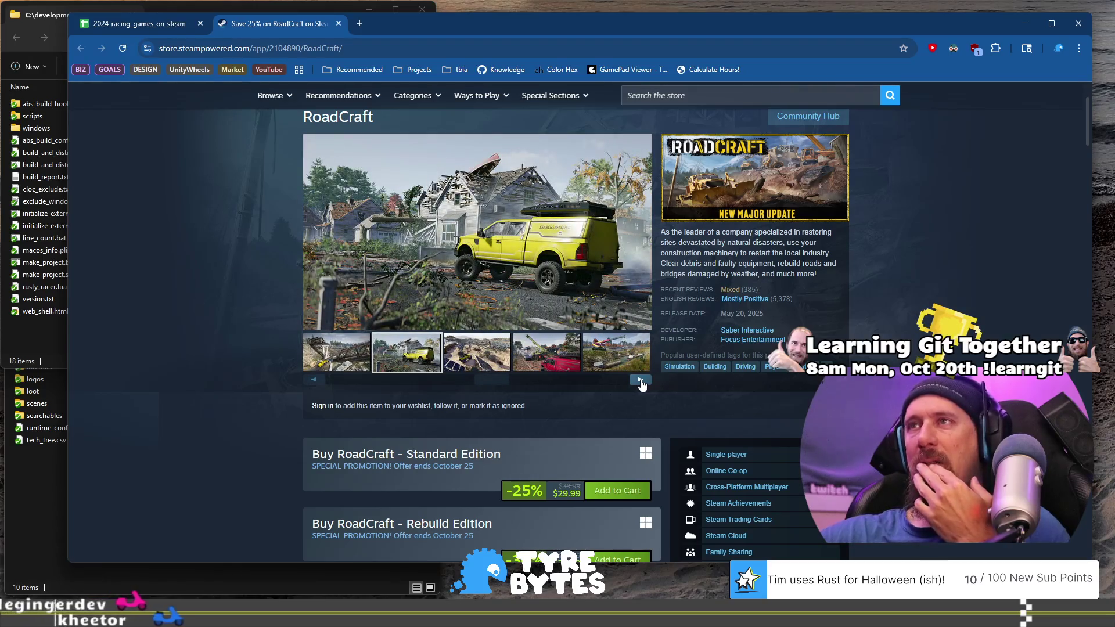
click(641, 382)
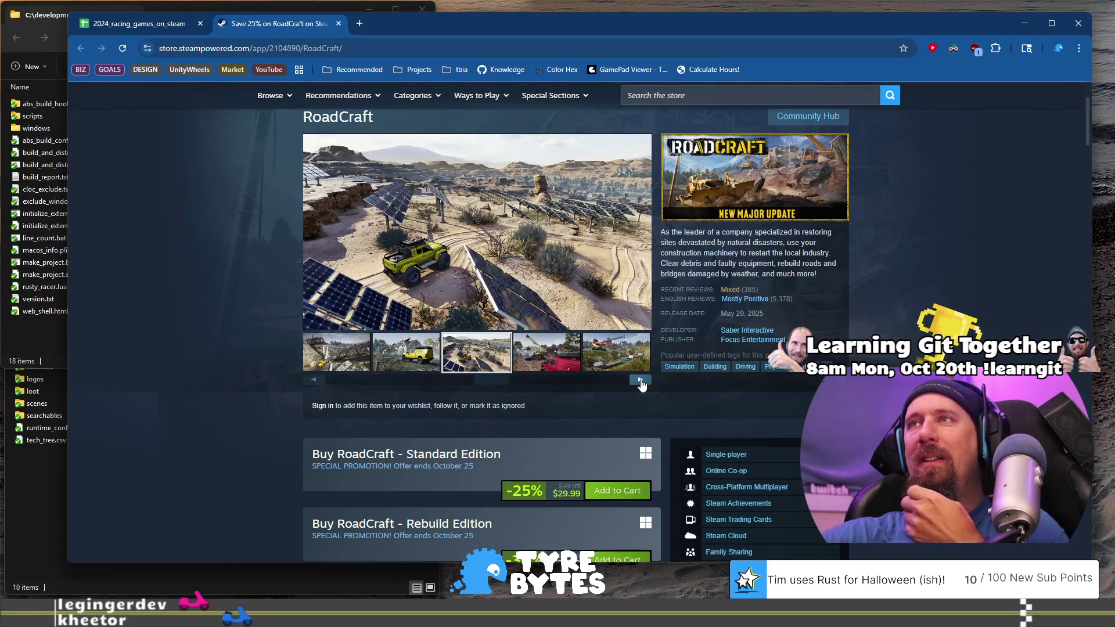
click(641, 382)
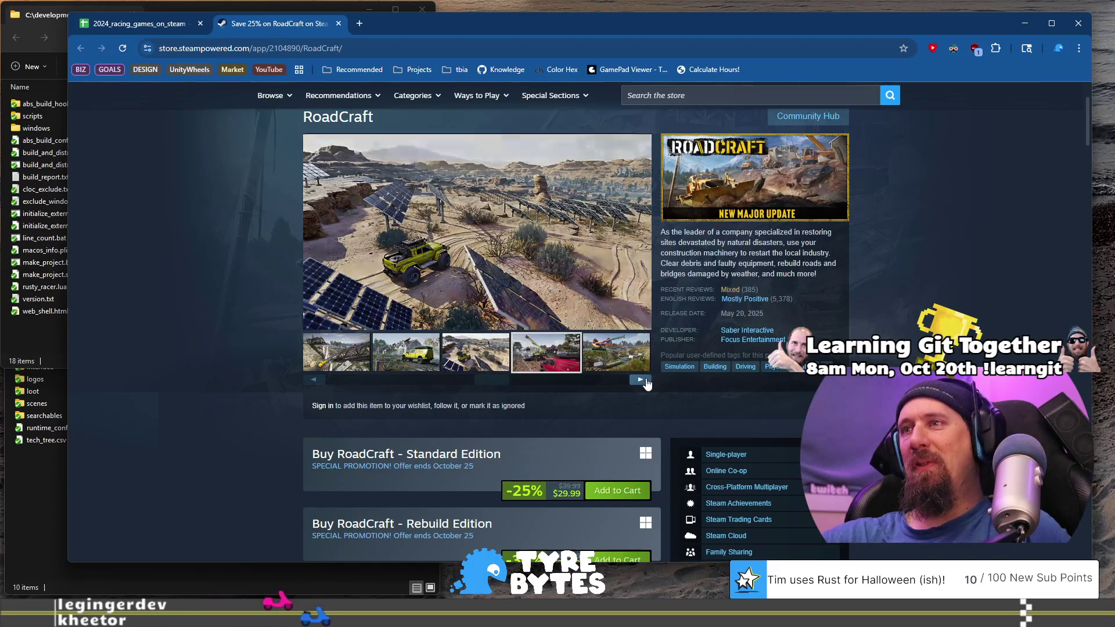
click(140, 23)
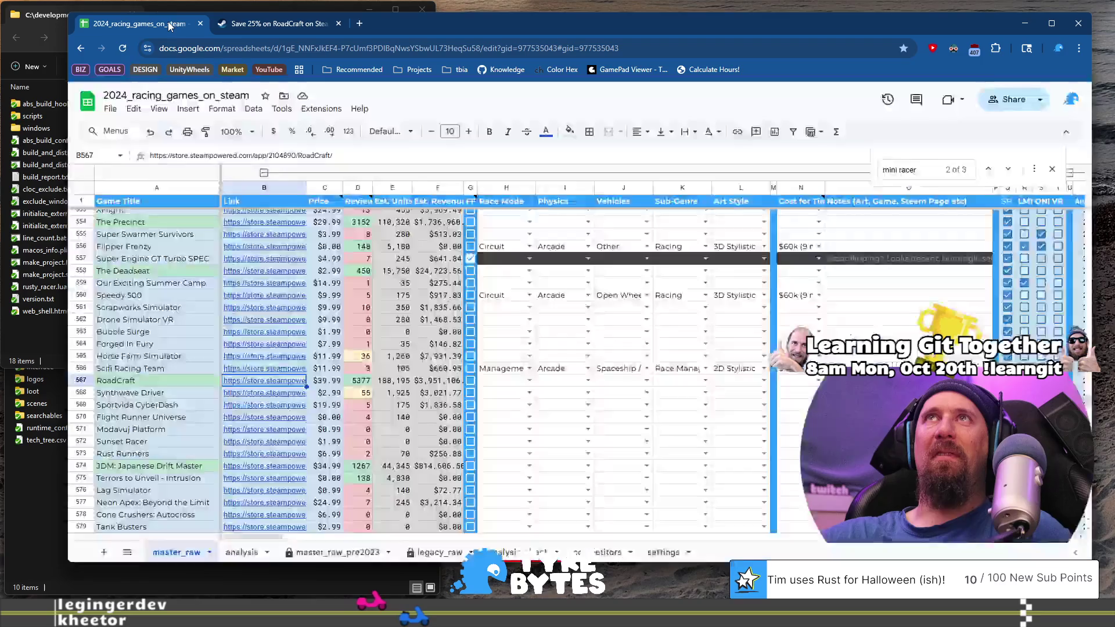
click(511, 381)
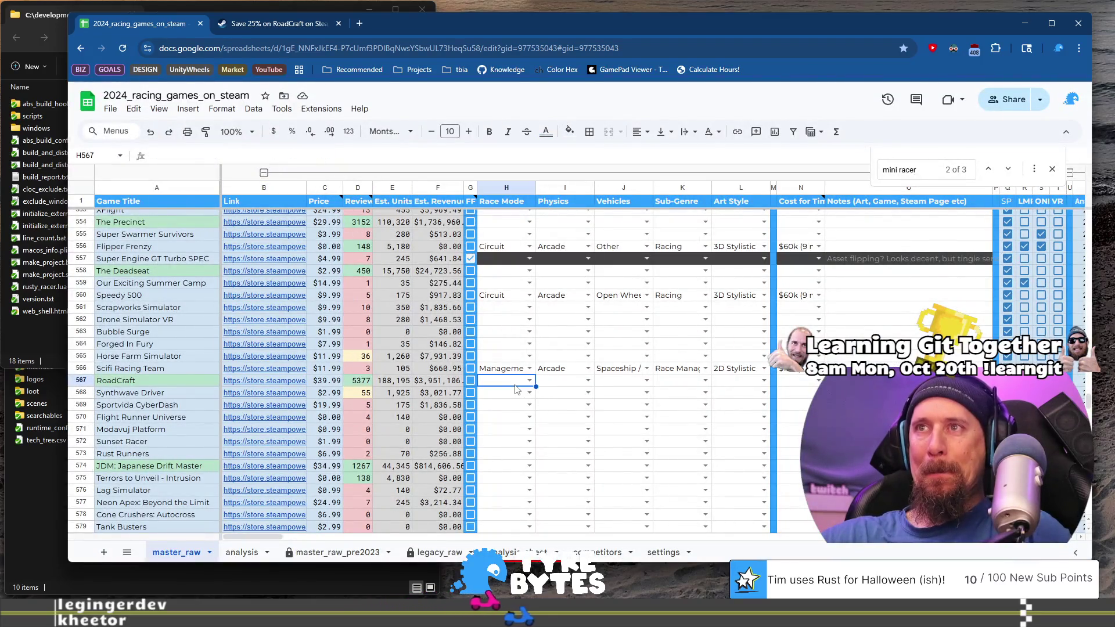
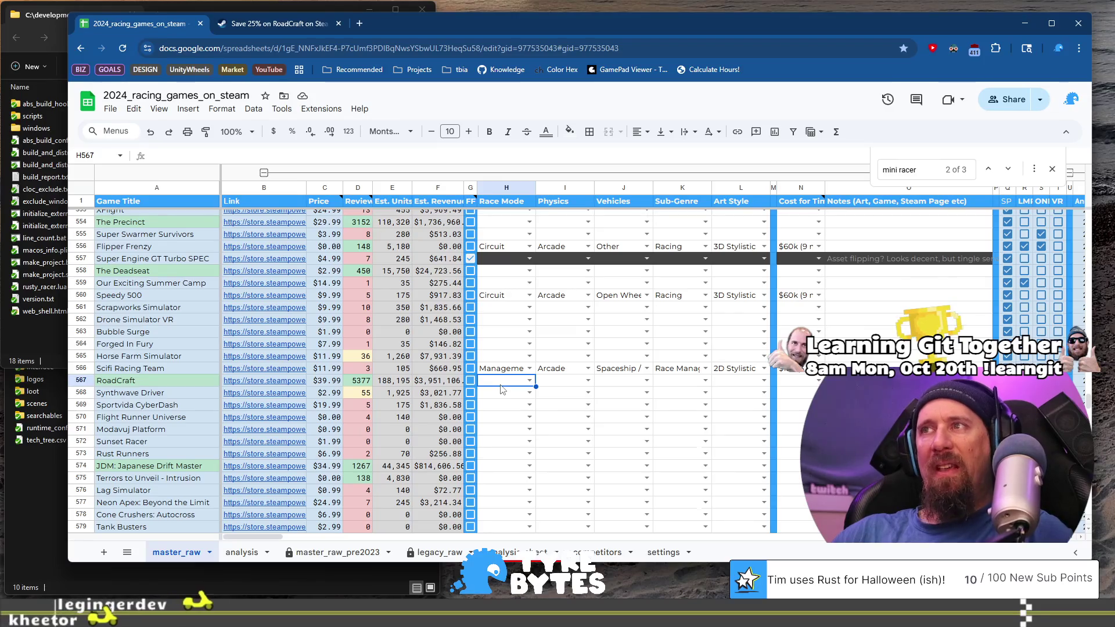
Open the Race Mode choices in RoadCraft's H567 cell, then switch to its Steam store tab.
double_click(501, 383)
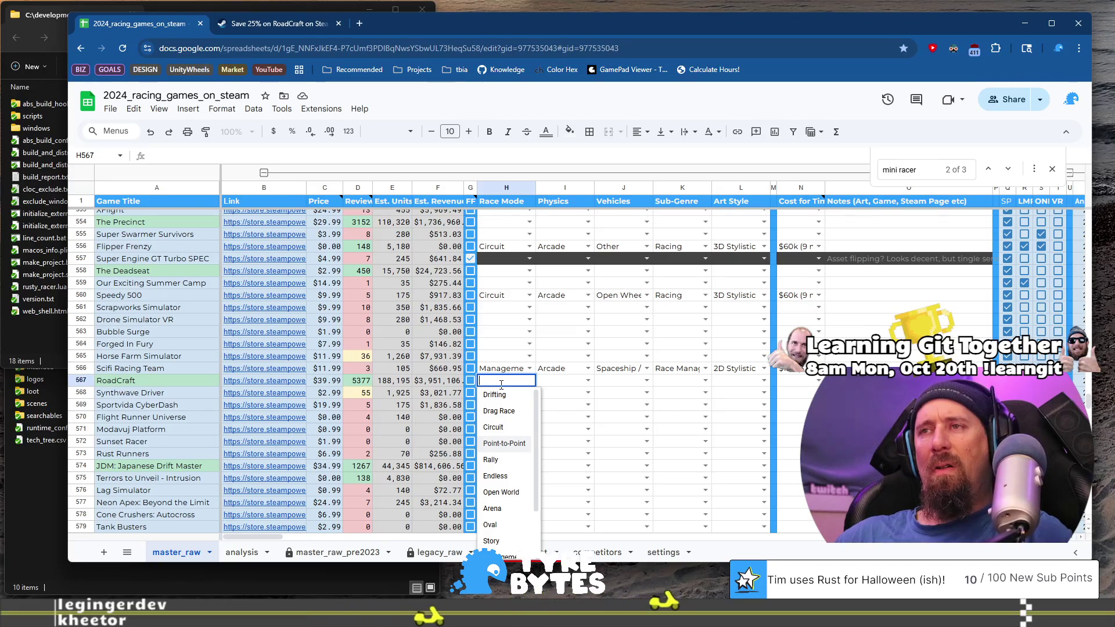
scroll(502, 385, down, 1)
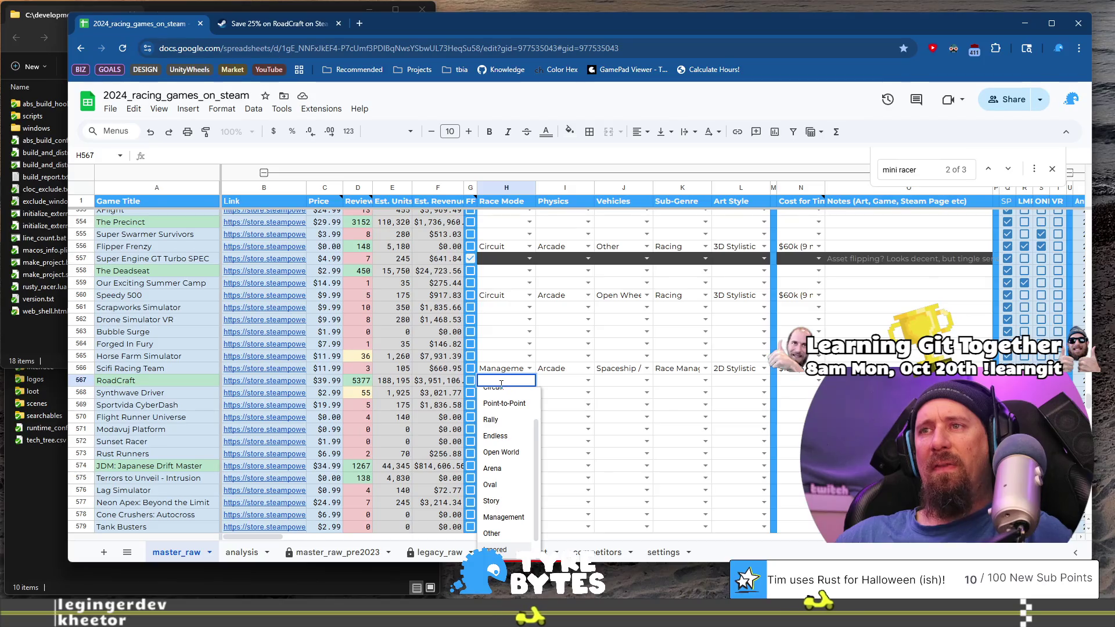
key(ctrl+Tab)
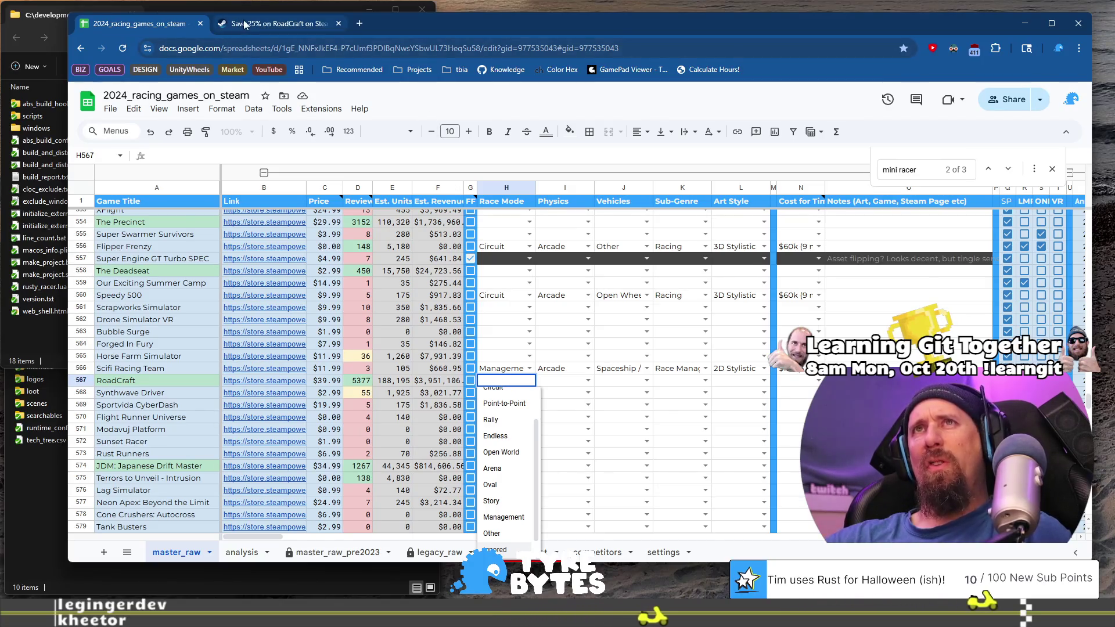
Play RoadCraft's Sandbox Memories video and skip ahead through it.
mouse_move(502, 390)
mouse_down()
mouse_move(636, 386)
mouse_move(586, 389)
mouse_up()
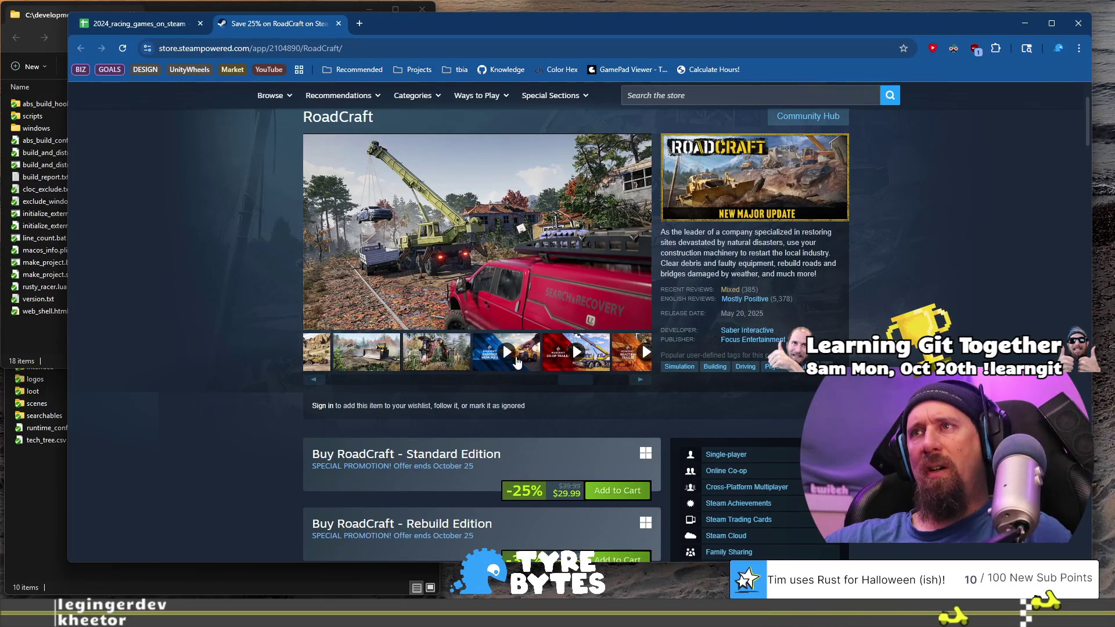
click(517, 361)
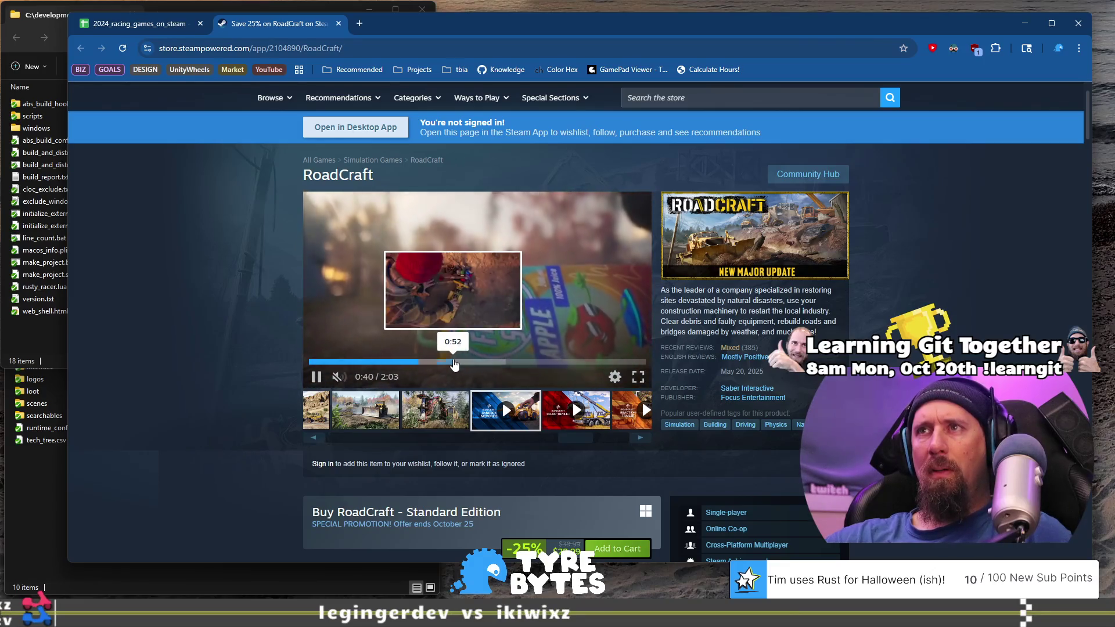
click(451, 361)
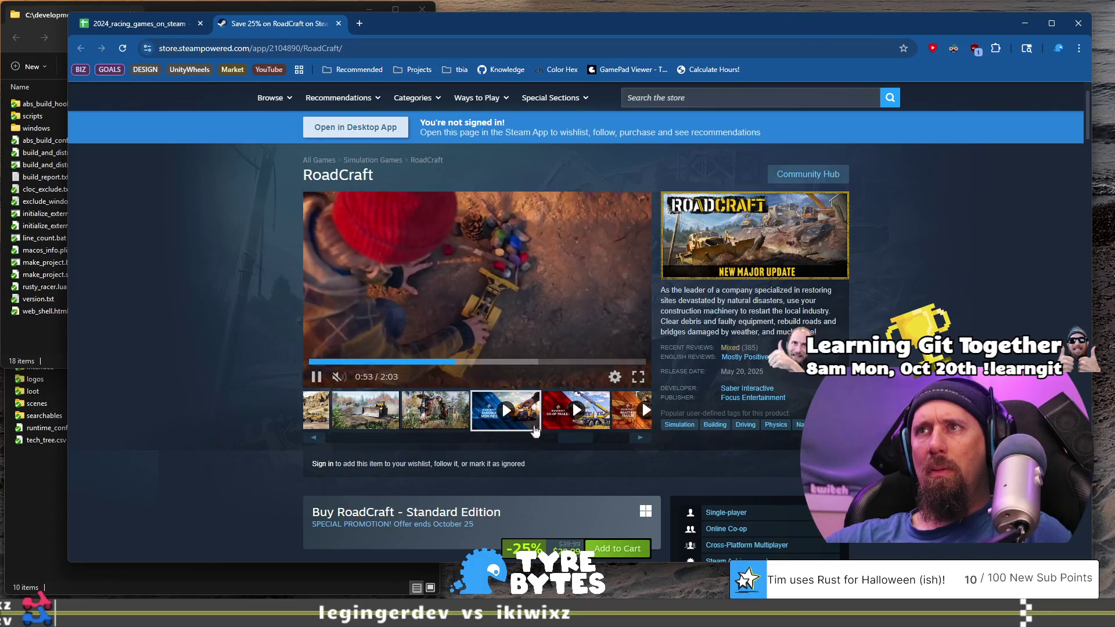
click(520, 362)
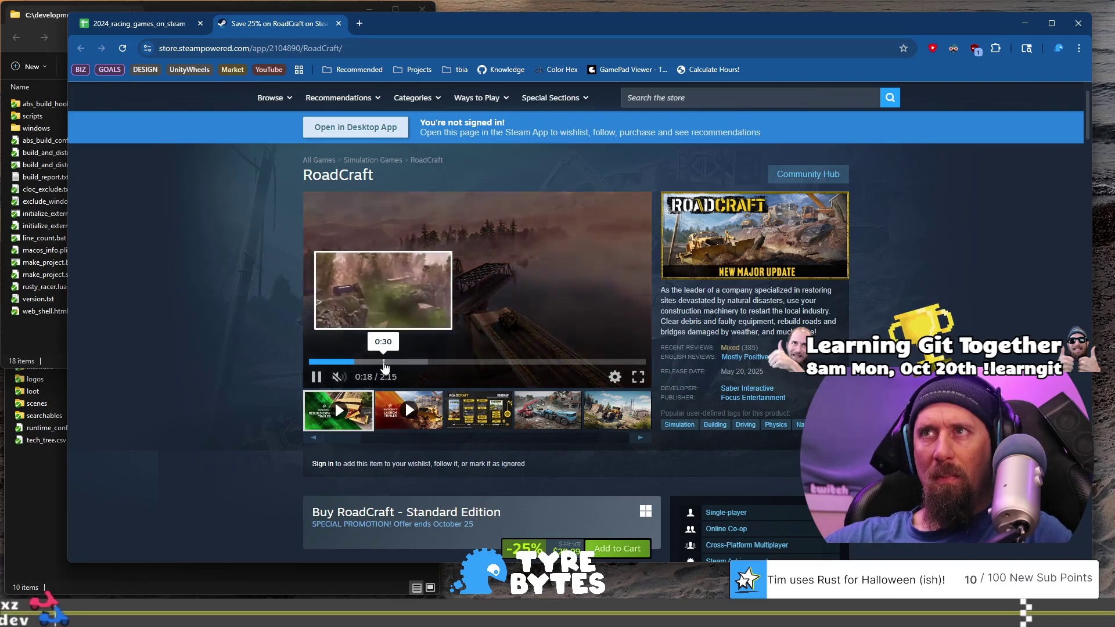
click(428, 362)
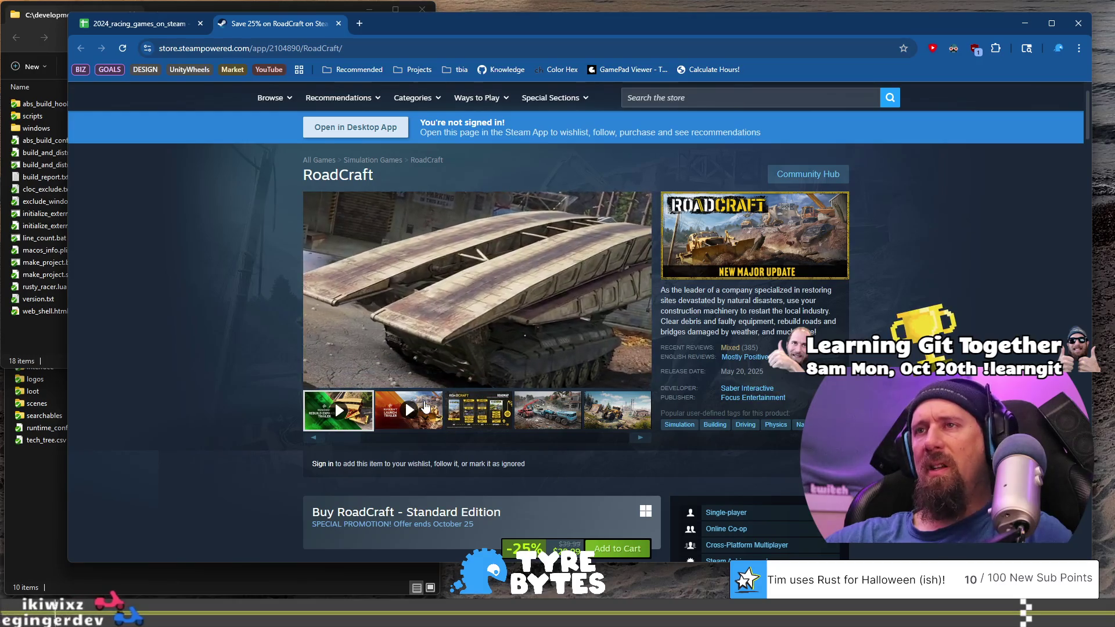
Play the RoadCraft launch trailer, skip ahead, pause it, and advance the gallery.
click(426, 407)
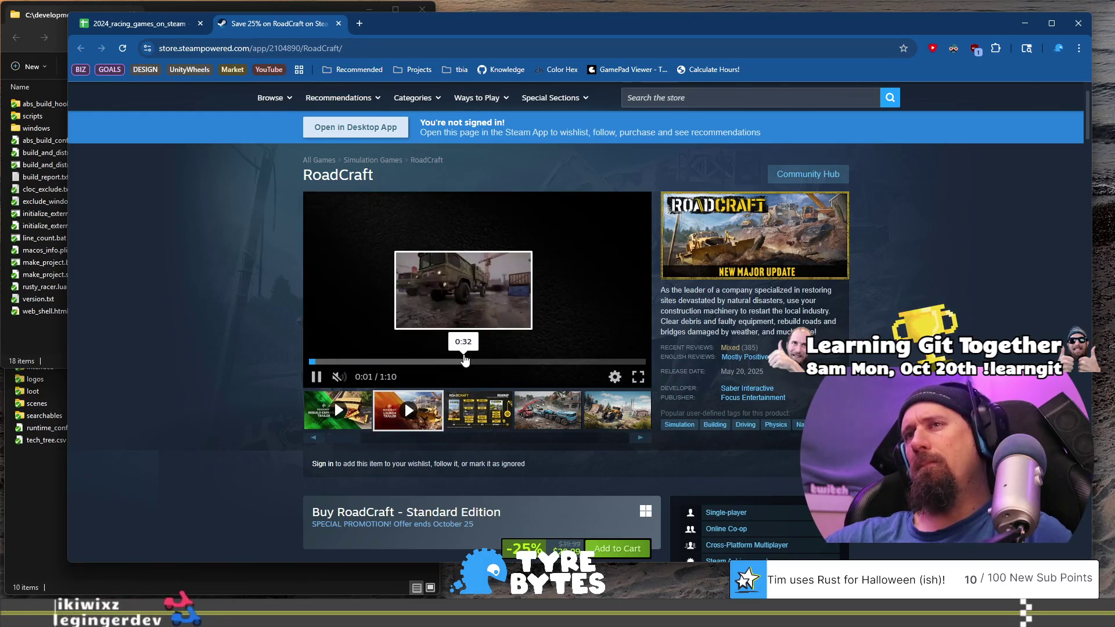
click(410, 362)
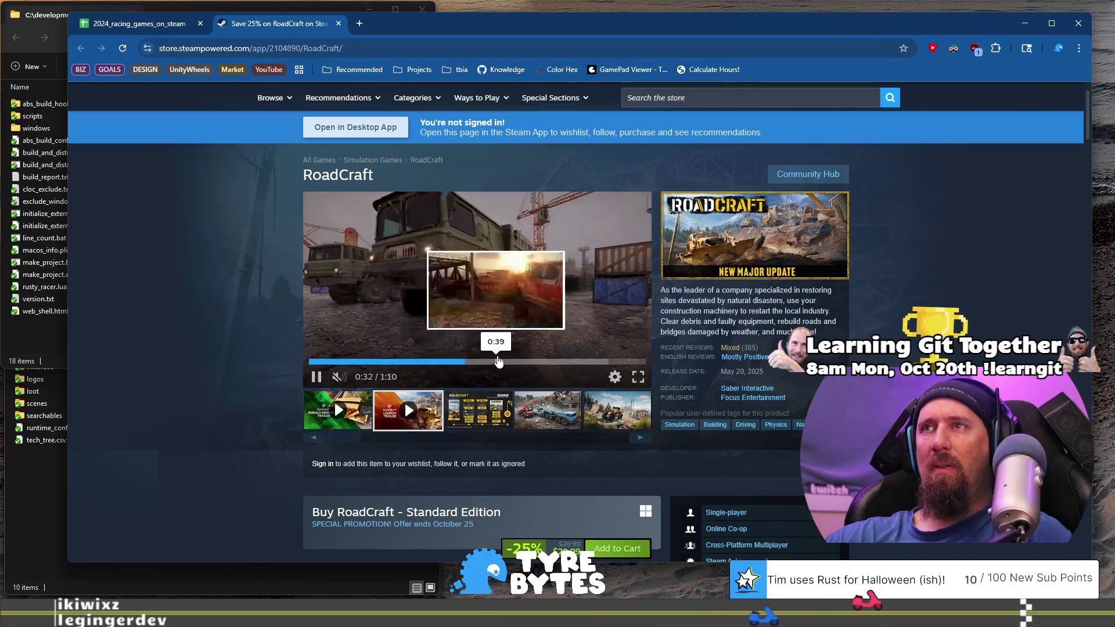
click(528, 362)
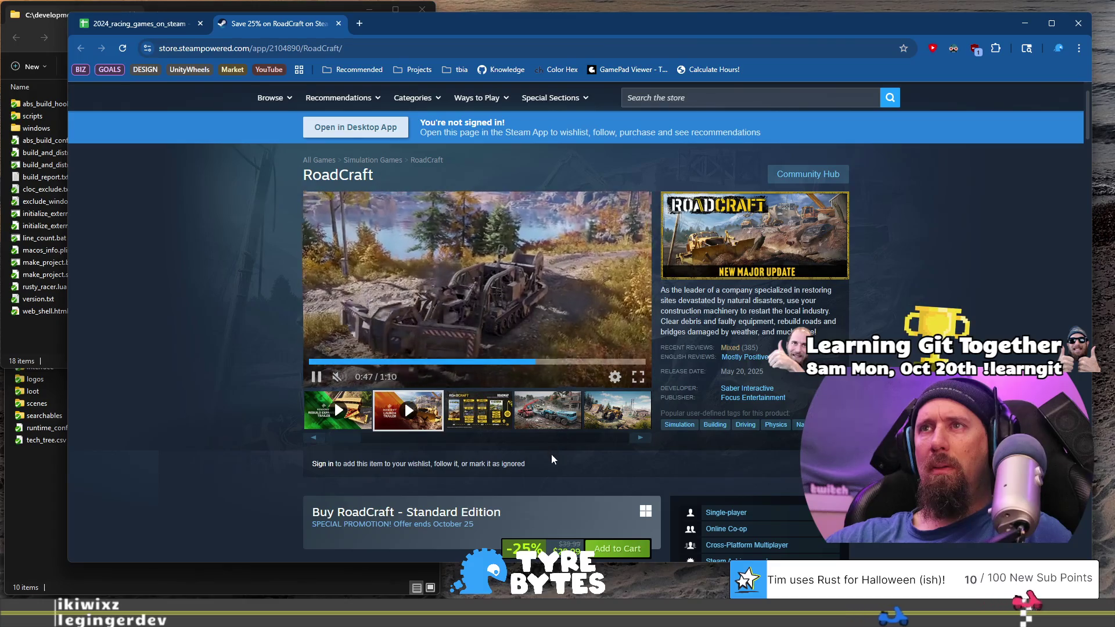
click(426, 416)
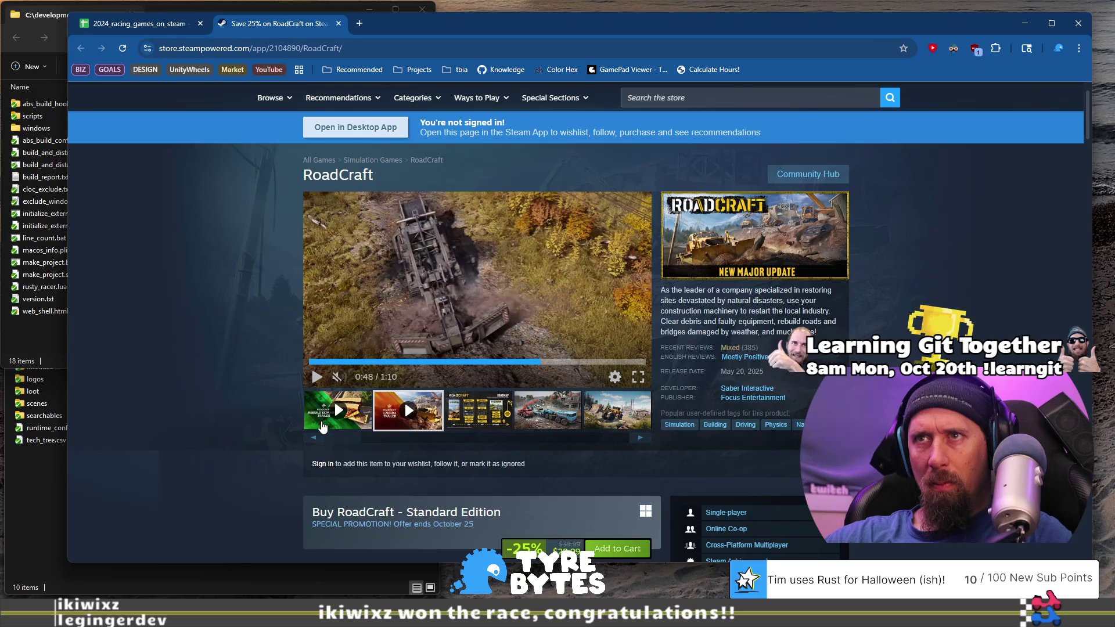
click(640, 440)
click(641, 440)
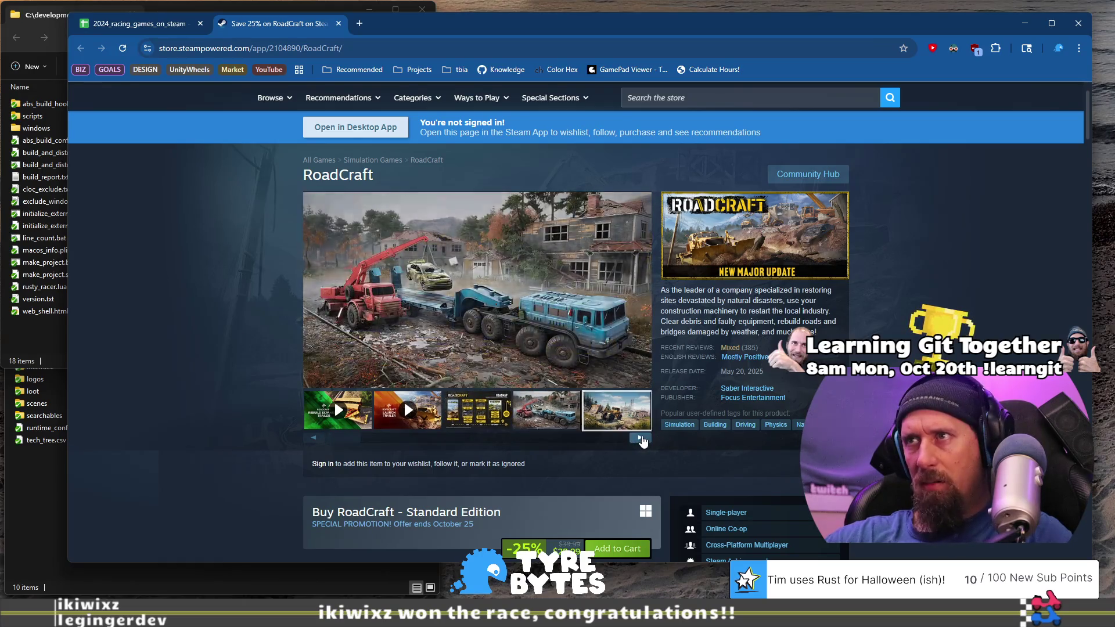
Step through RoadCraft's screenshots and trailers to the Gameplay Overview Trailer.
click(641, 440)
click(641, 441)
click(641, 440)
click(641, 440)
click(641, 440)
click(641, 440)
click(642, 440)
click(641, 440)
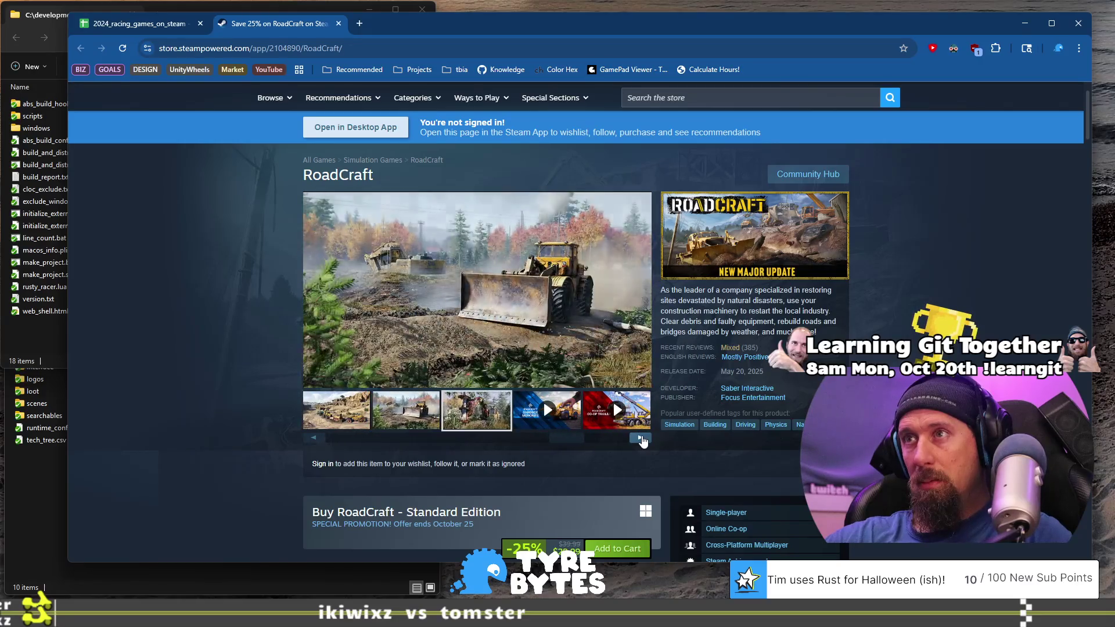
click(641, 440)
click(641, 440)
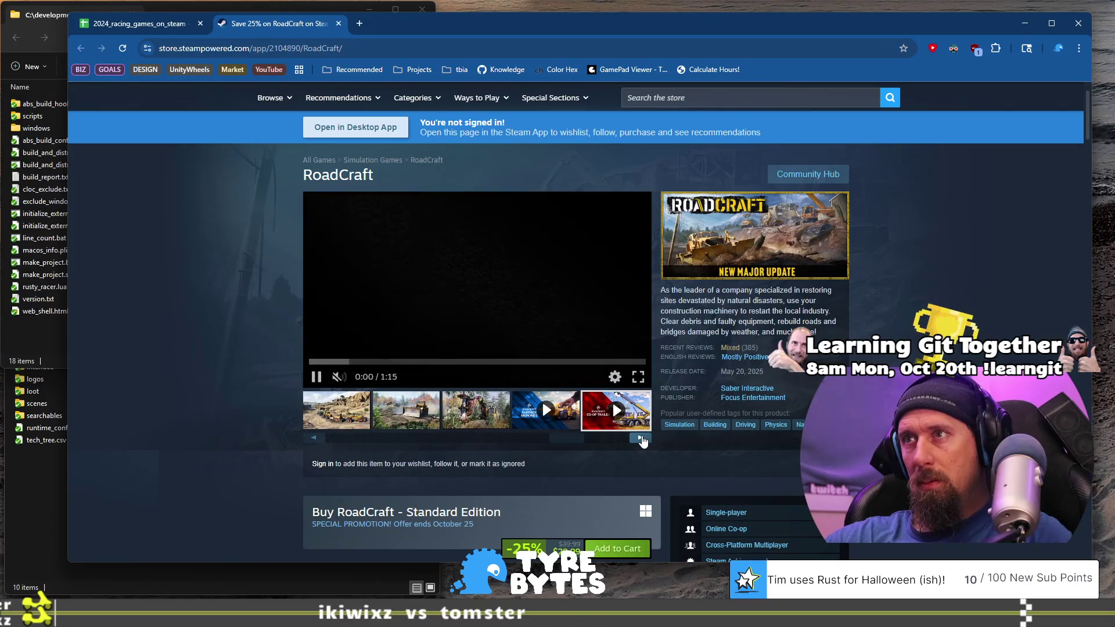
click(641, 440)
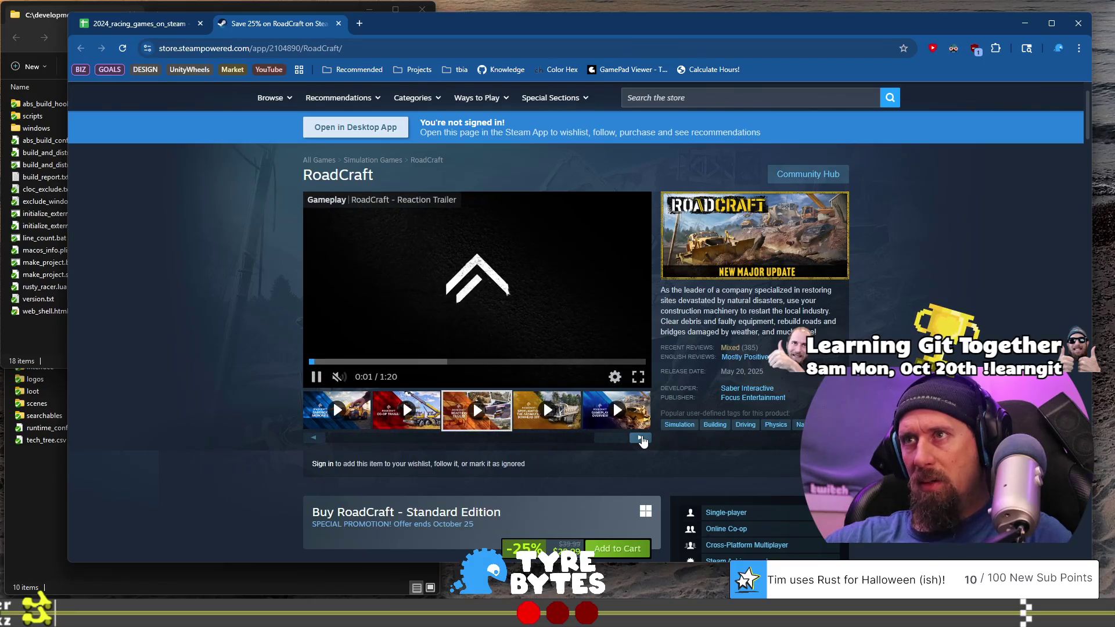
click(641, 440)
click(641, 440)
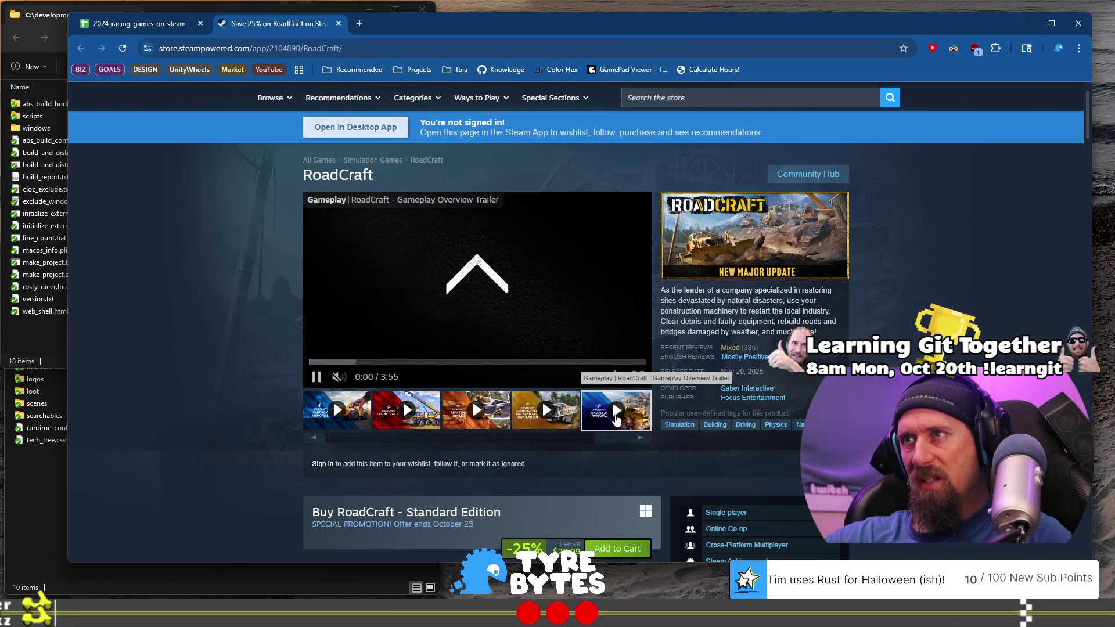
Skip the Gameplay Overview Trailer ahead to around 2:23 and pause it.
click(350, 361)
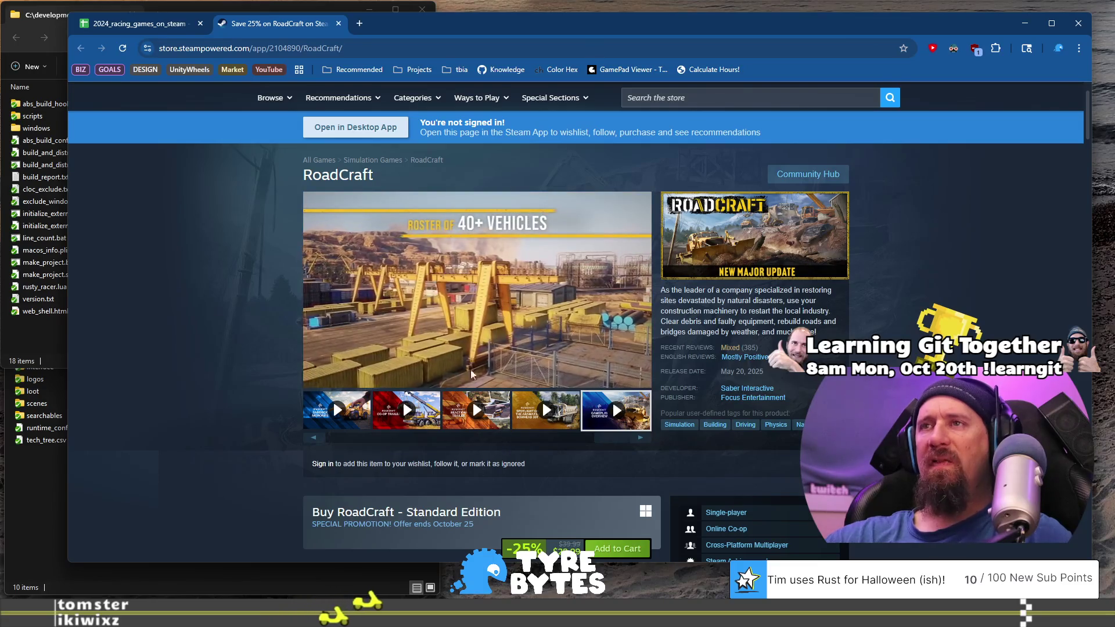
click(475, 362)
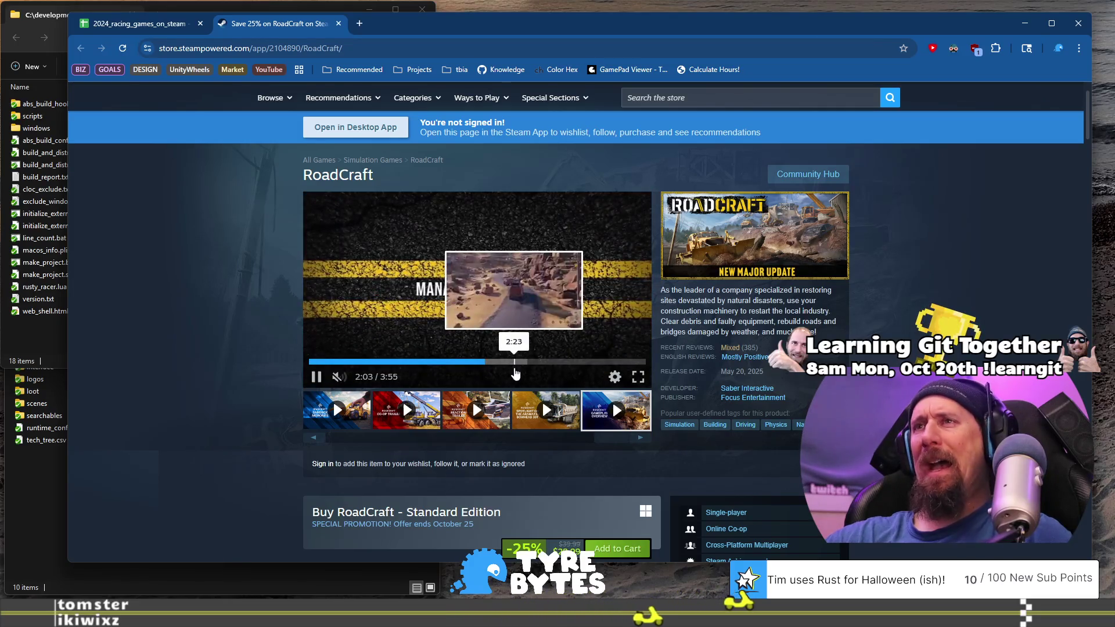
click(515, 362)
click(356, 346)
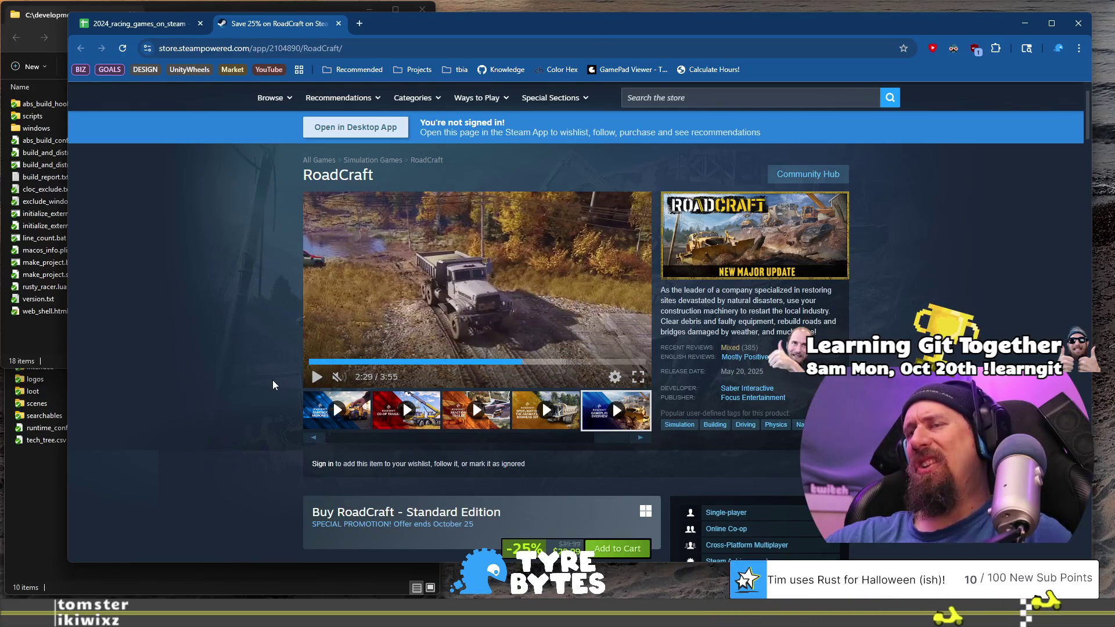
Check the edition prices further down, then return to the racing games spreadsheet.
scroll(252, 387, down, 4)
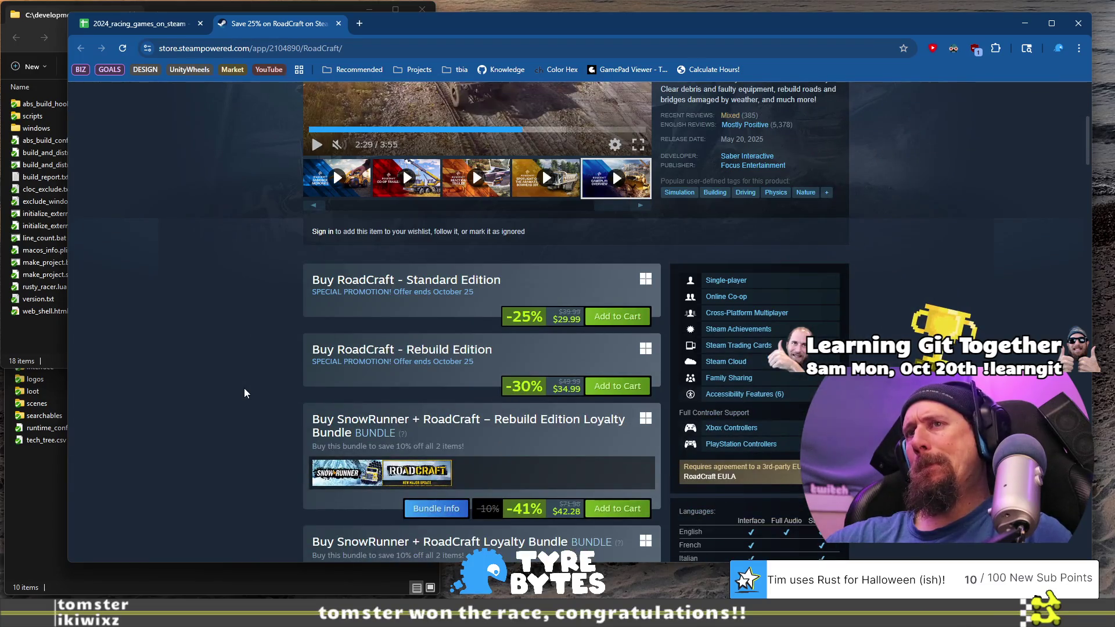
scroll(244, 389, up, 4)
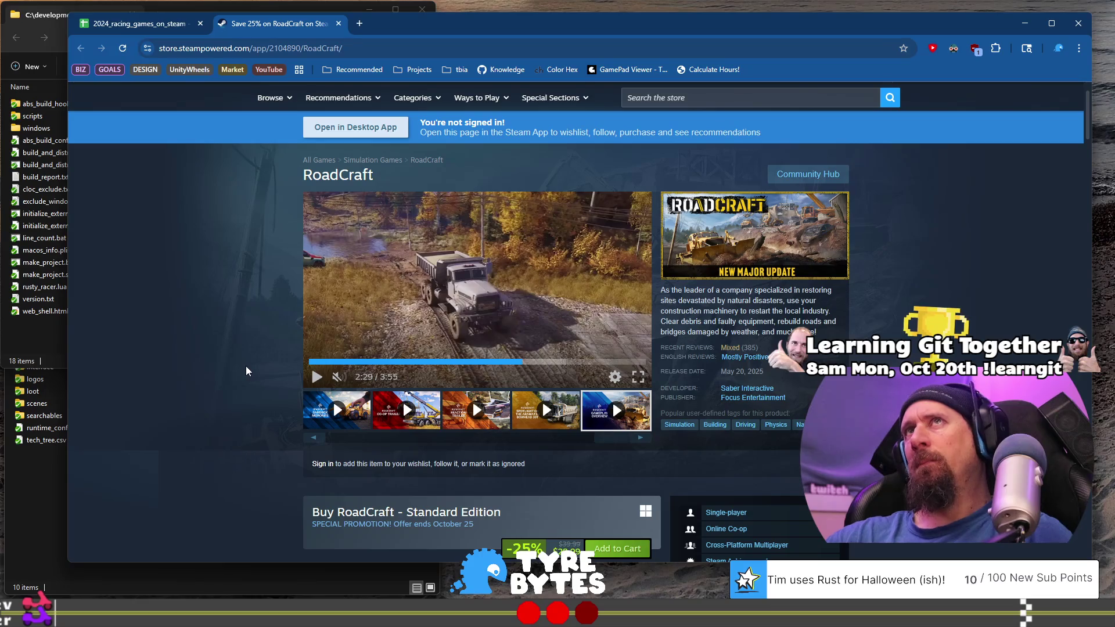
click(144, 26)
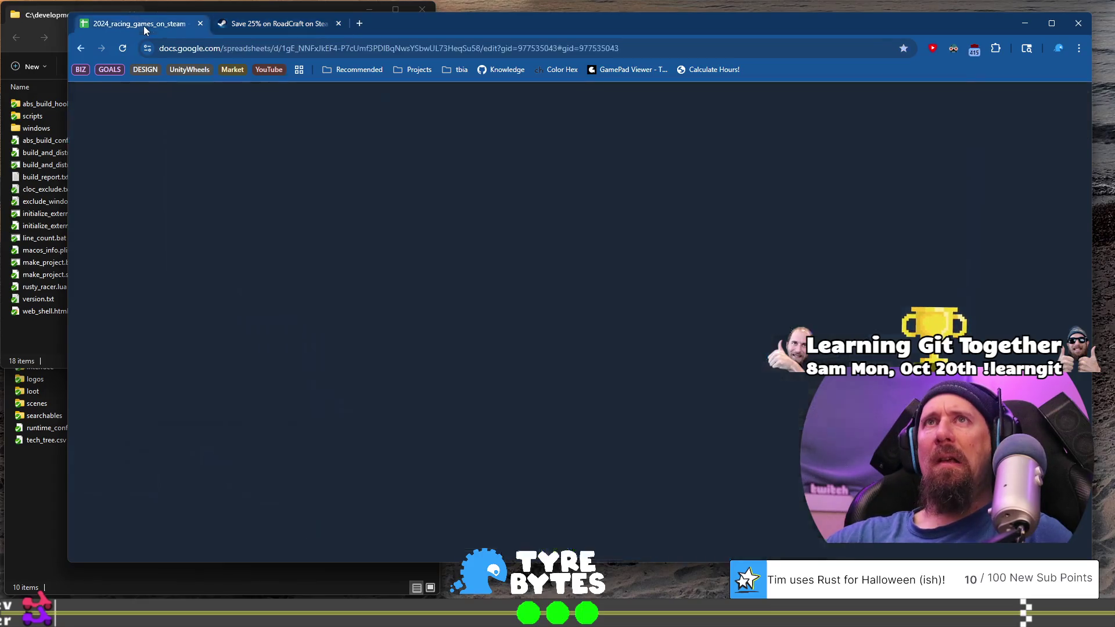
Set RoadCraft's race mode to Management, physics to Arcade, and vehicles to Heavy Machinery.
scroll(510, 459, down, 1)
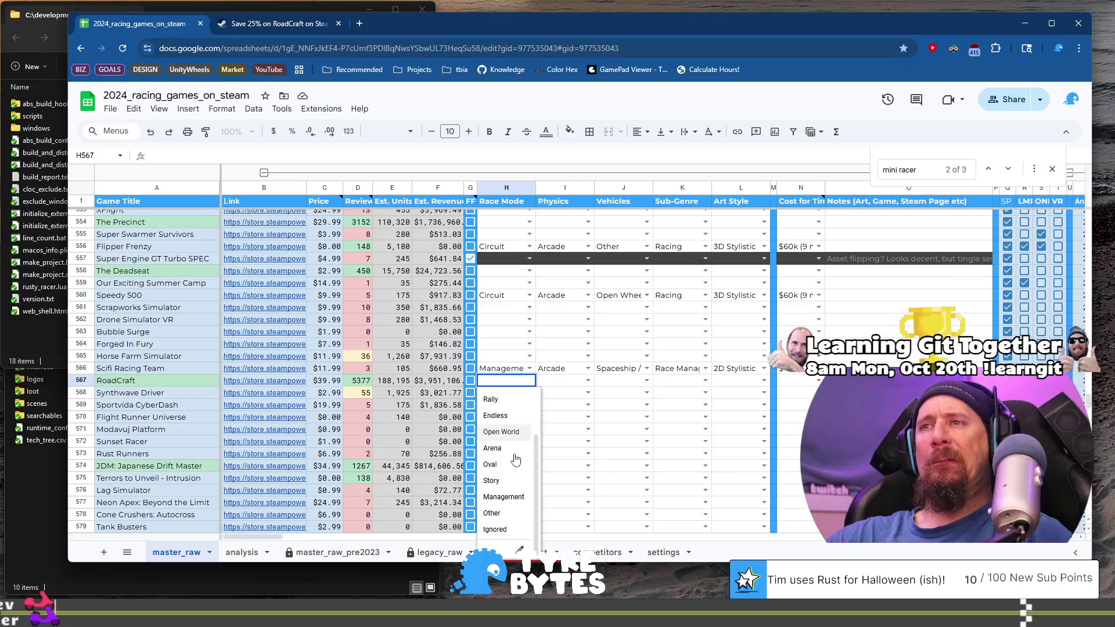
click(504, 497)
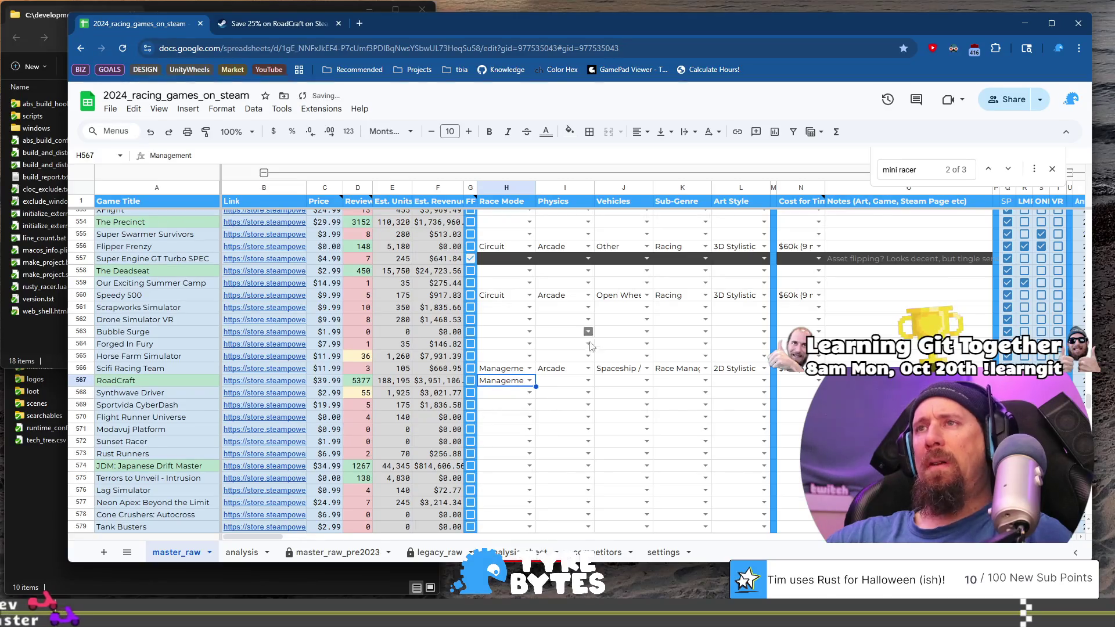
click(589, 381)
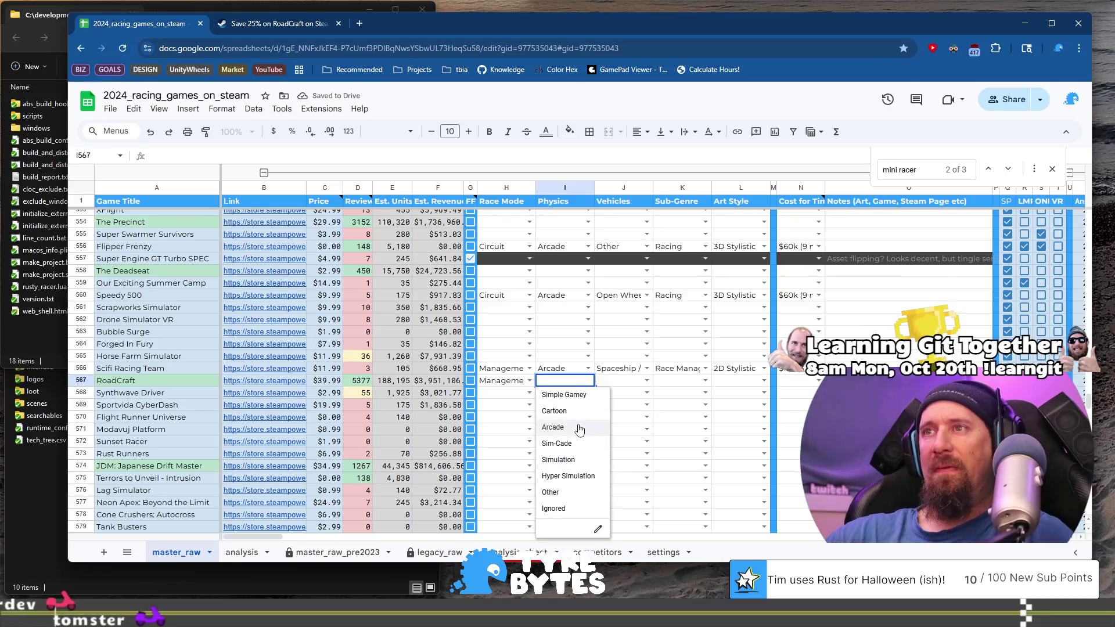
click(578, 426)
click(645, 382)
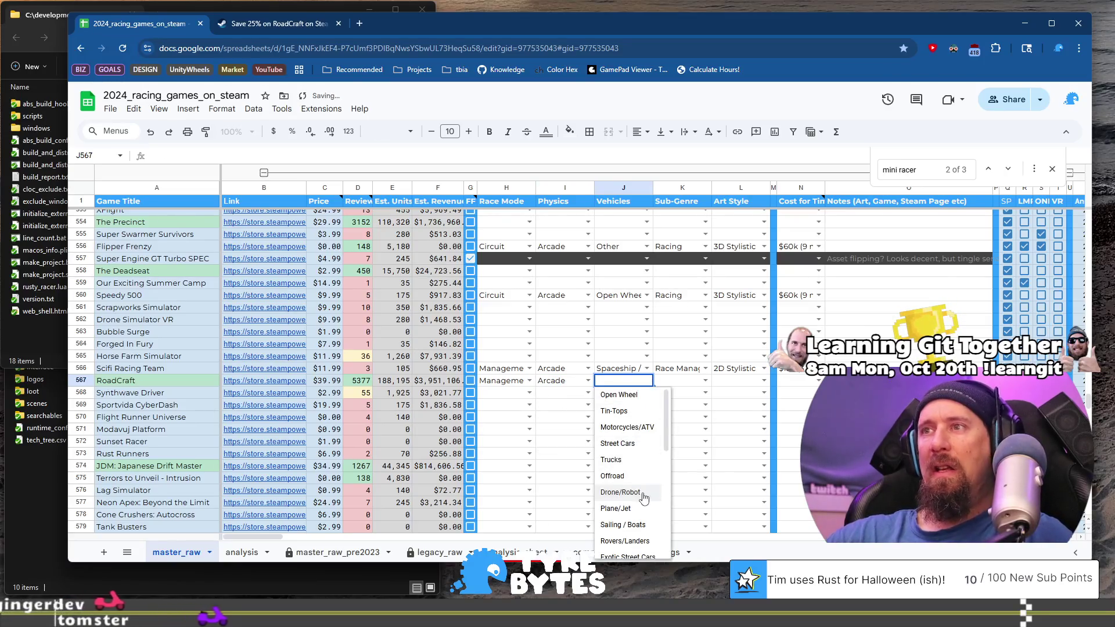
scroll(633, 499, down, 3)
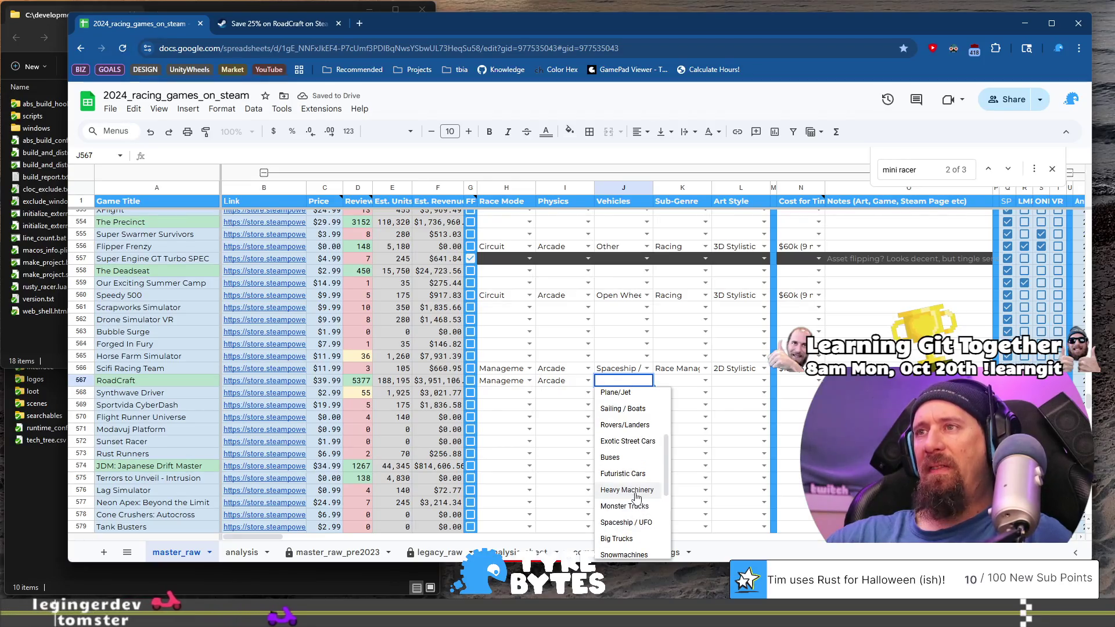
click(628, 489)
click(705, 381)
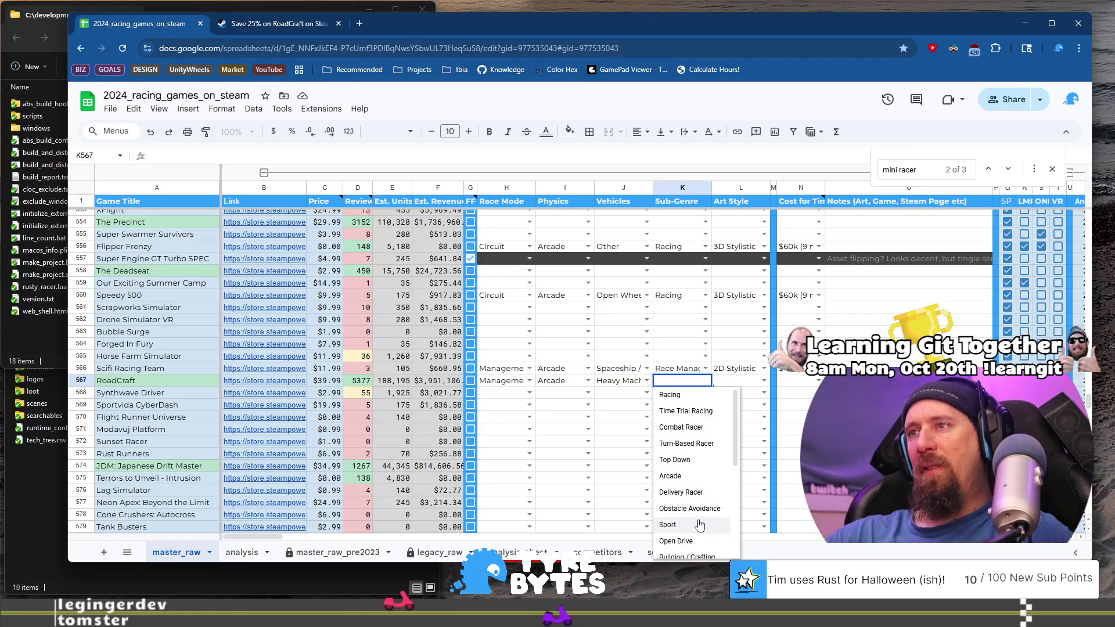
Set RoadCraft's sub-genre to Building / Crafting and art style to 3D Realistic.
scroll(700, 524, down, 1)
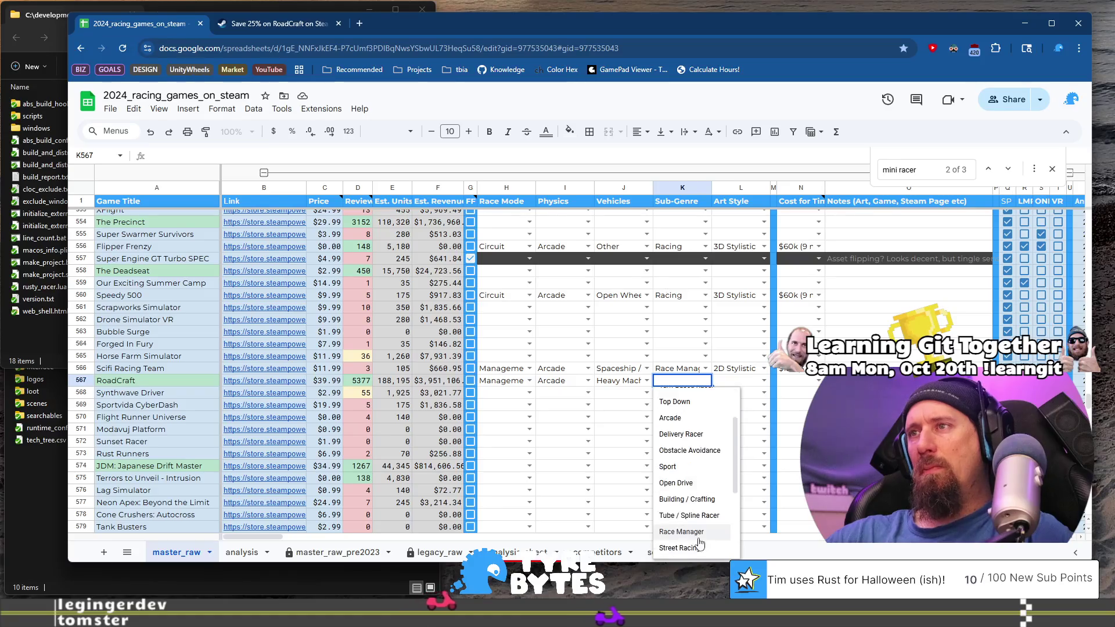
click(704, 500)
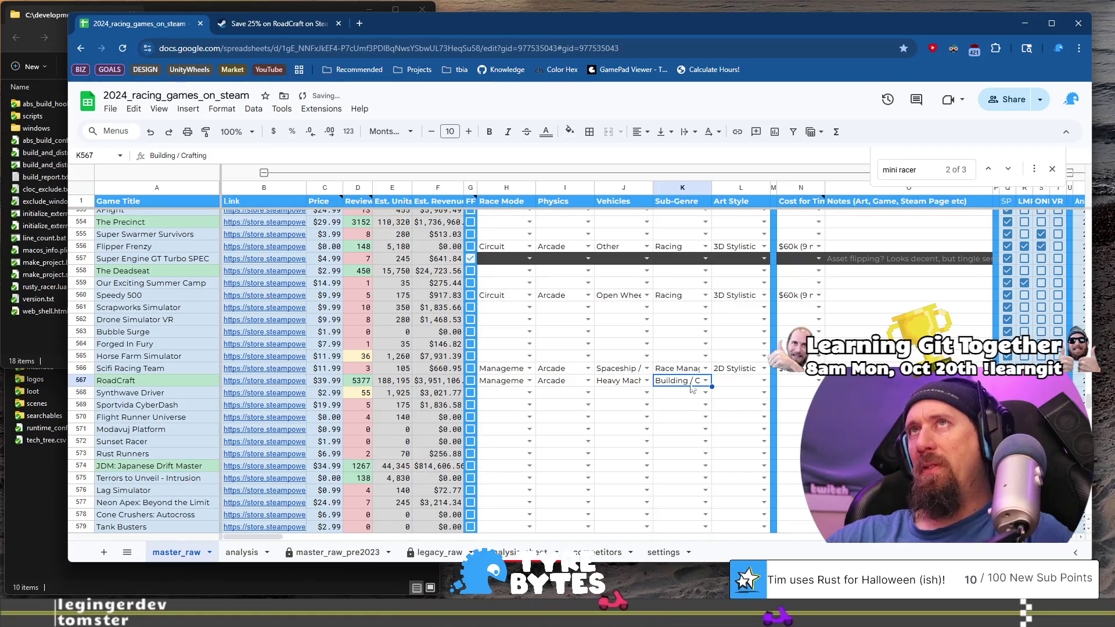
click(764, 381)
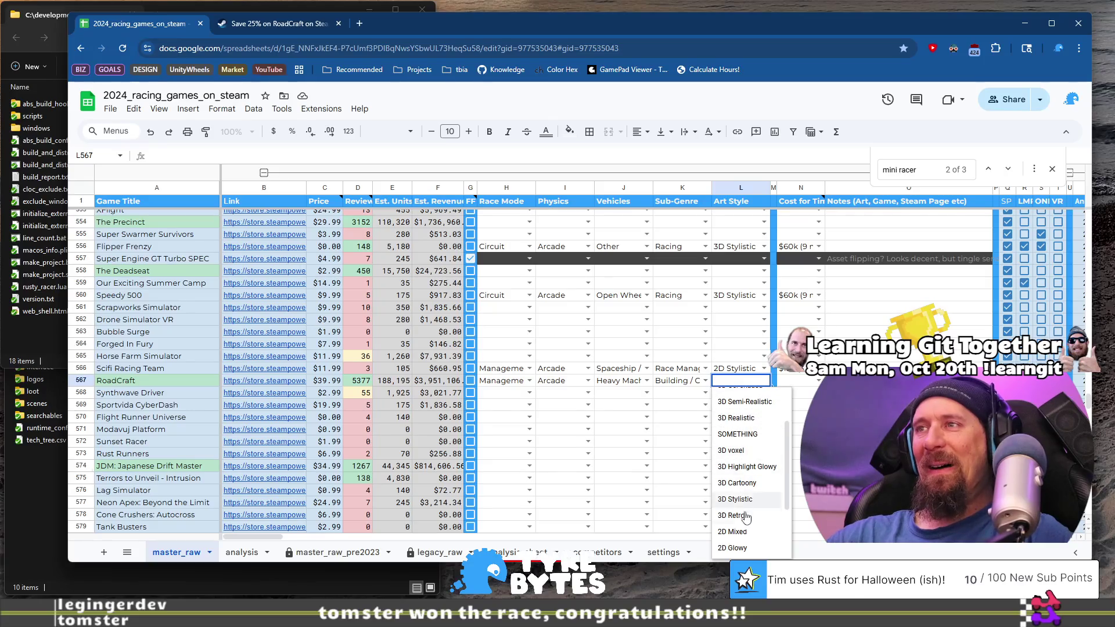
scroll(758, 511, up, 1)
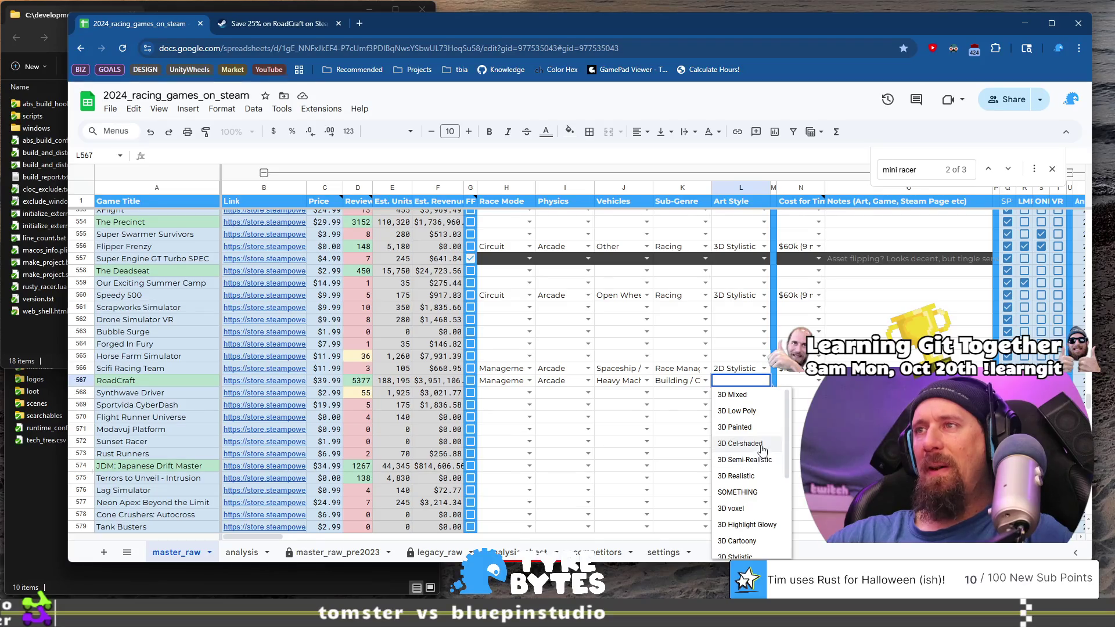
key(Return)
click(818, 380)
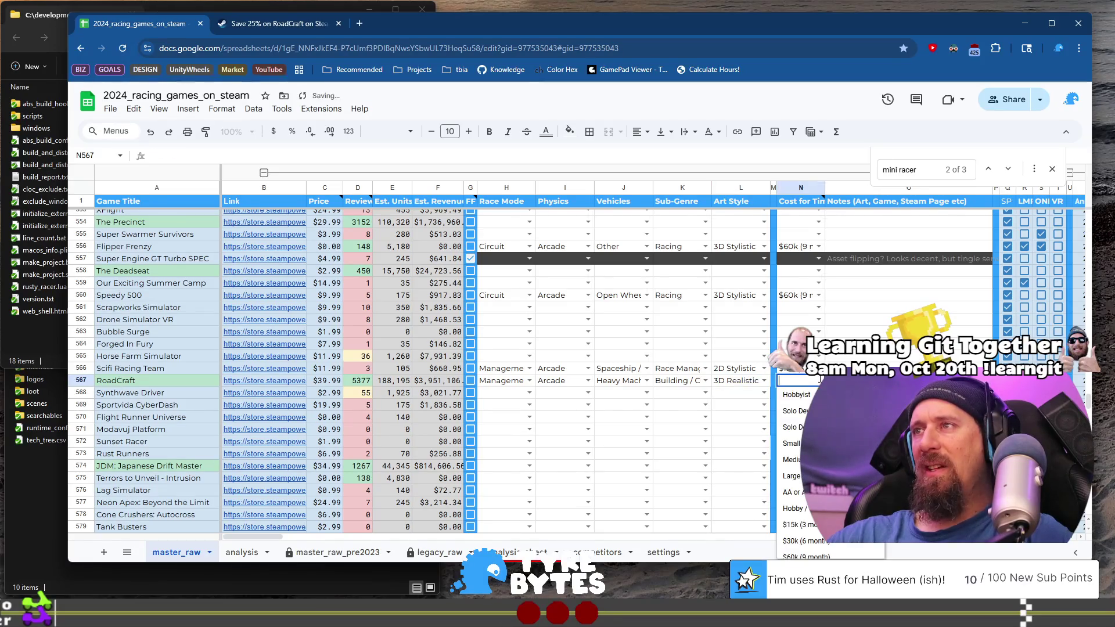
Set RoadCraft's cost to Small Indie Team (<150k).
scroll(799, 464, down, 2)
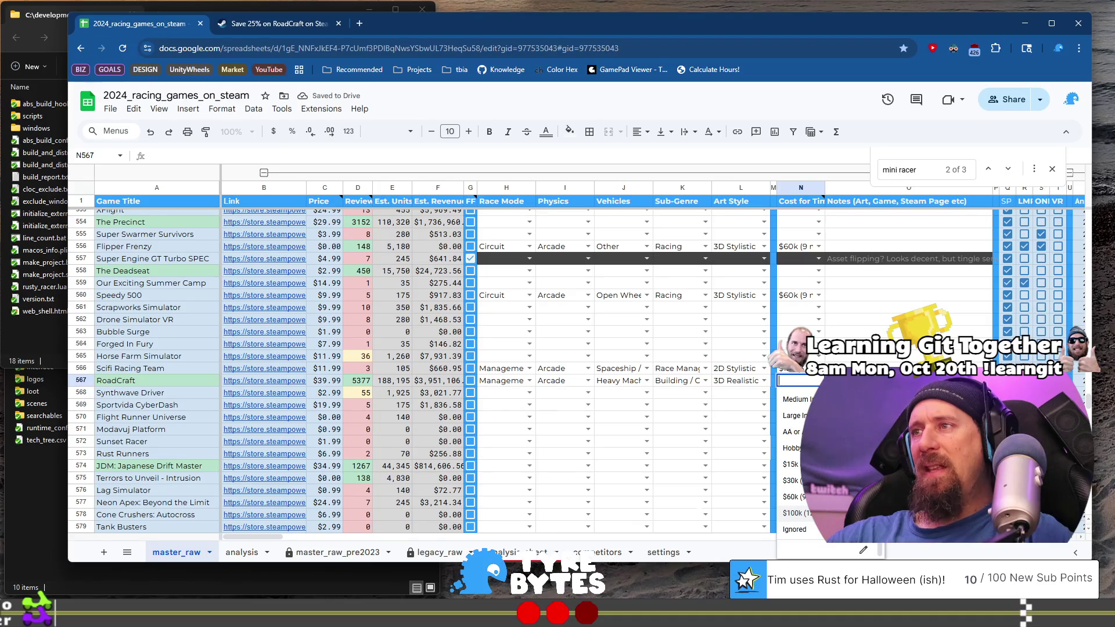
scroll(798, 465, up, 2)
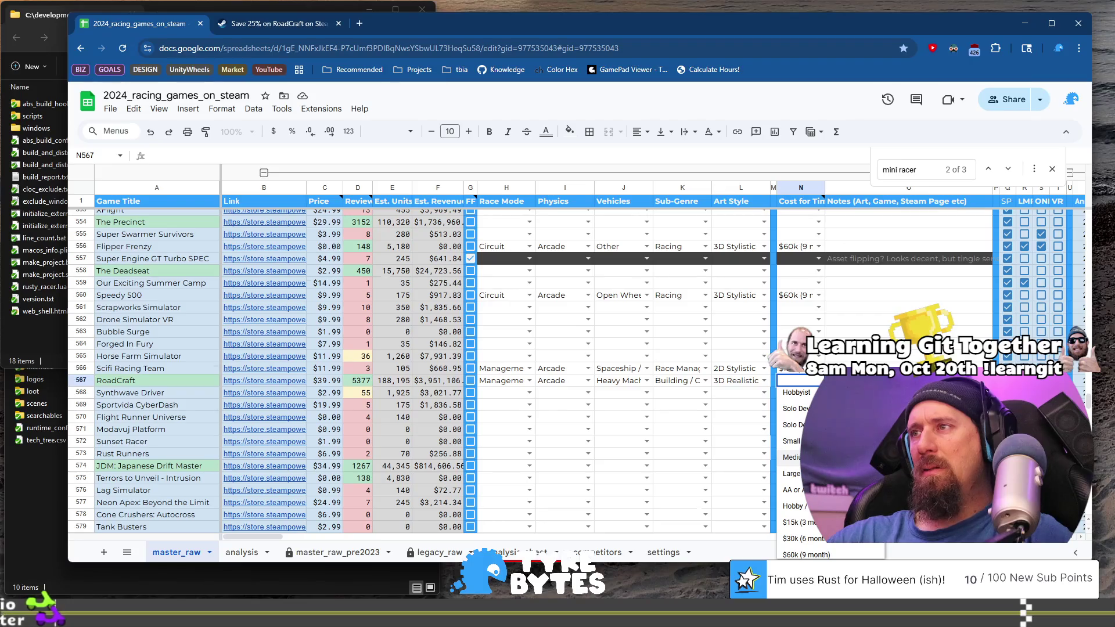
scroll(798, 465, down, 2)
scroll(799, 465, up, 2)
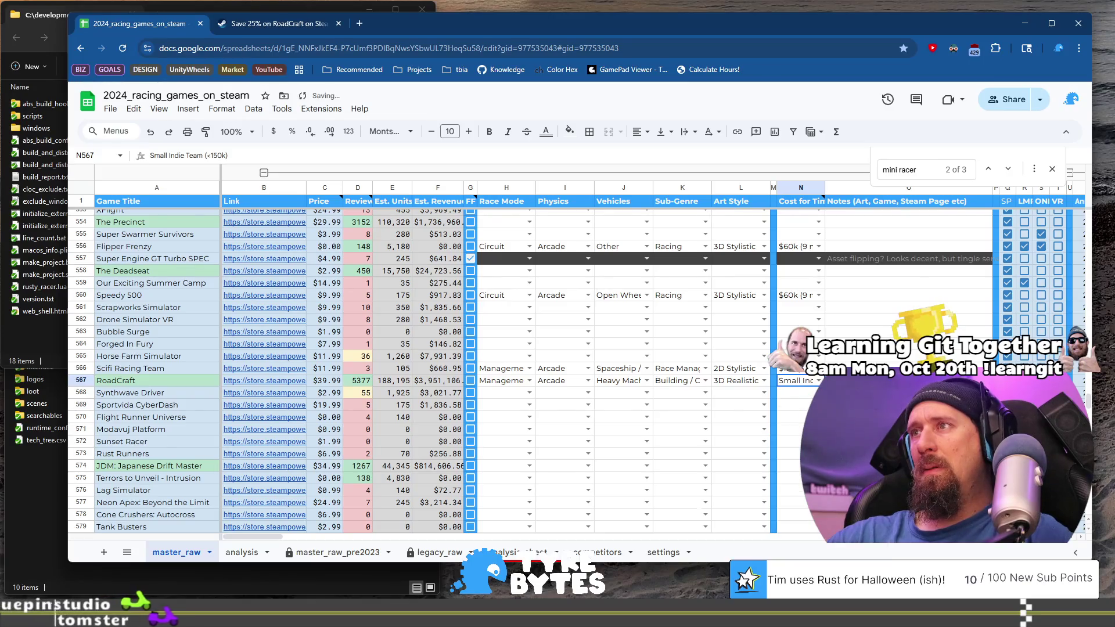
click(791, 441)
key(Tab)
click(155, 375)
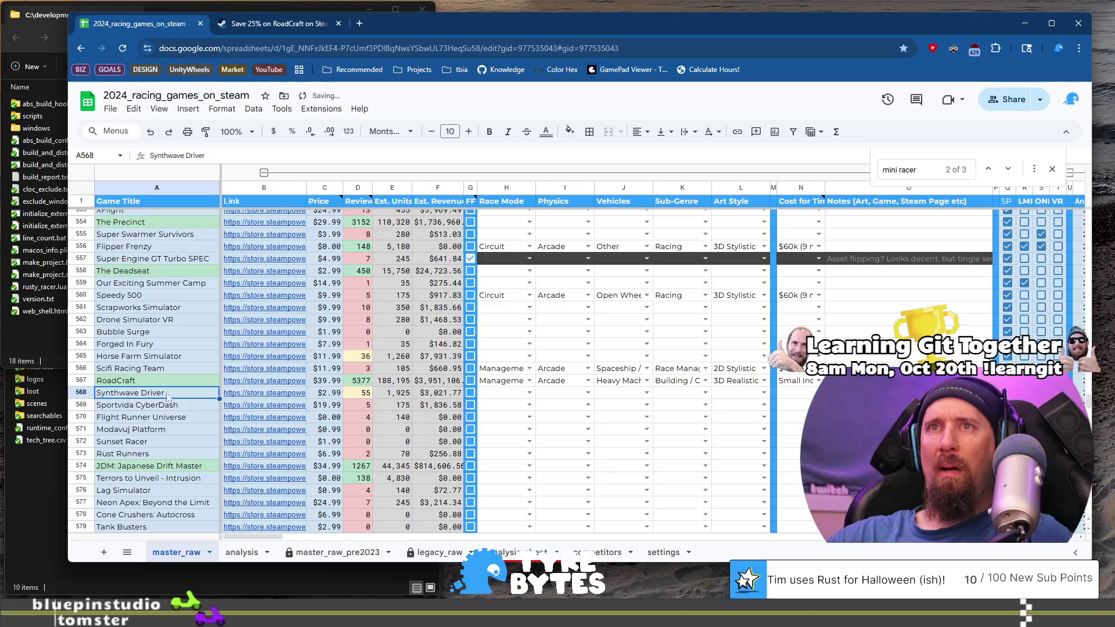
Open Synthwave Driver's Steam page in a new tab and view the sunset, red-car, moon and neon highway screenshots.
click(264, 380)
click(306, 410)
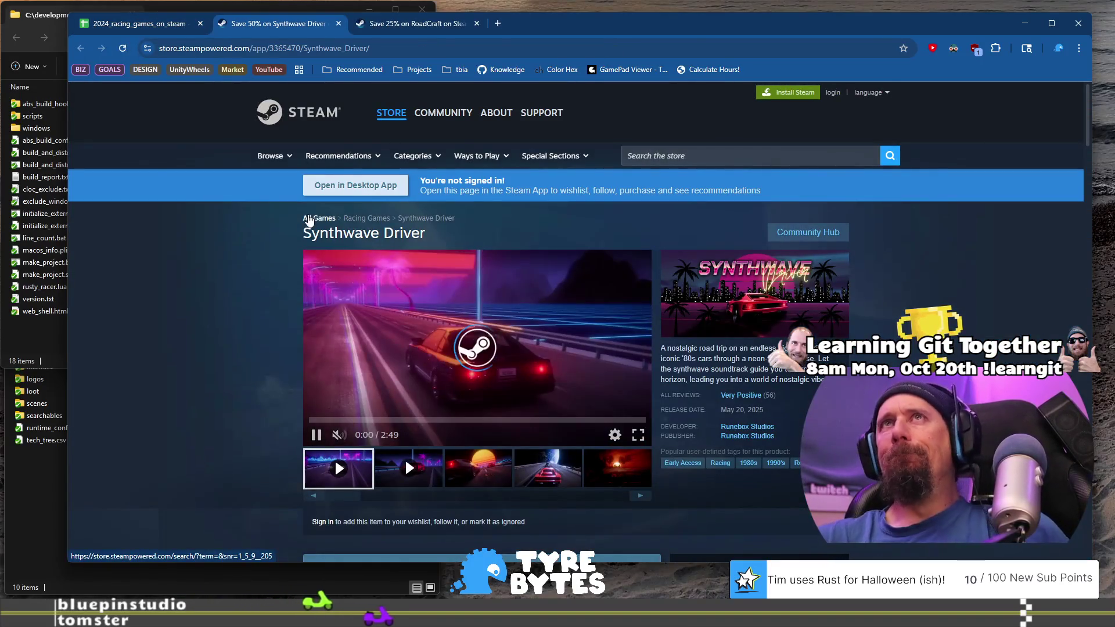
click(484, 475)
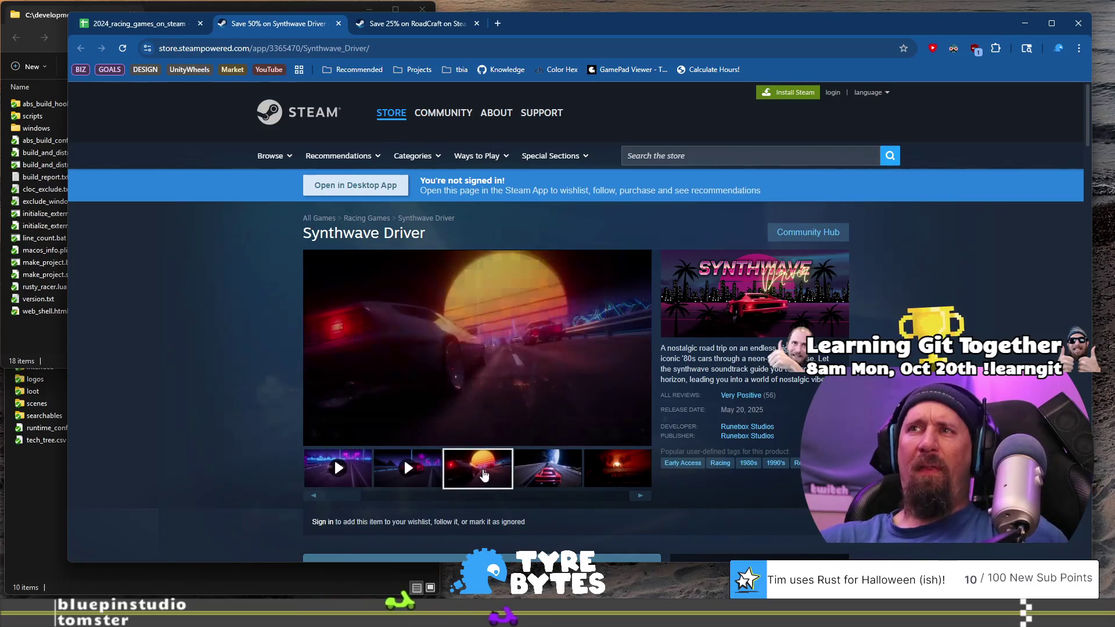
click(552, 471)
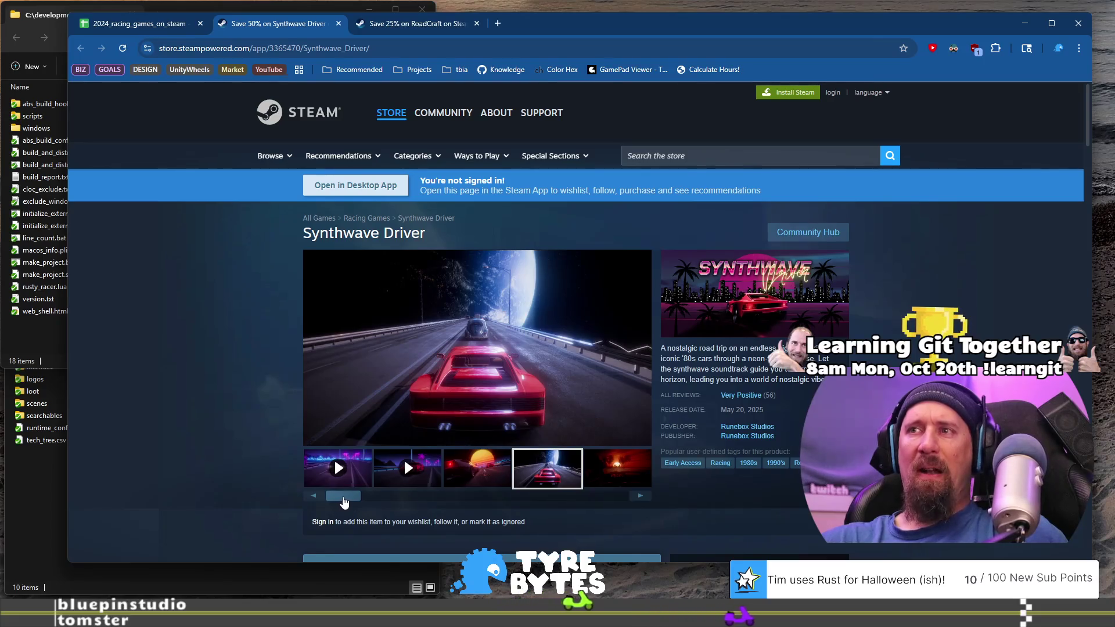
drag(345, 503, 437, 502)
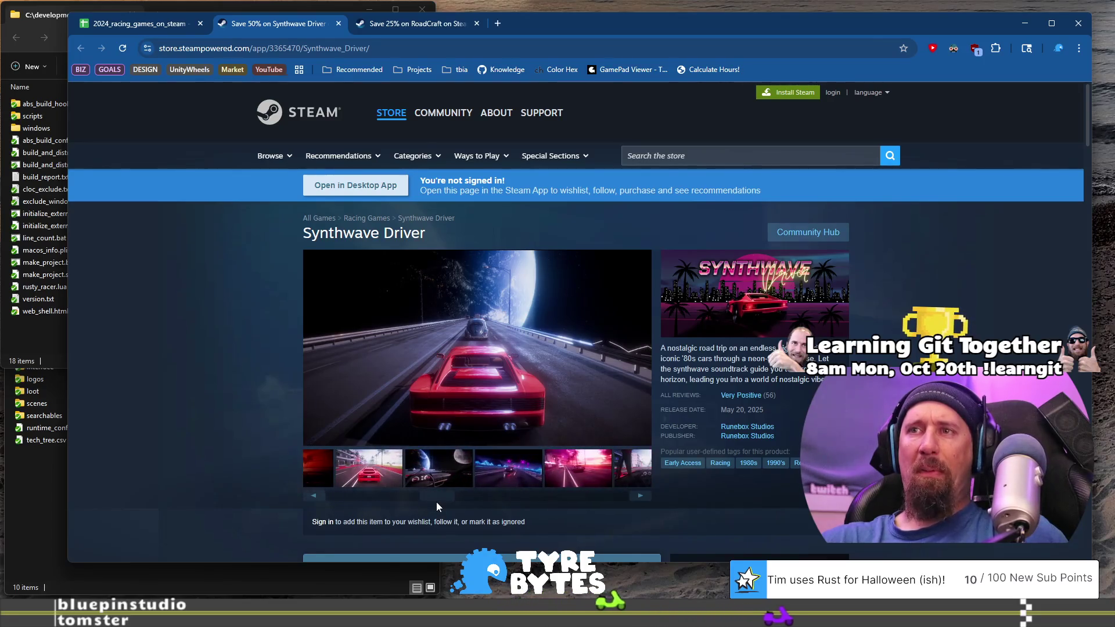
click(438, 468)
click(499, 466)
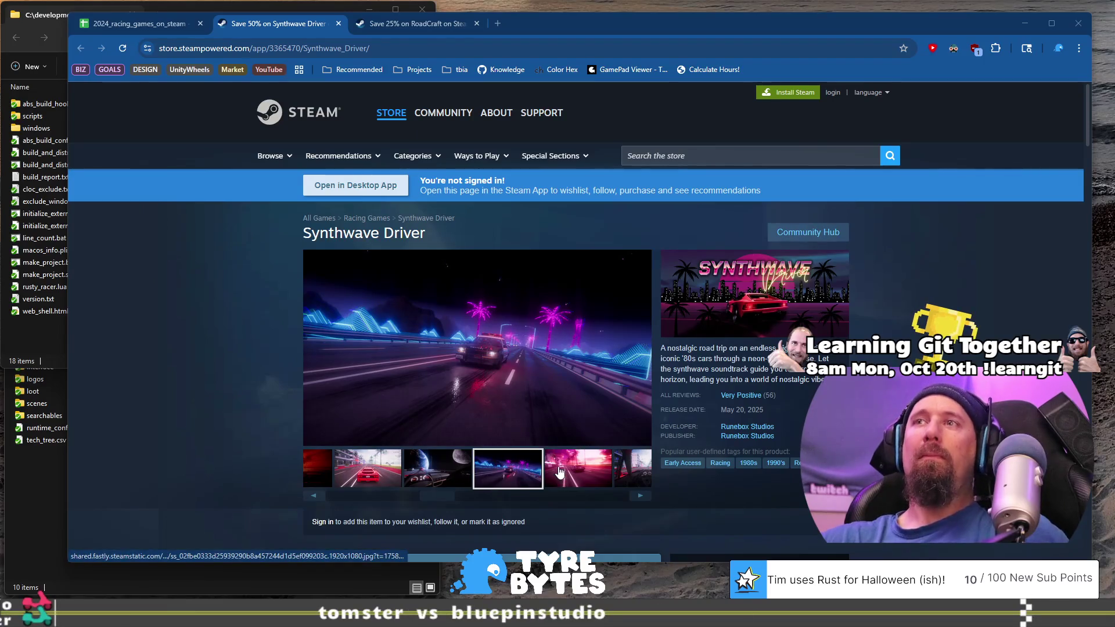
View the pink palm-road, highway-with-cars and green-car screenshots.
click(572, 464)
drag(421, 498, 536, 500)
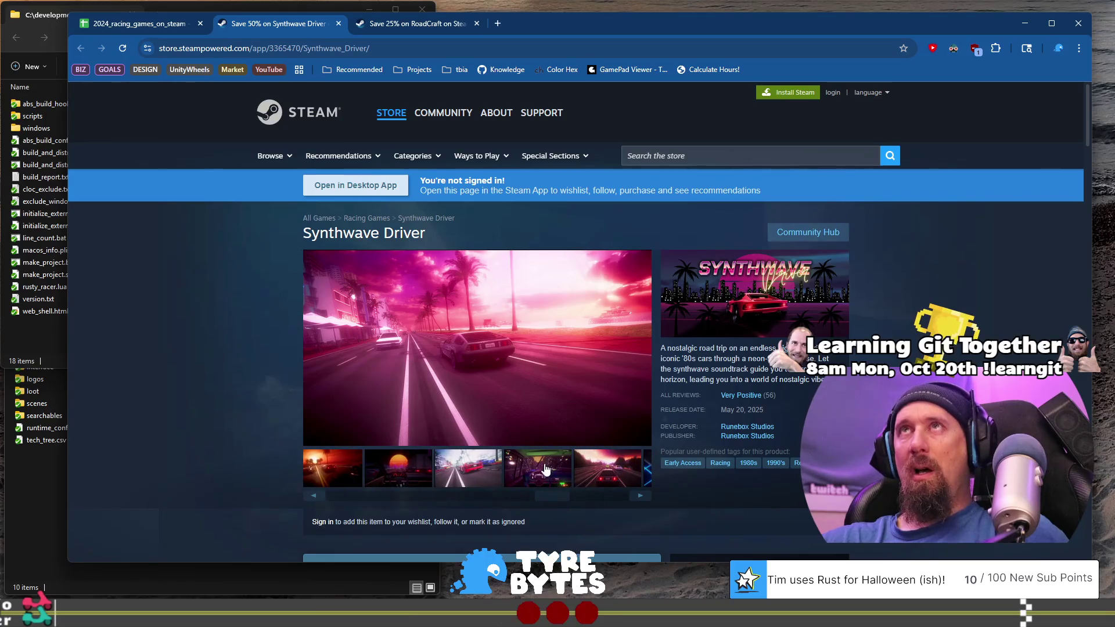
click(576, 474)
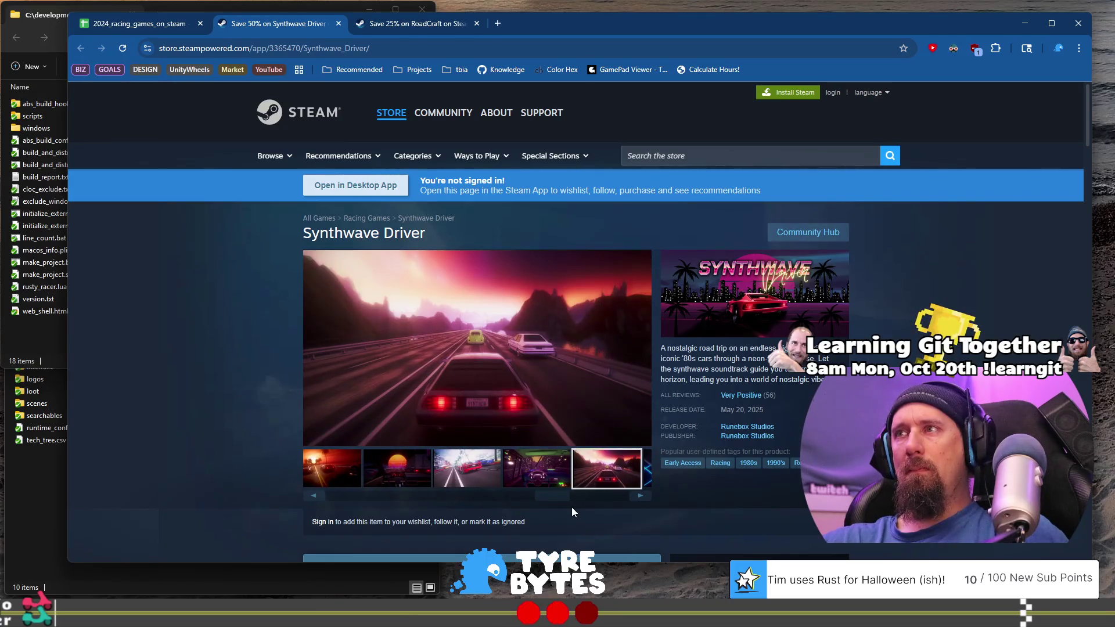
mouse_move(545, 498)
mouse_down()
mouse_move(580, 495)
mouse_move(609, 469)
mouse_up()
click(609, 469)
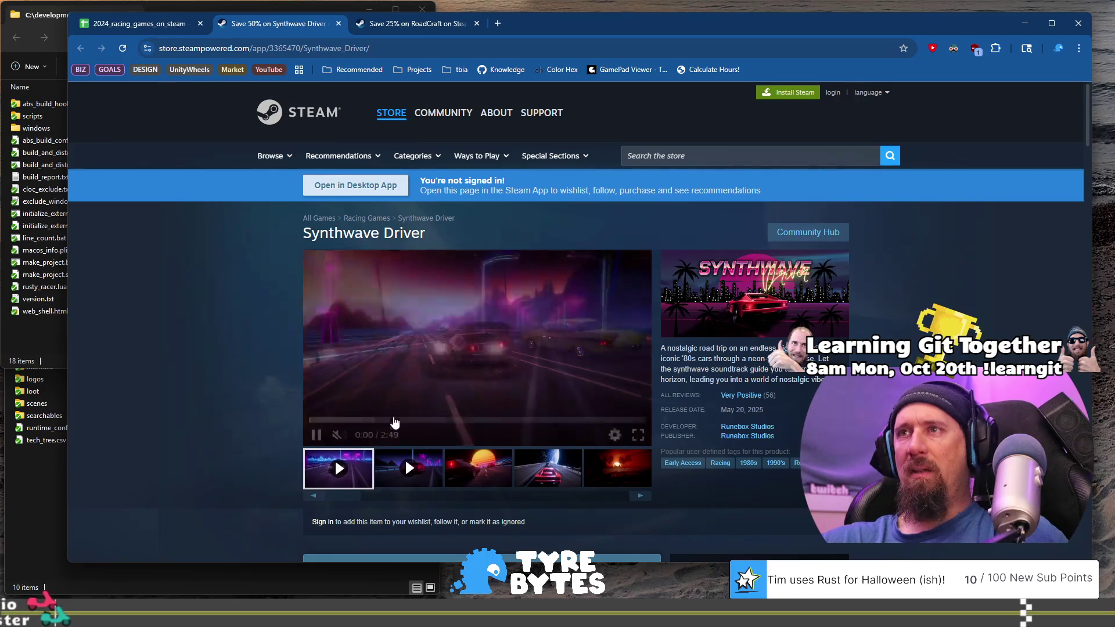
Skip the Synthwave Driver trailer to 0:27, 0:52 and 1:14, then return to the spreadsheet.
click(379, 420)
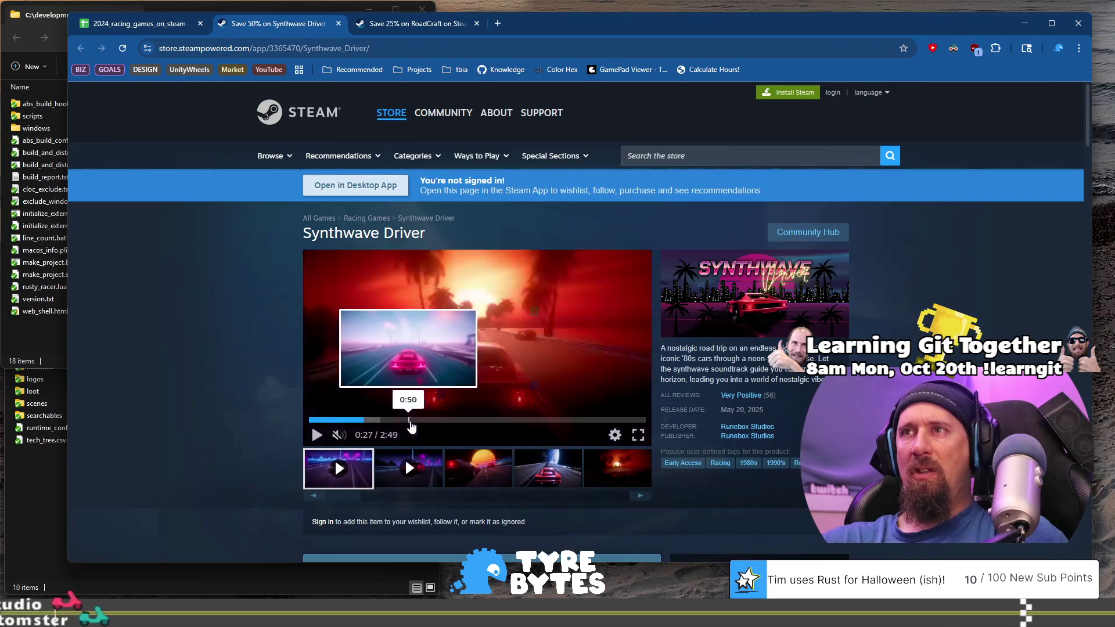
click(413, 419)
click(456, 419)
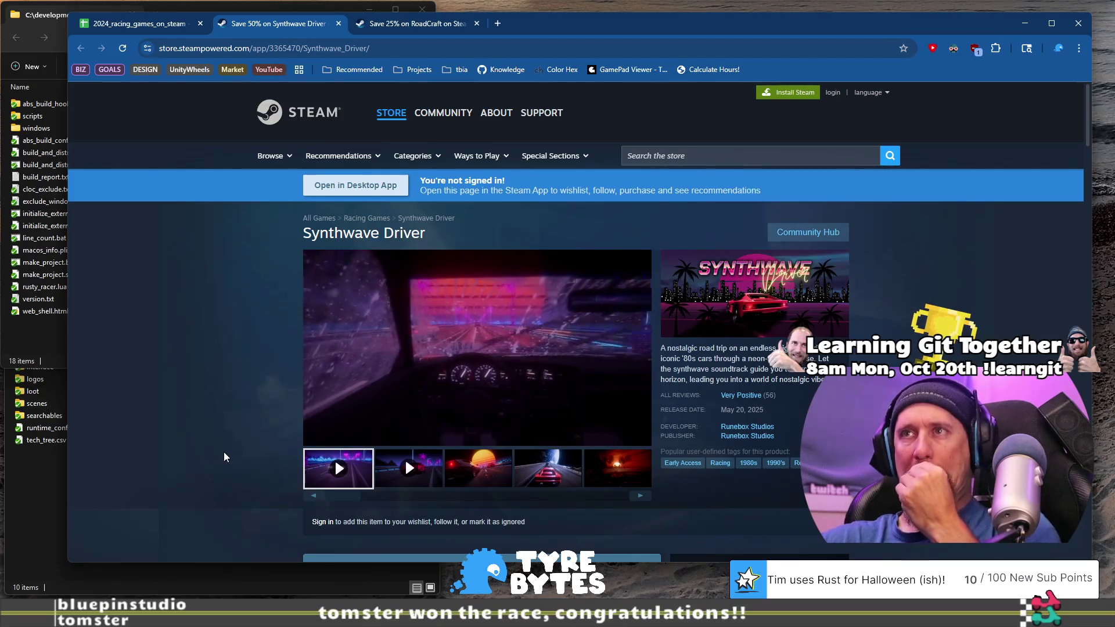
mouse_move(522, 326)
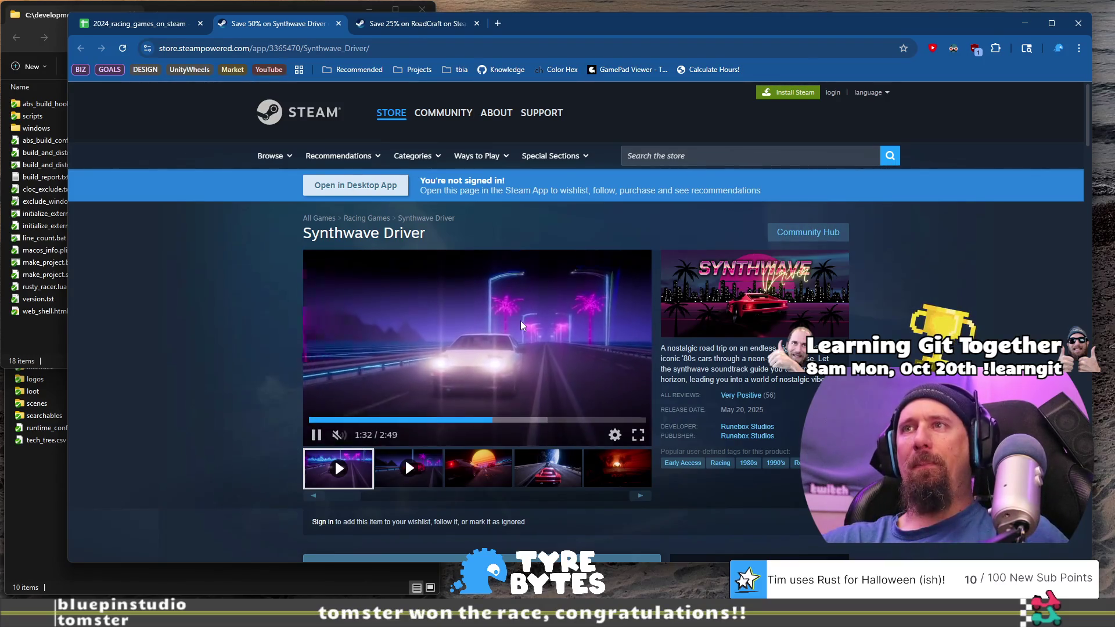
click(140, 23)
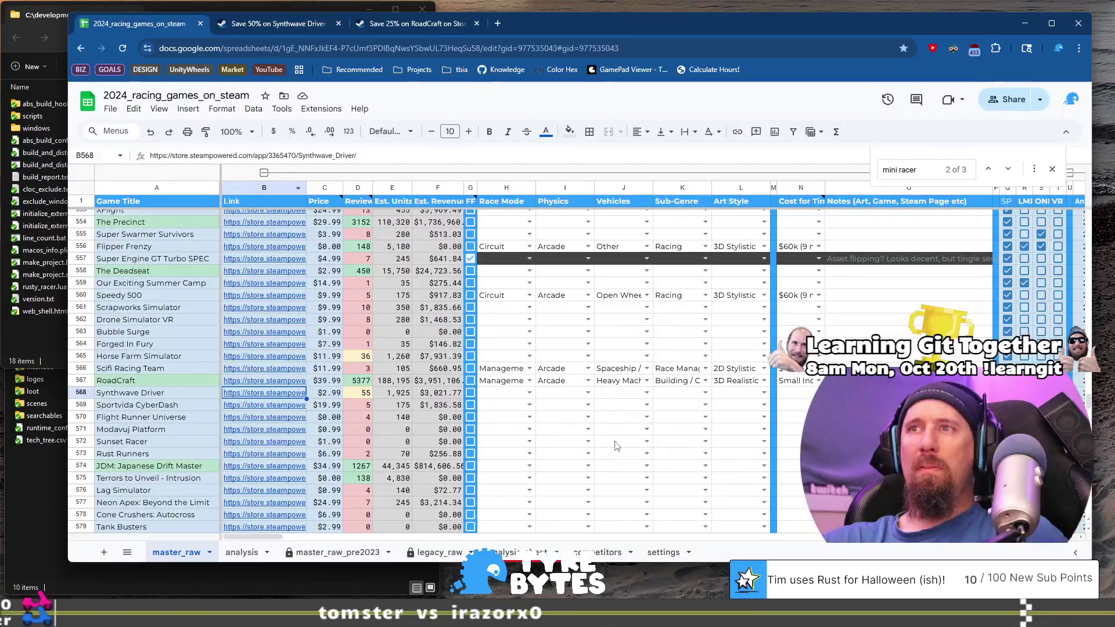
Set Synthwave Driver's Race Mode to Endless and Physics to Simple Gamey.
click(500, 393)
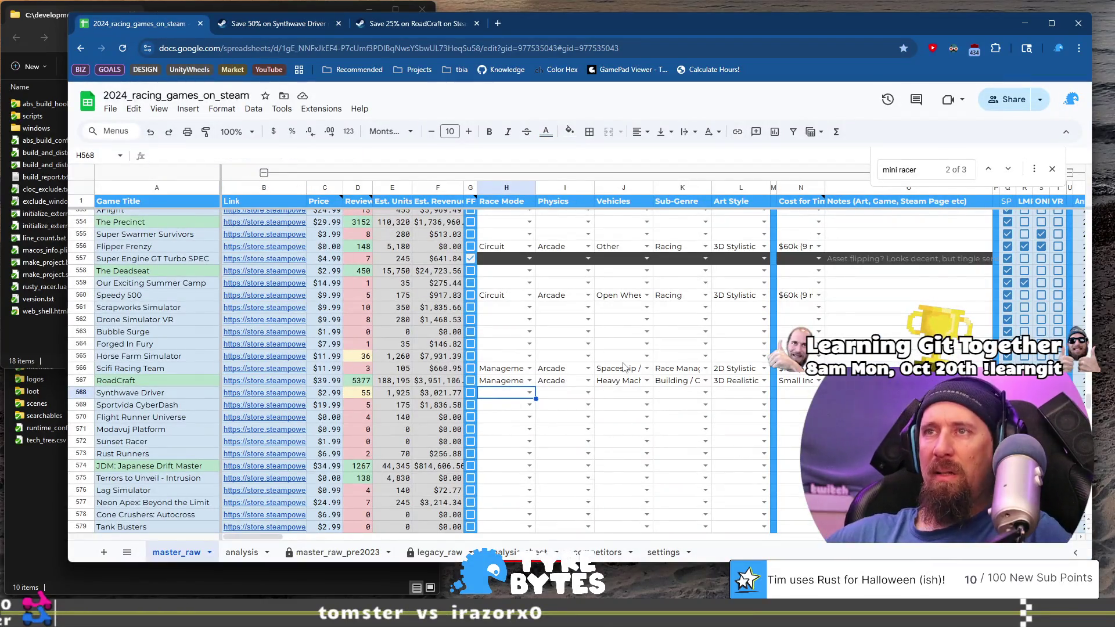
key(Return)
key(Down)
key(Down)
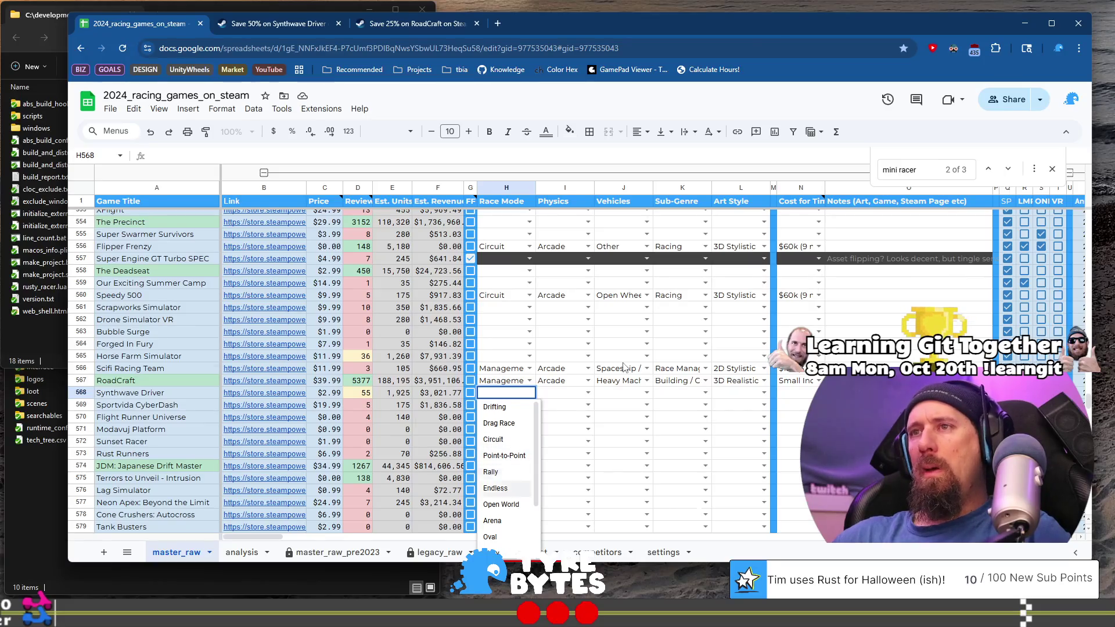
key(Down)
key(Tab)
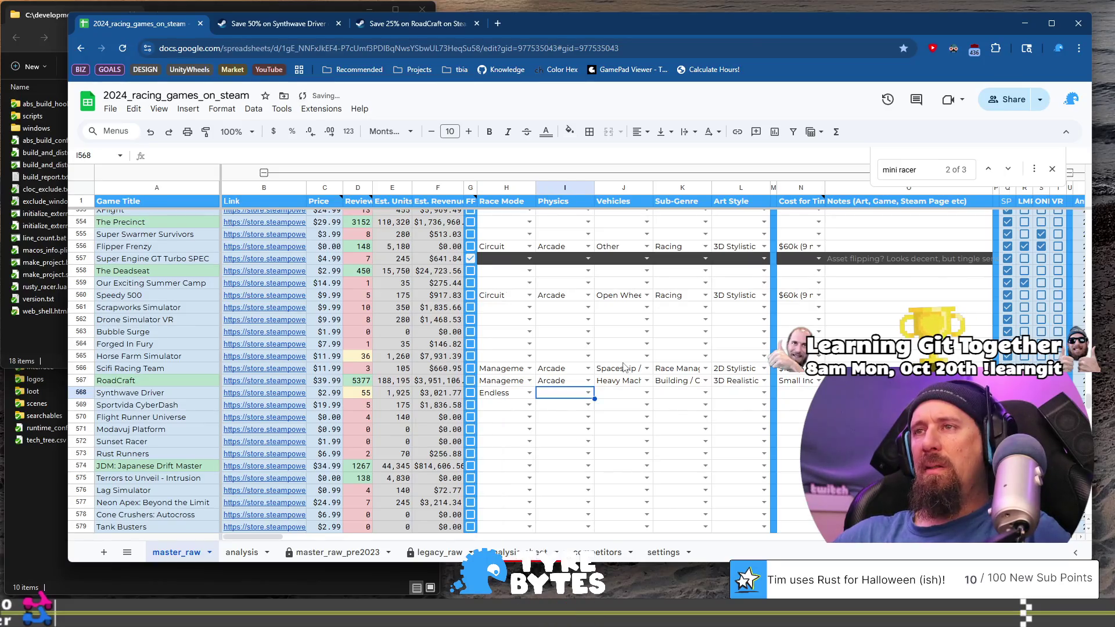
text(G)
key(Tab)
Set Synthwave Driver's Vehicles to Street Cars and Sub-Genre to Obstacle Avoidance.
key(Return)
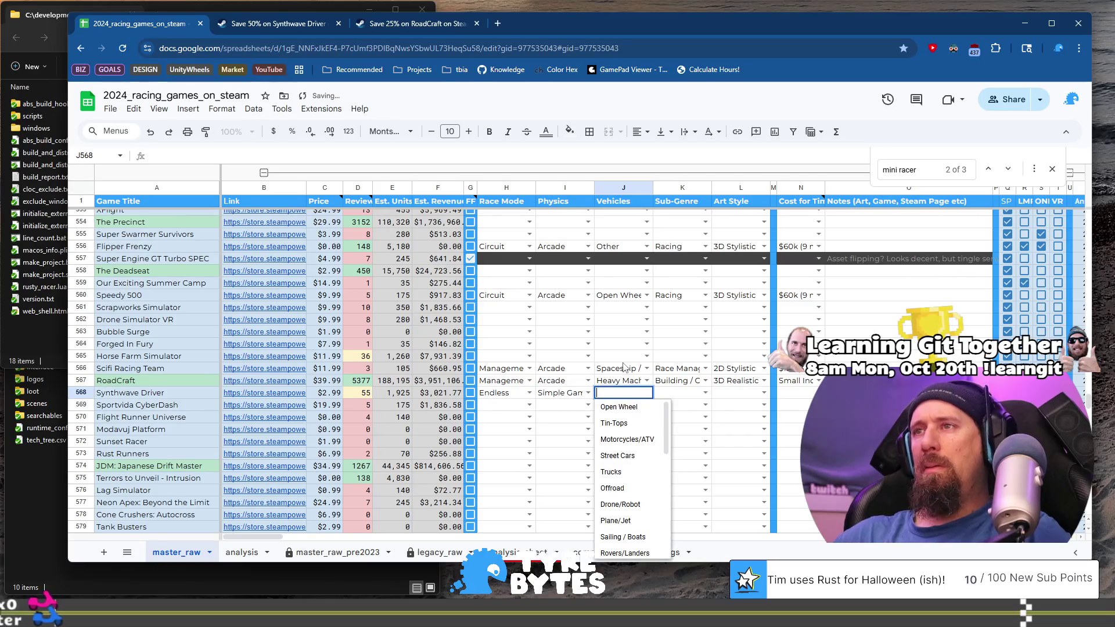
key(Down)
key(Up)
key(Tab)
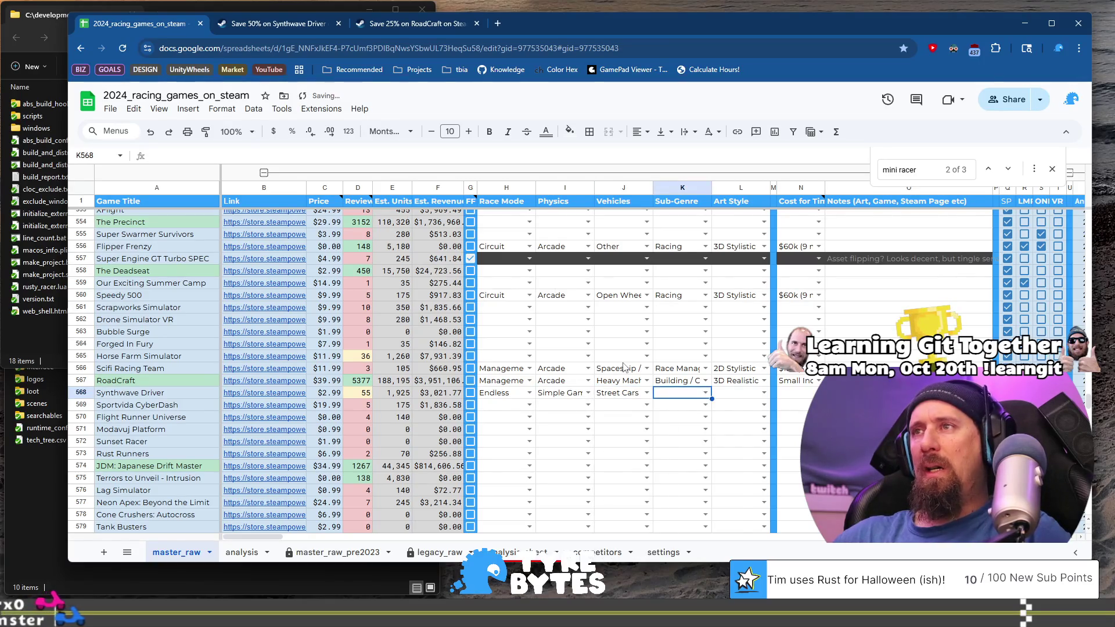
key(Return)
key(Down)
key(Down)
key(Down)
key(Down)
key(Down)
key(Down)
key(Down)
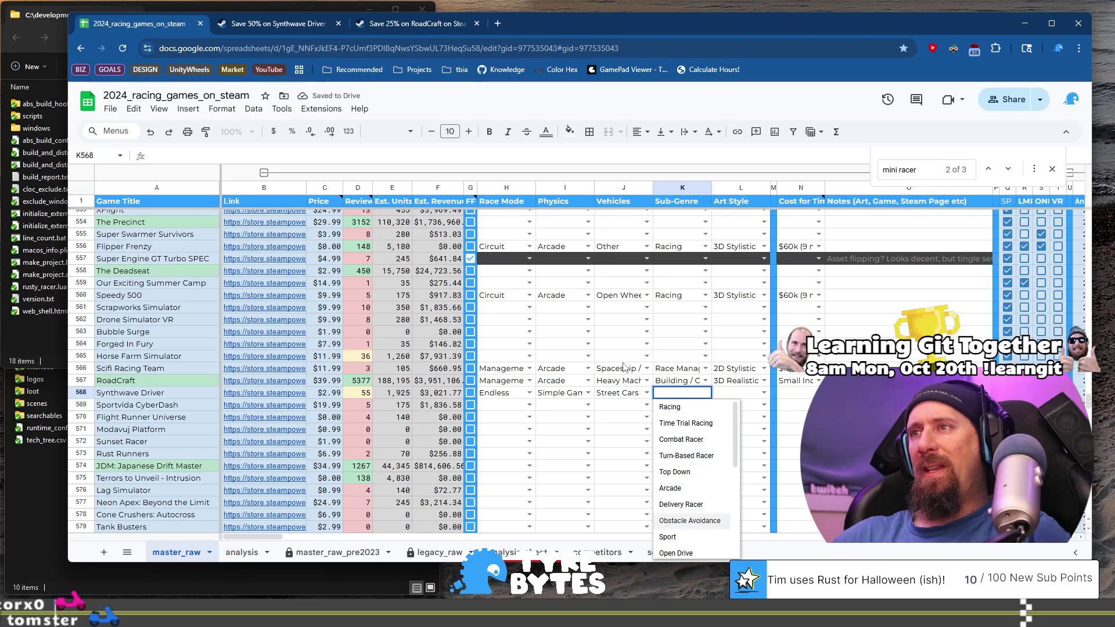
key(Tab)
key(Return)
key(Down)
key(Down)
key(Down)
key(Down)
key(Down)
key(Down)
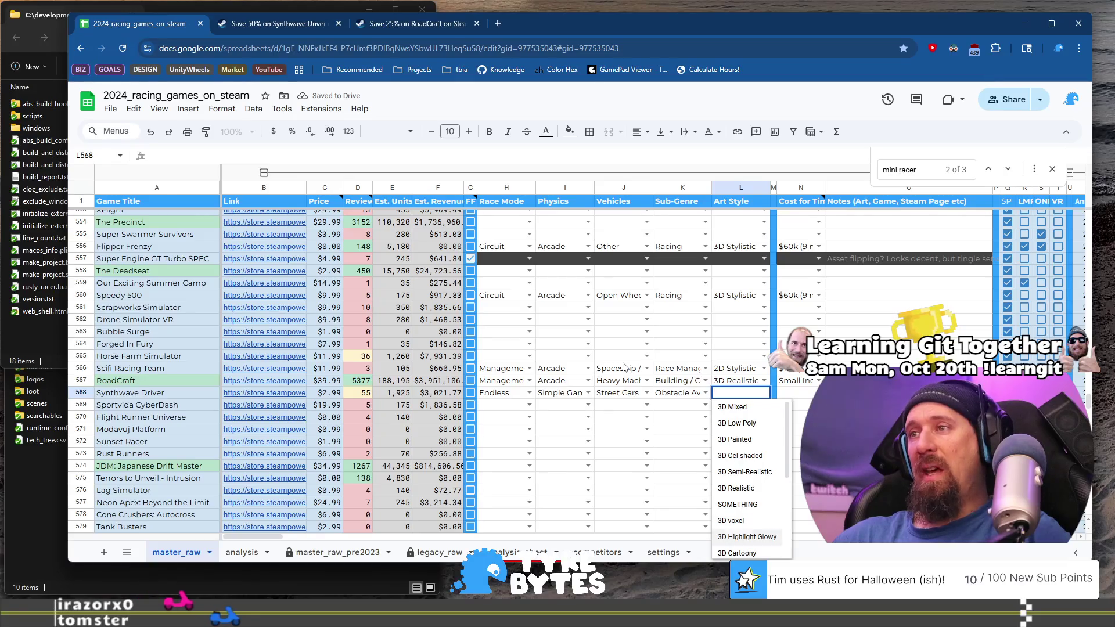
Set Synthwave Driver's Art Style to 3D Highlight Glowy and cost to the $15k tier.
key(Up)
key(Tab)
key(Tab)
key(Return)
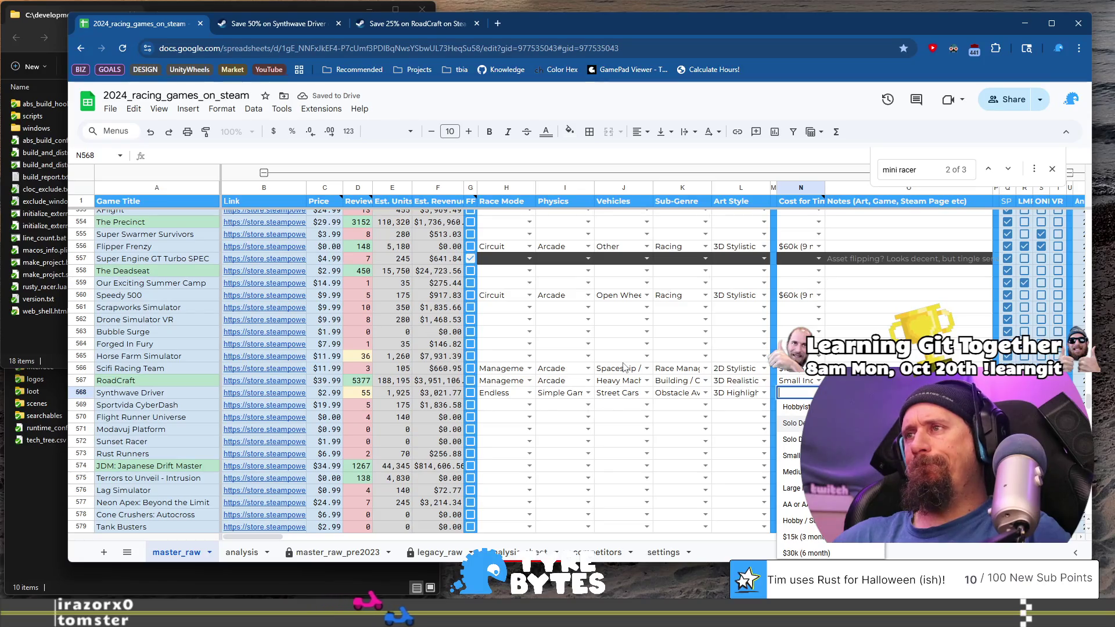
key(Down)
key(Down)
key(Down)
key(Down)
key(Down)
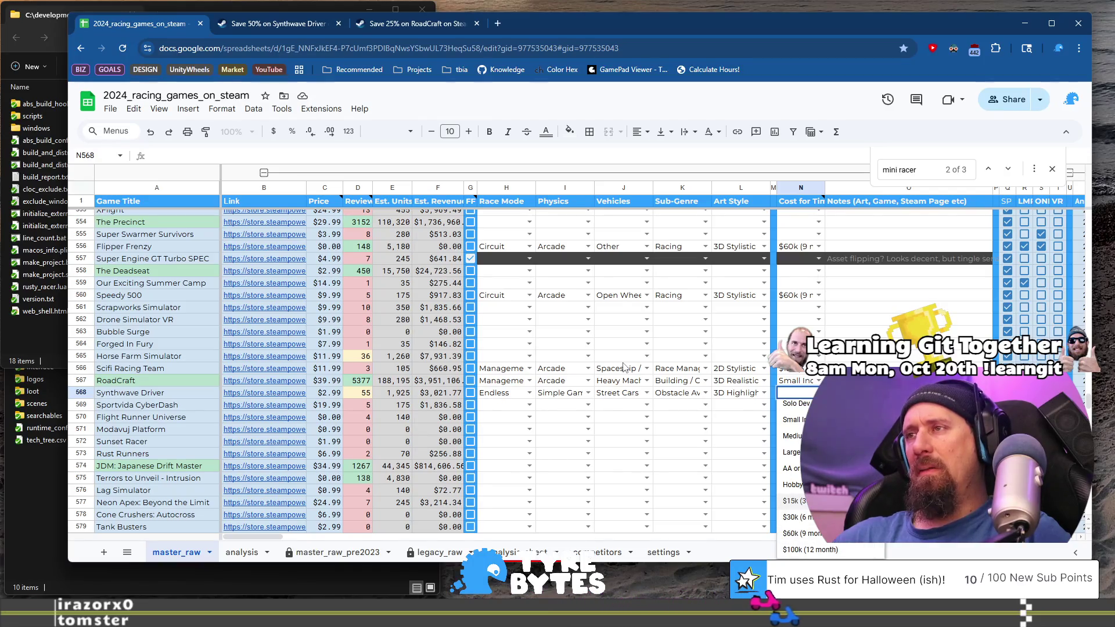
key(Tab)
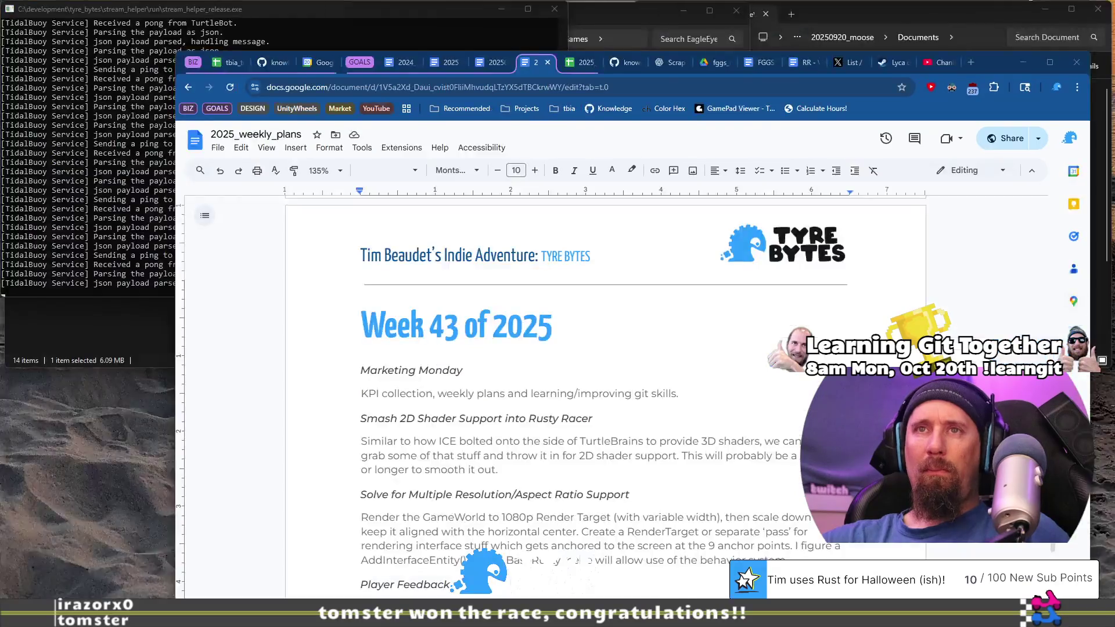
click(182, 405)
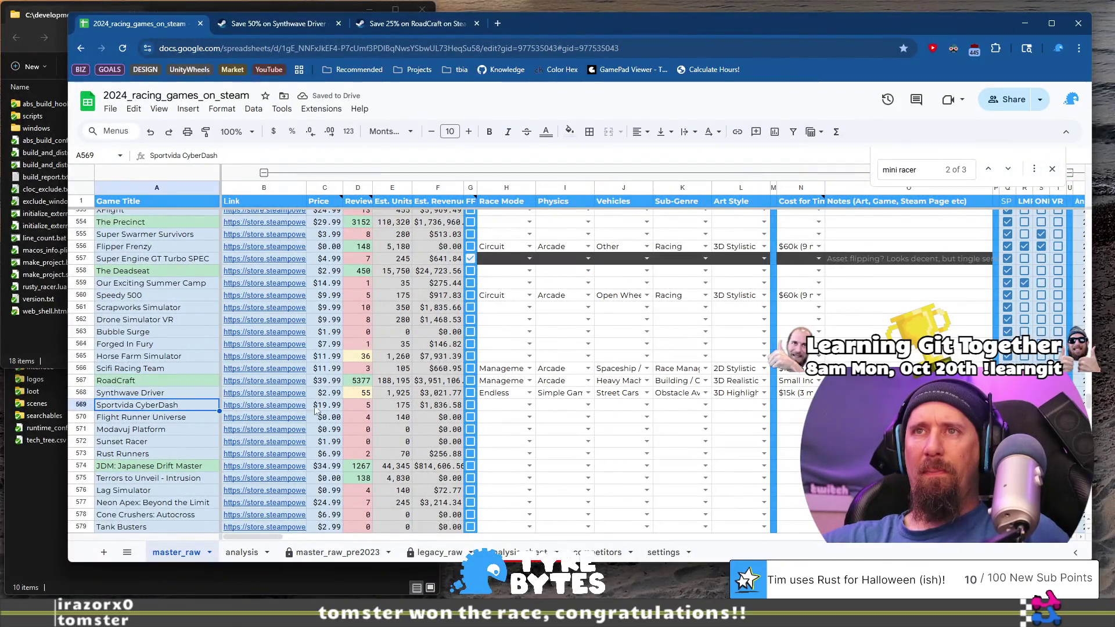
Open Sportvida CyberDash's Steam page, view its fourth and fifth screenshots, and copy the page address.
click(290, 405)
click(323, 426)
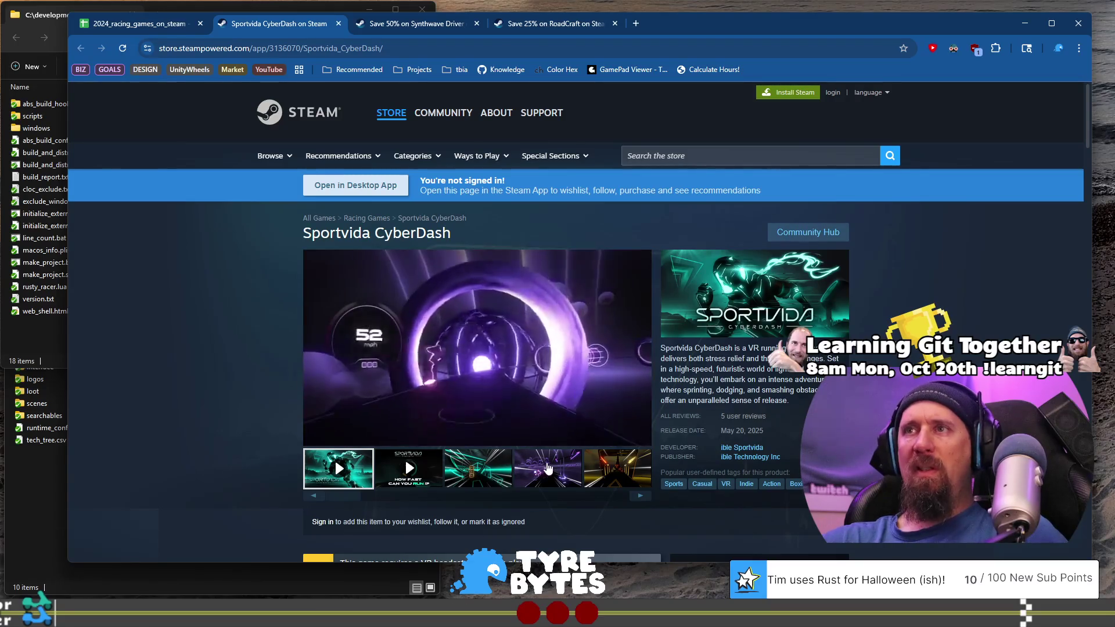
click(575, 466)
click(616, 468)
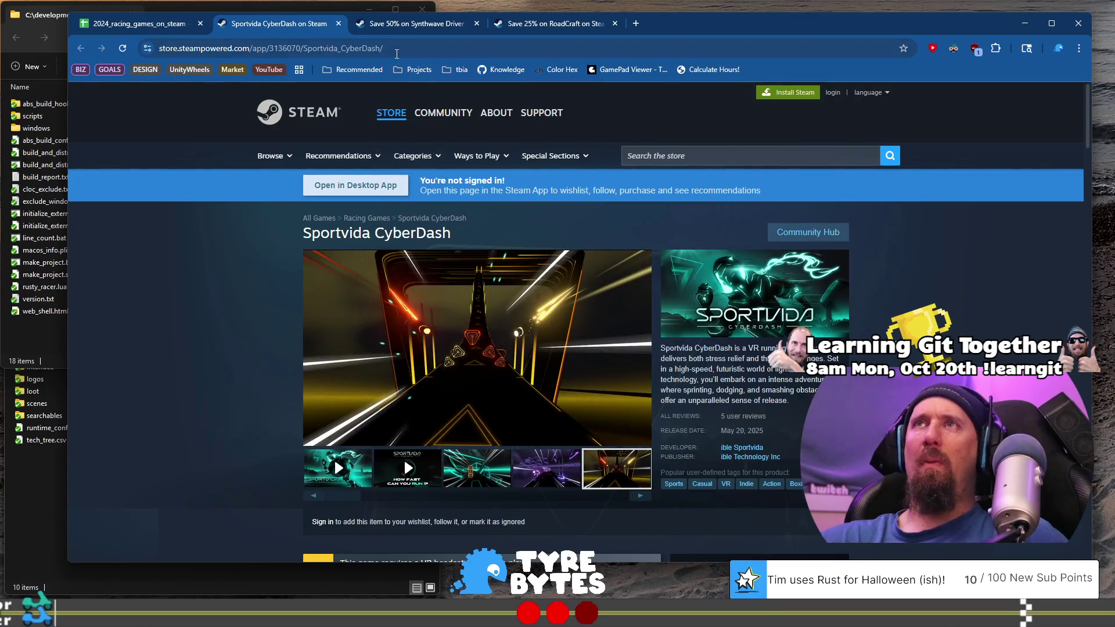
click(397, 51)
key(alt+Tab)
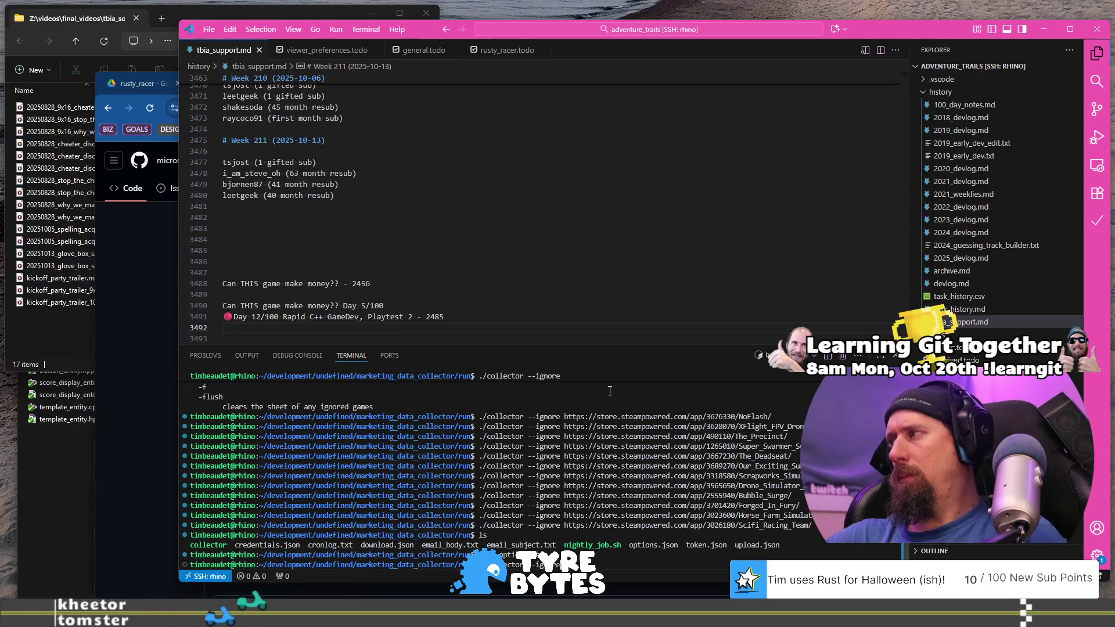
Run ./collector --ignore with the Sportvida CyberDash store URL, then return to Chrome.
key(ctrl+v)
key(Return)
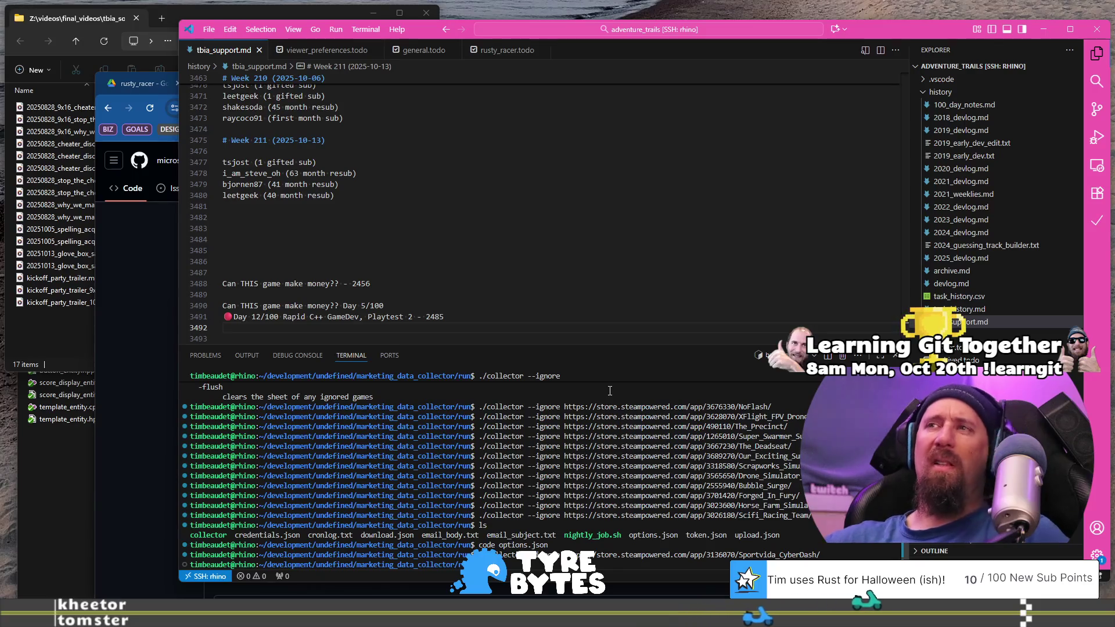
key(alt+Tab)
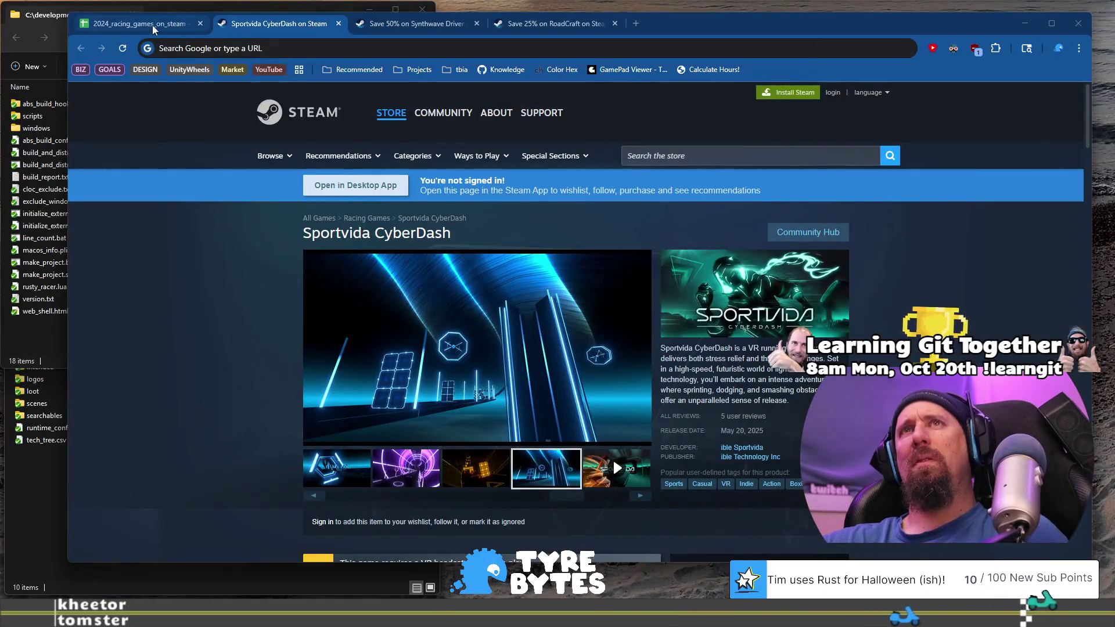
Back in the spreadsheet, open Sportvida CyberDash's store page from row 569's link.
key(ctrl+shift+Tab)
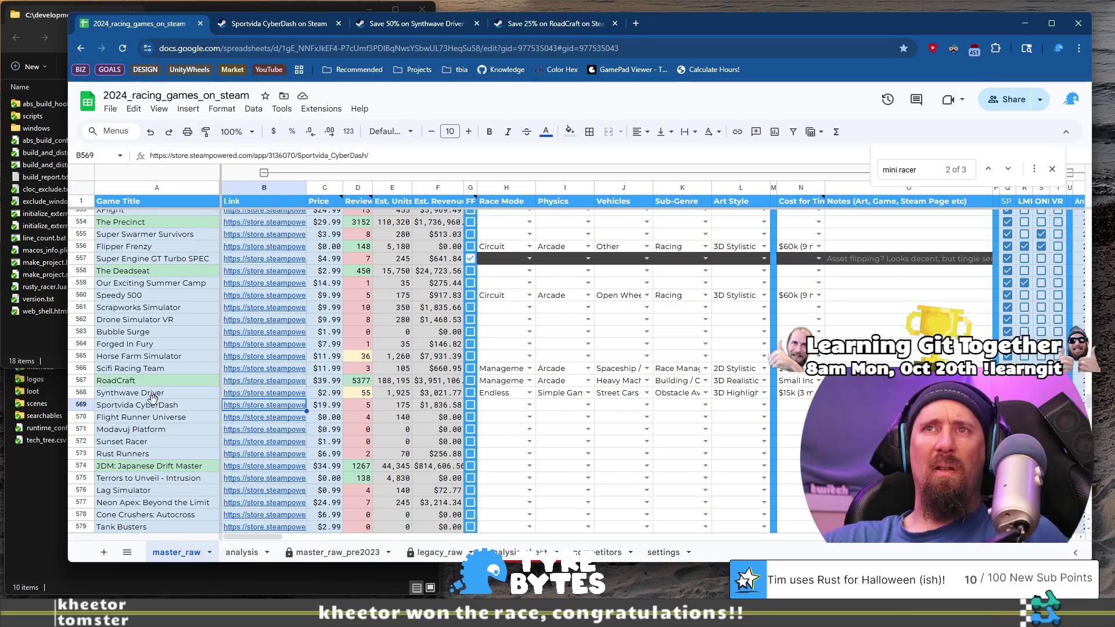
key(Left)
click(271, 407)
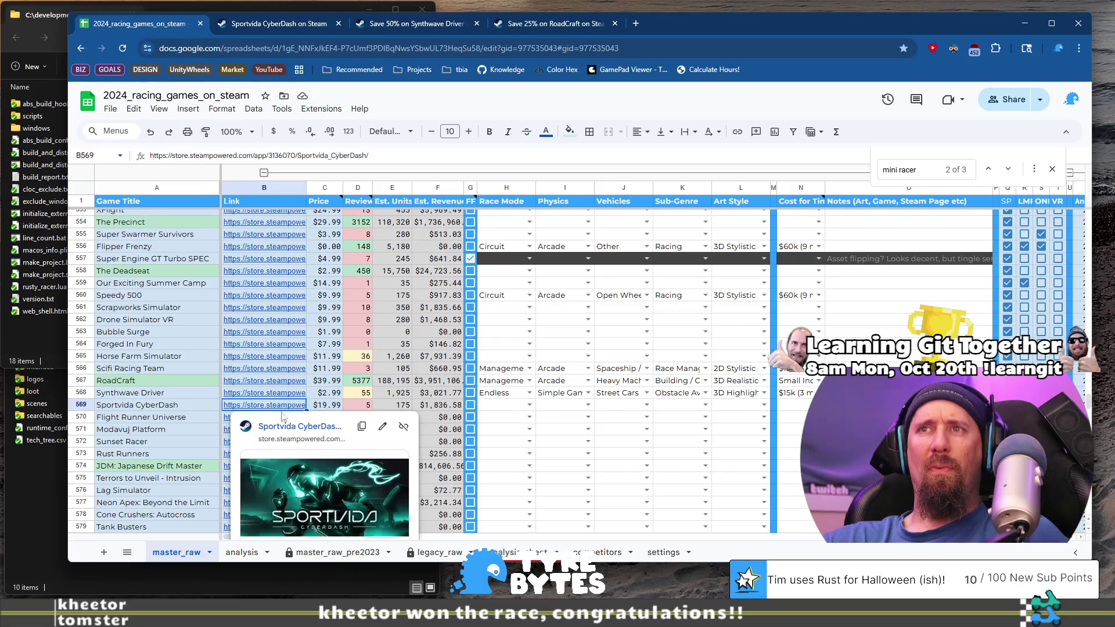
click(314, 427)
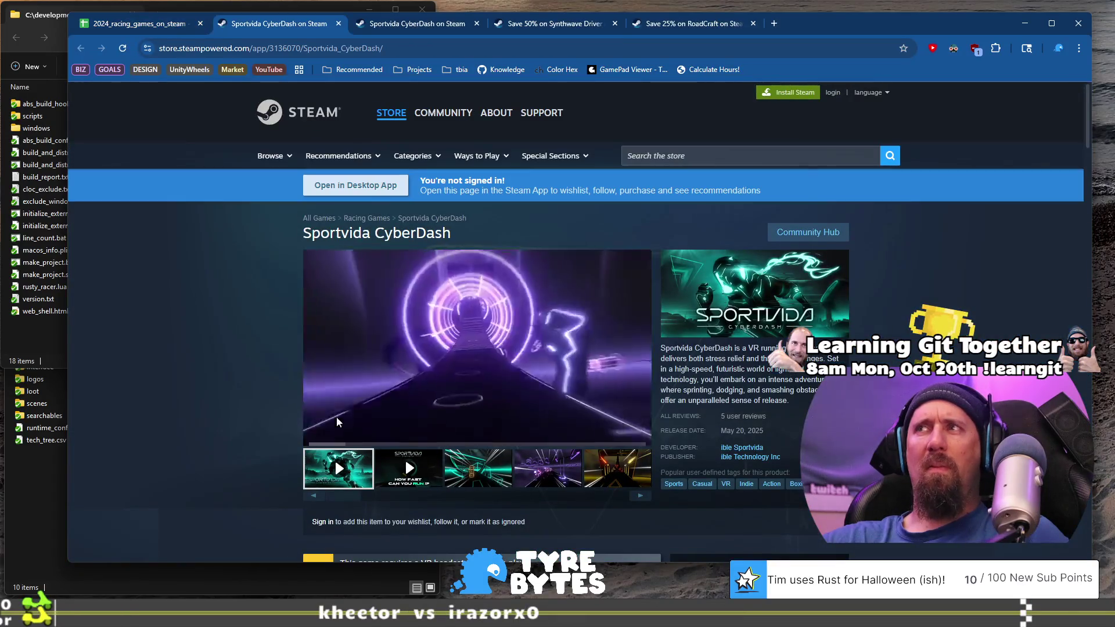
Close the four leftover Steam store tabs and open Flight Runner Universe's store page from its link.
click(339, 23)
click(340, 23)
click(340, 23)
click(341, 23)
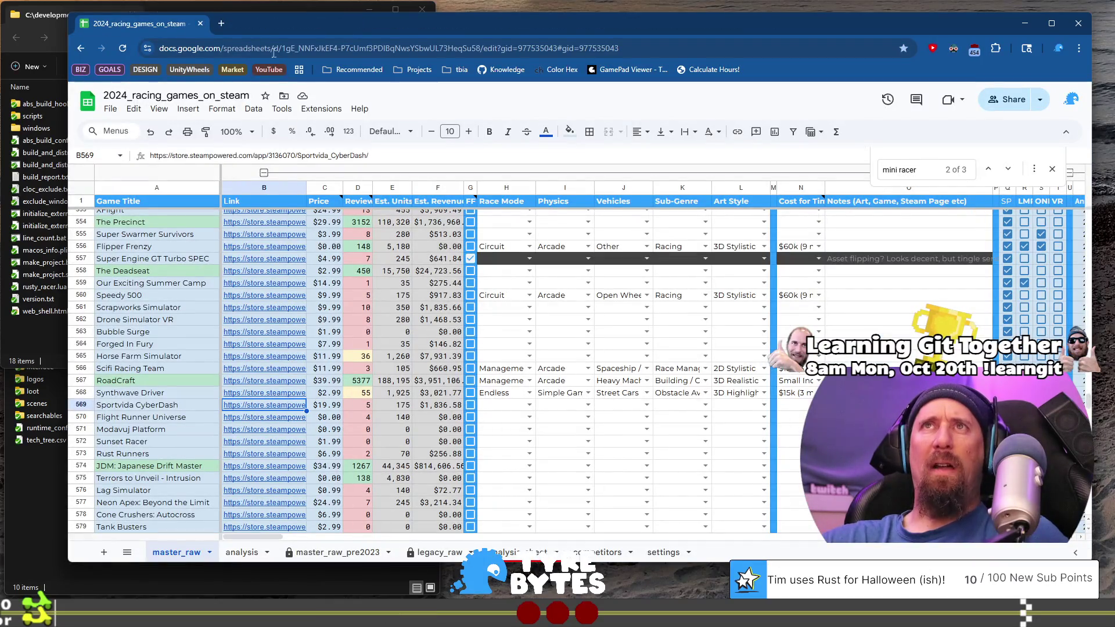
click(263, 418)
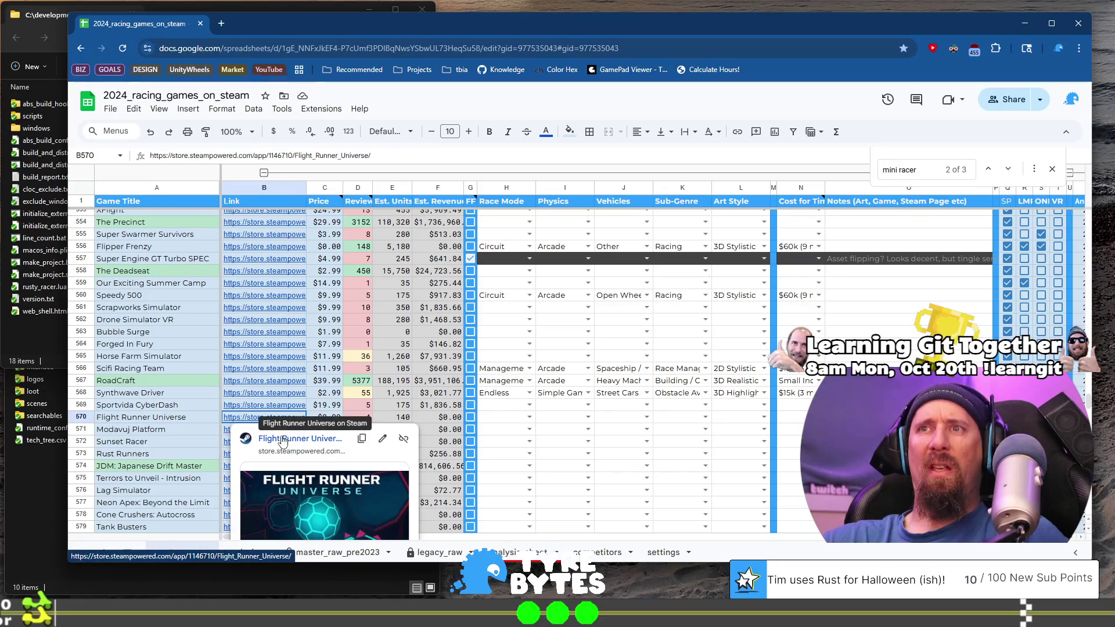
click(283, 439)
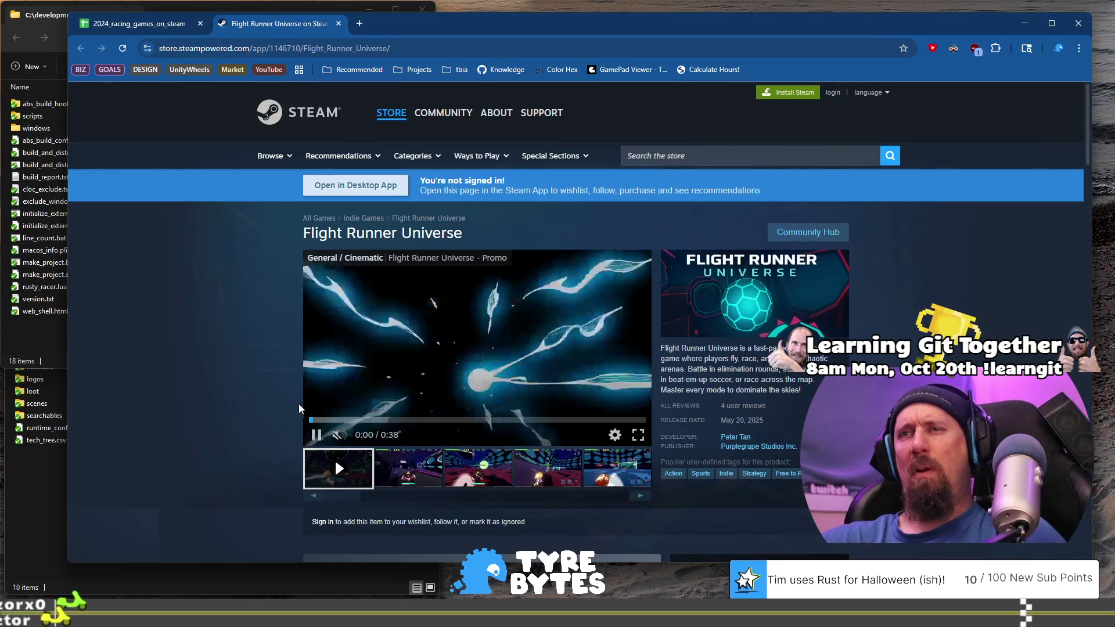
Flip back and forth through Flight Runner Universe's second to fifth screenshots.
click(409, 468)
click(455, 475)
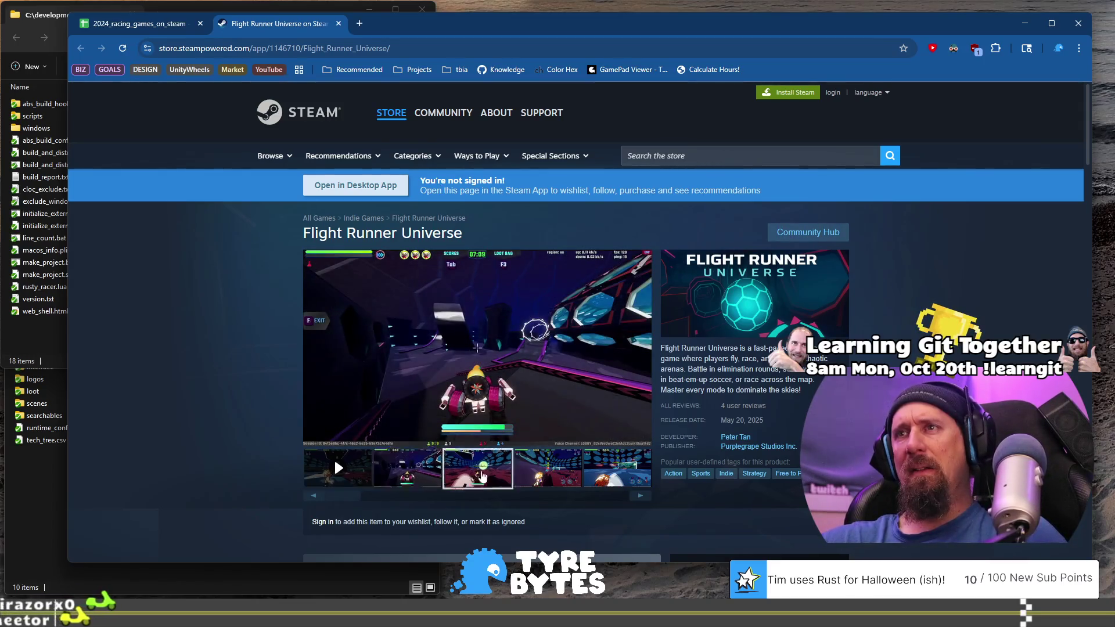
click(546, 475)
click(605, 475)
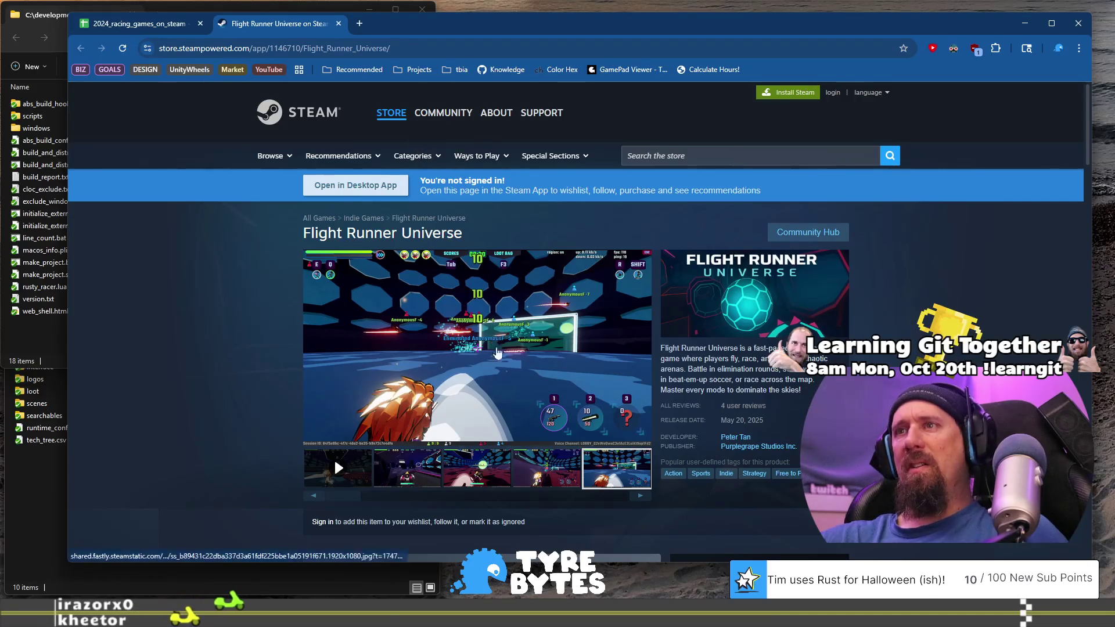
click(514, 461)
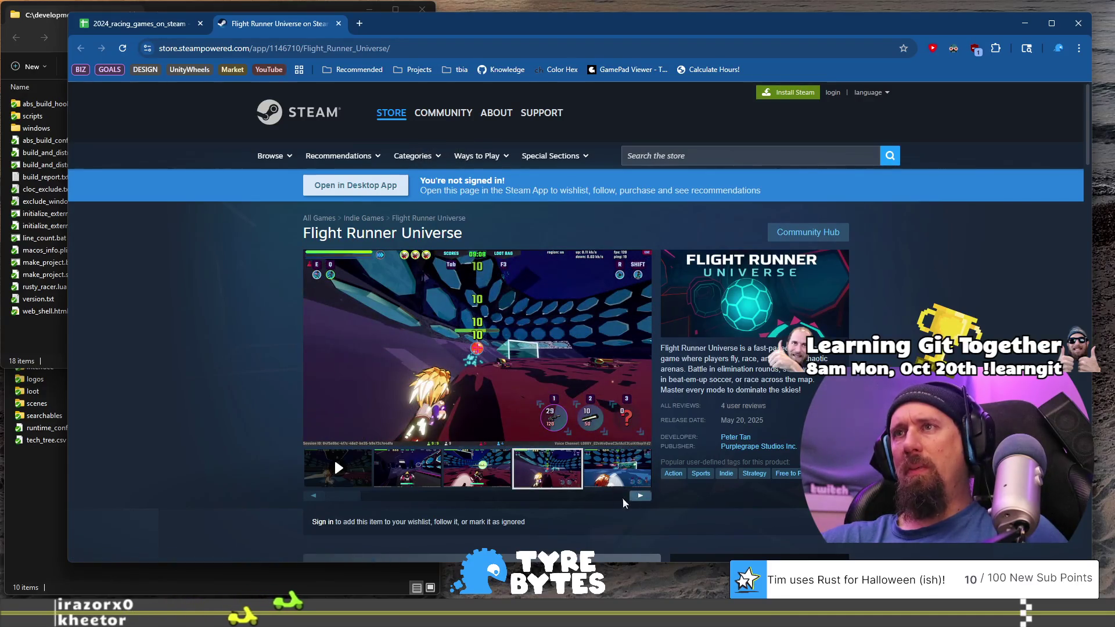
click(452, 476)
click(408, 468)
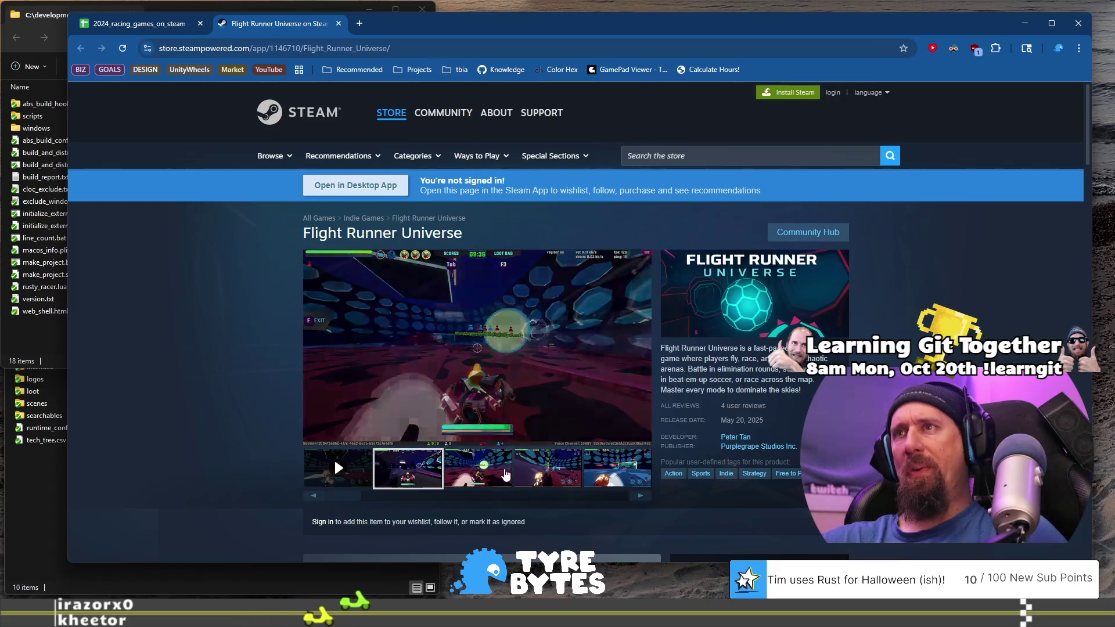
click(573, 477)
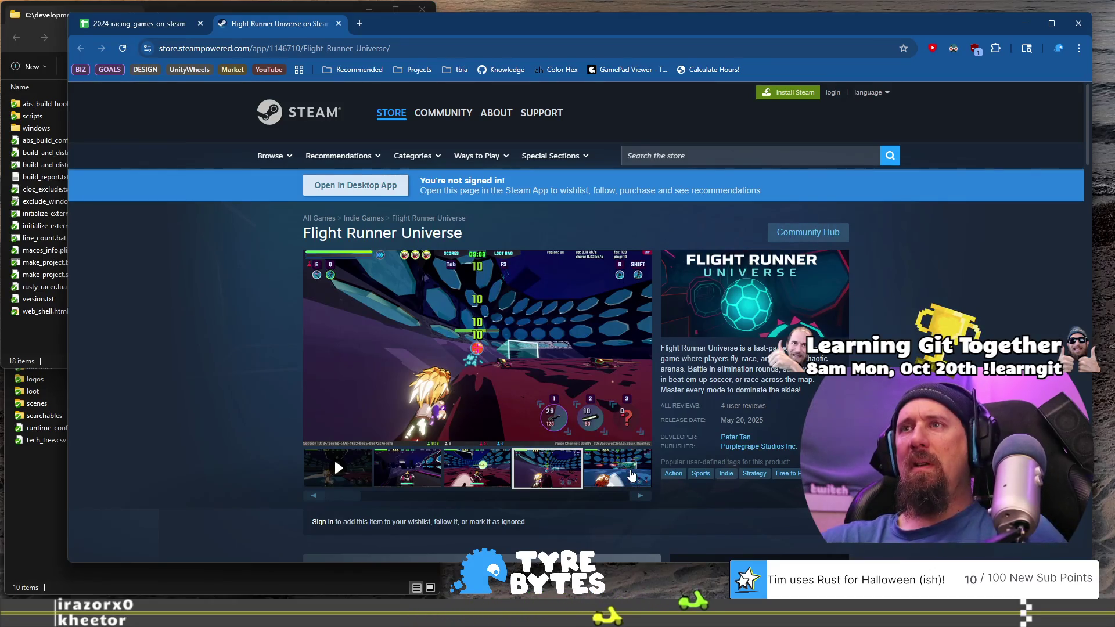
click(631, 480)
click(576, 483)
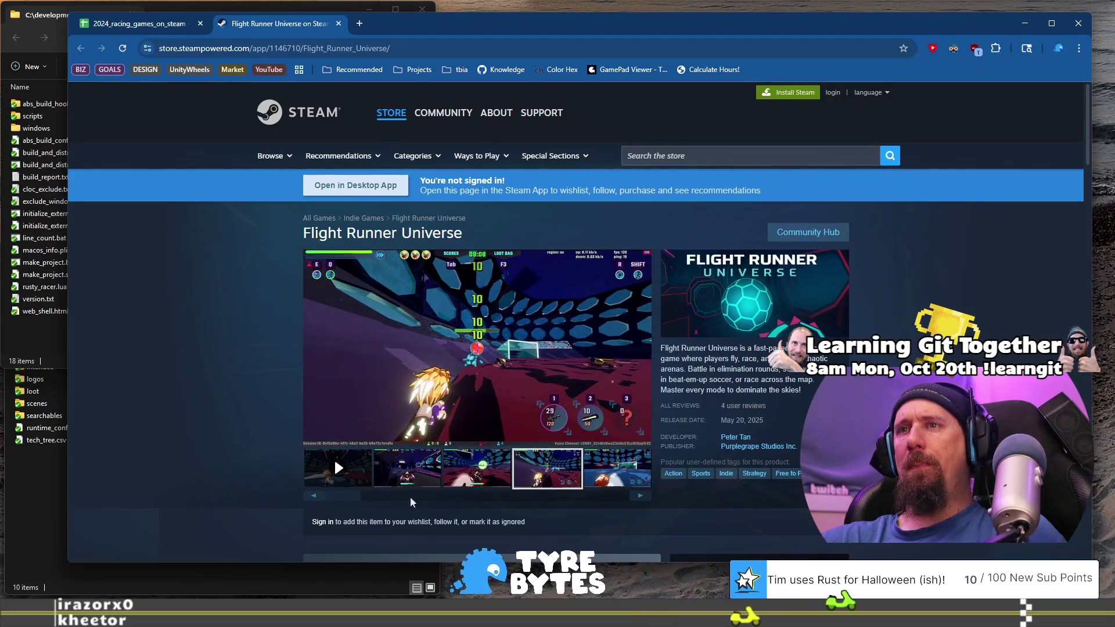
click(590, 476)
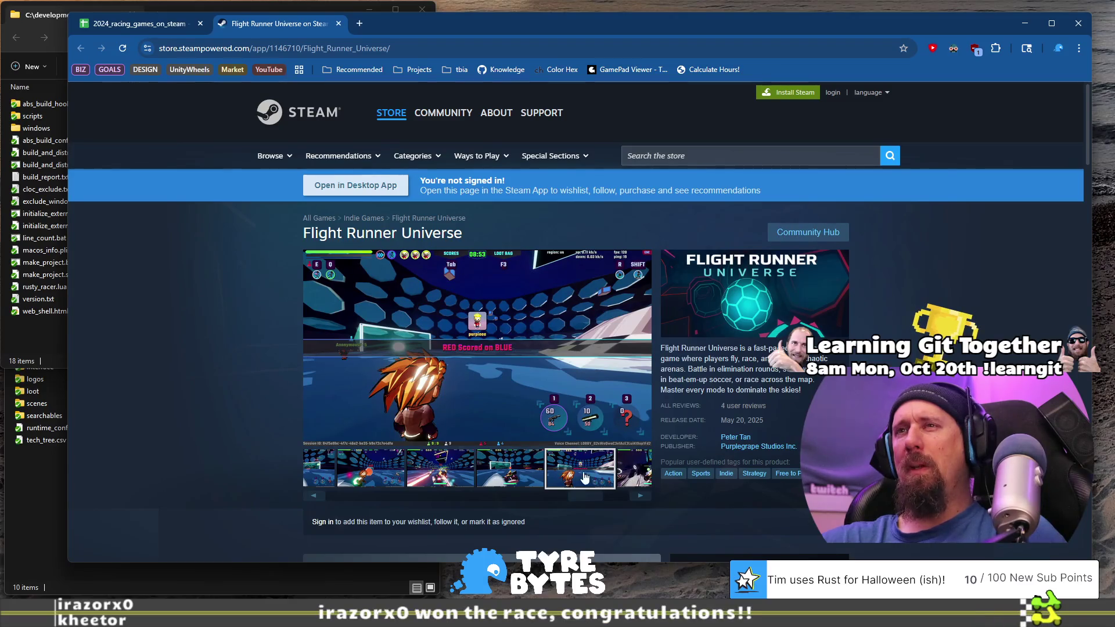
click(514, 476)
Select Flight Runner Universe's store page address and return to the promo video.
click(412, 47)
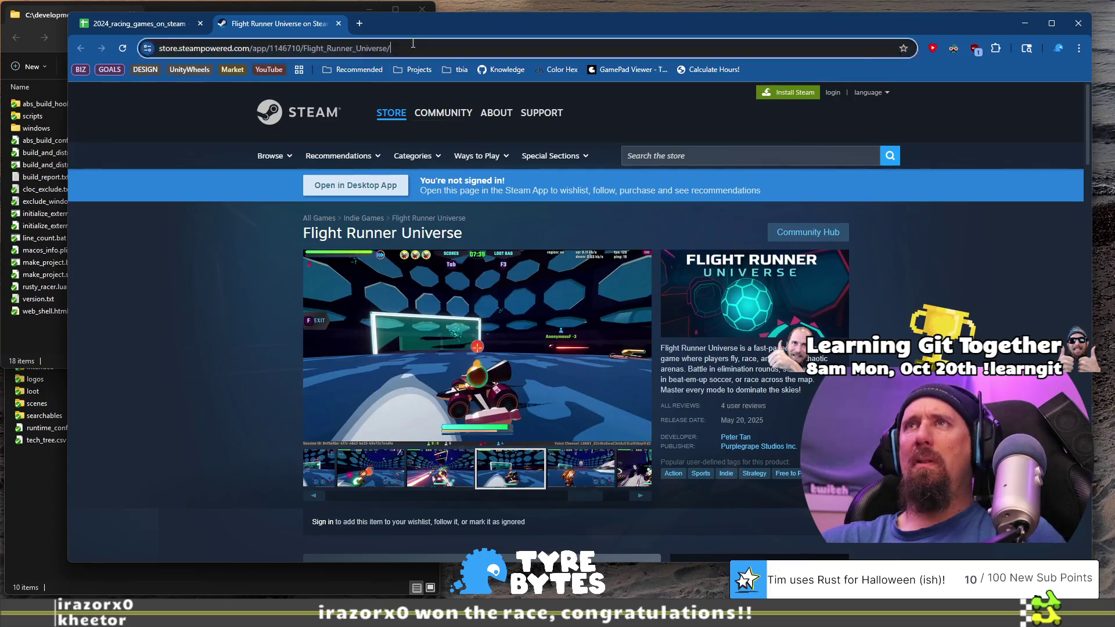
key(BackSpace)
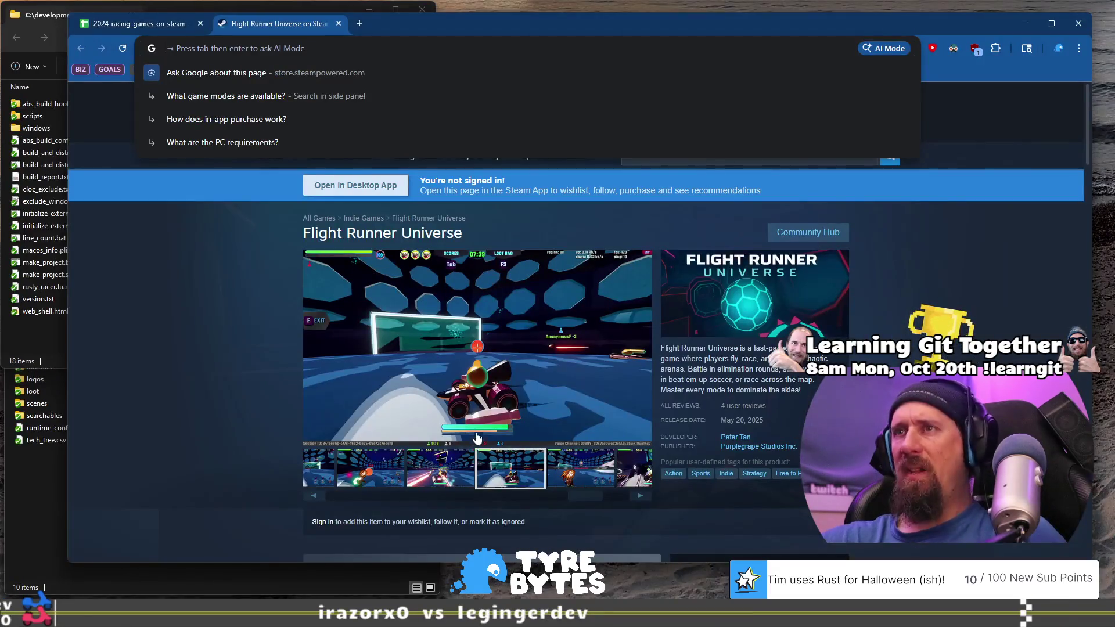
mouse_move(583, 502)
mouse_down()
mouse_move(394, 500)
mouse_move(315, 468)
mouse_up()
click(320, 467)
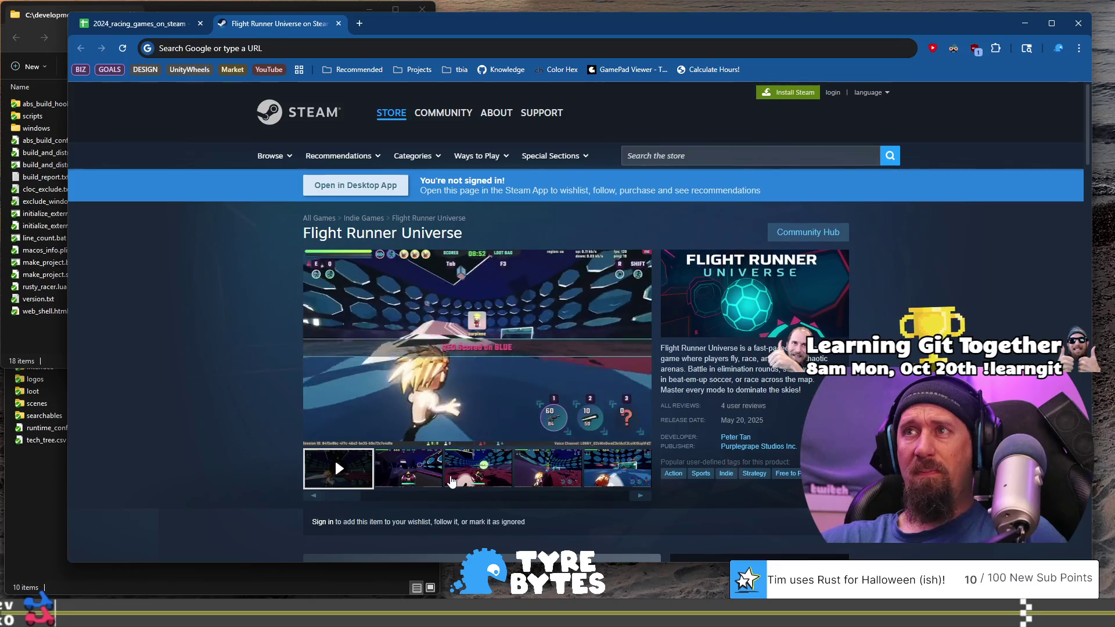
View the later screenshots, including the next set of thumbnails.
mouse_move(419, 444)
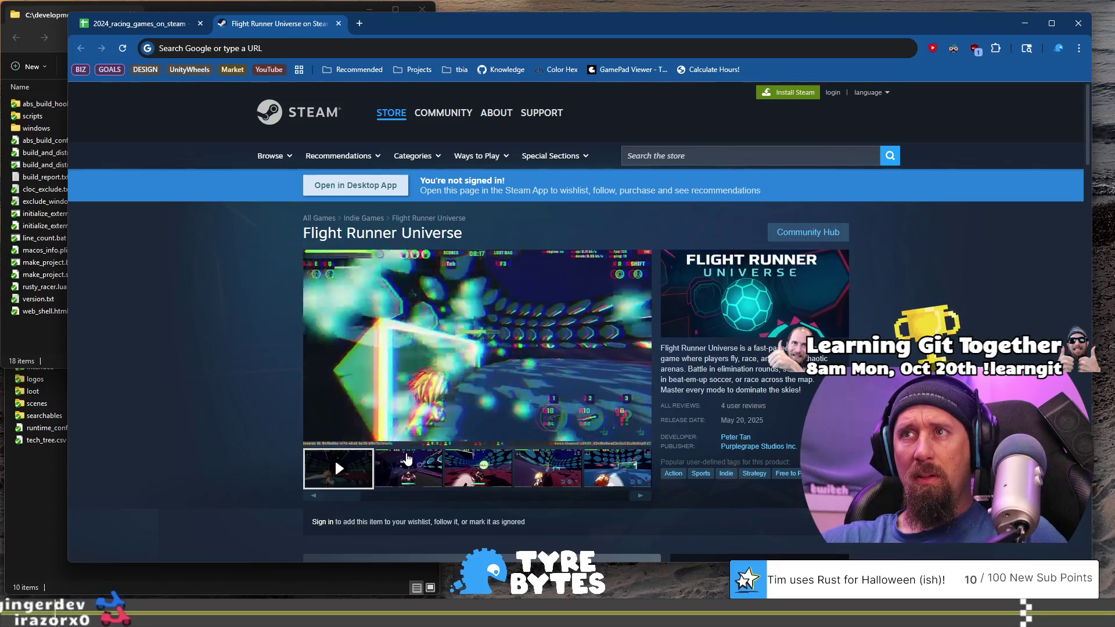
click(412, 463)
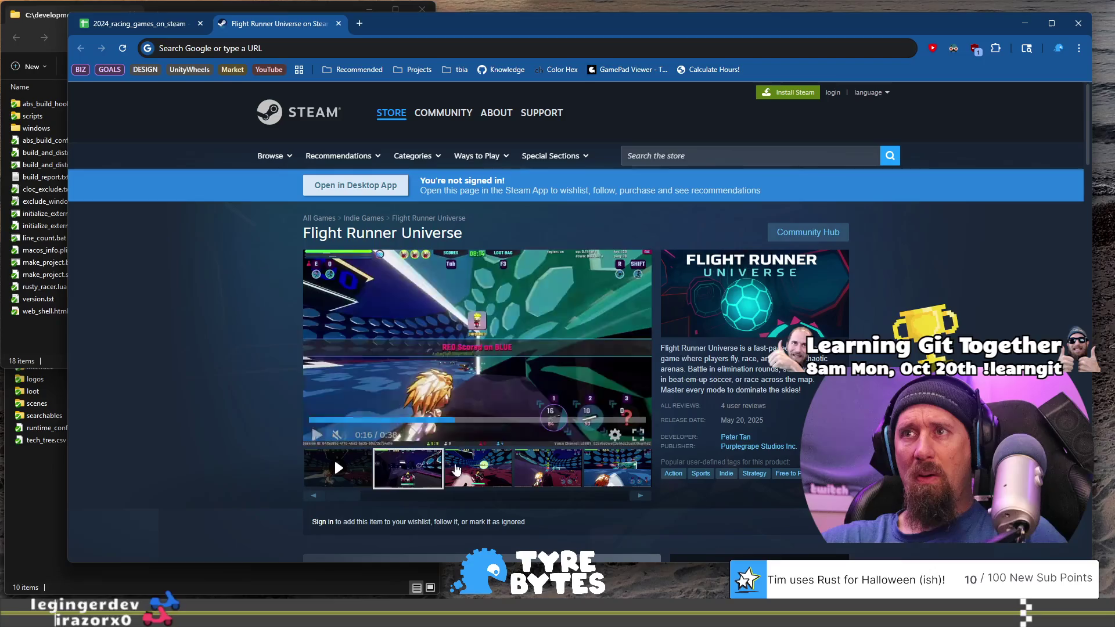
click(546, 468)
click(616, 468)
click(642, 496)
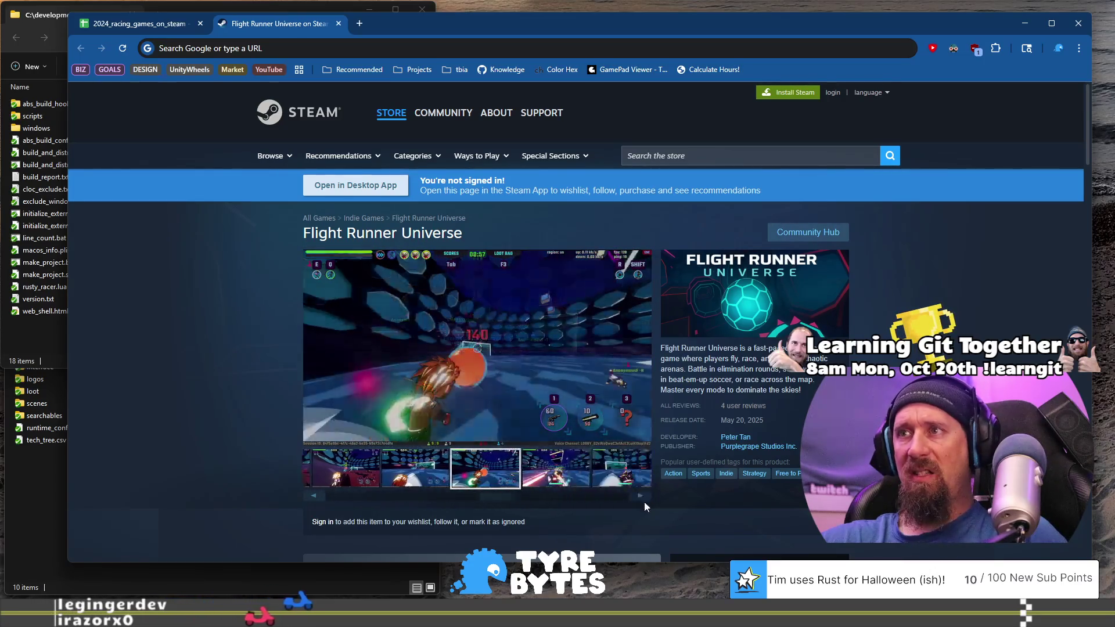
click(463, 479)
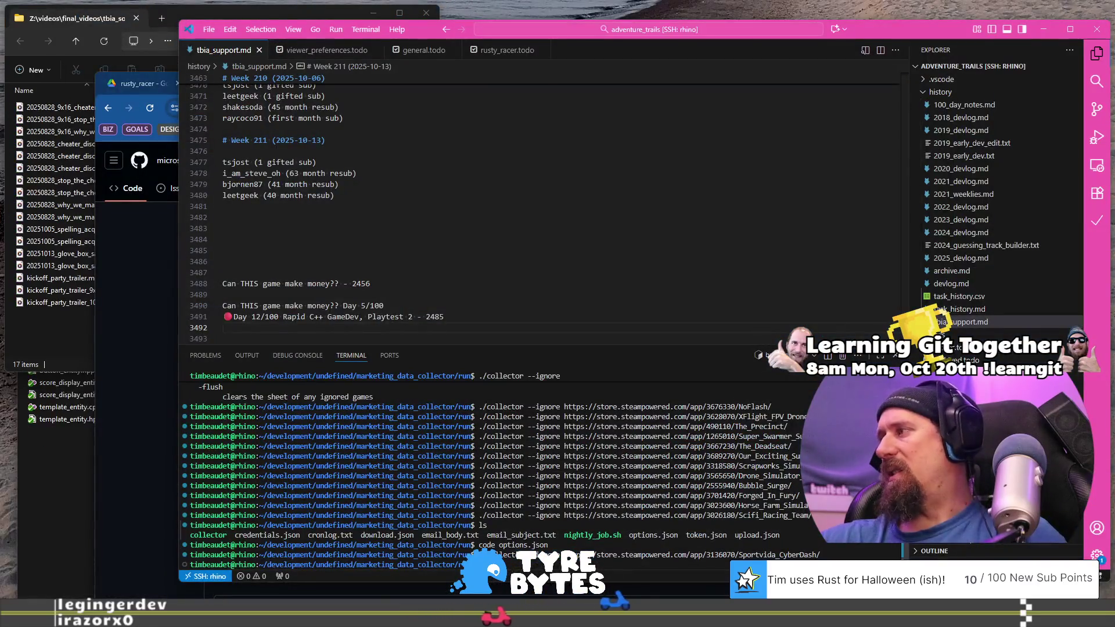
Rerun the collector ignore command with Flight Runner Universe's URL and close its store tab.
key(Up)
key(ctrl+w)
key(ctrl+shift+v)
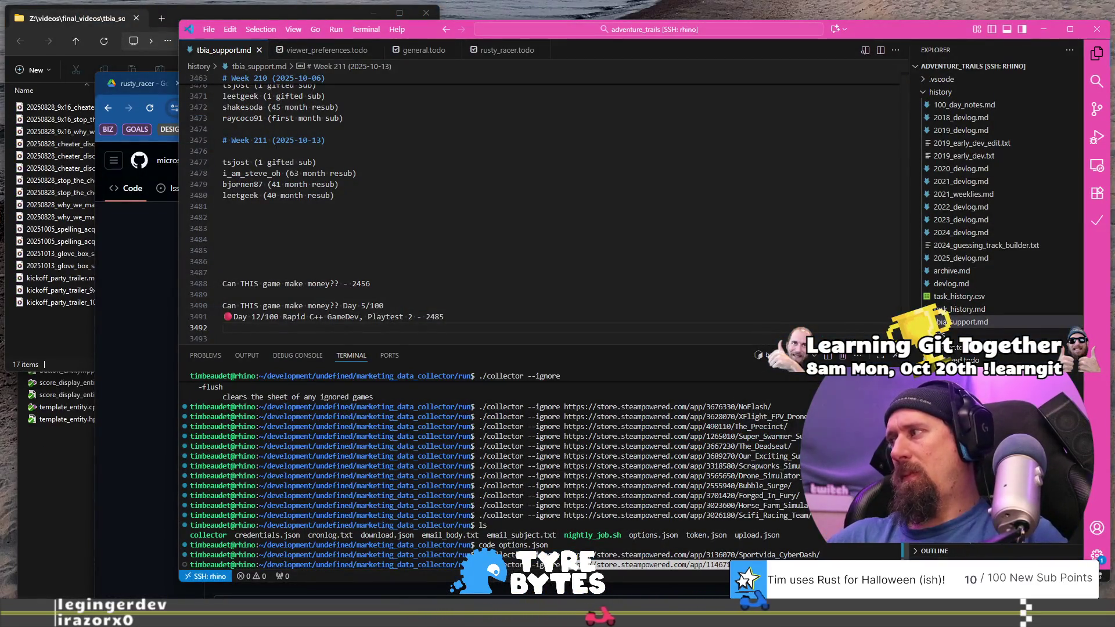
key(Return)
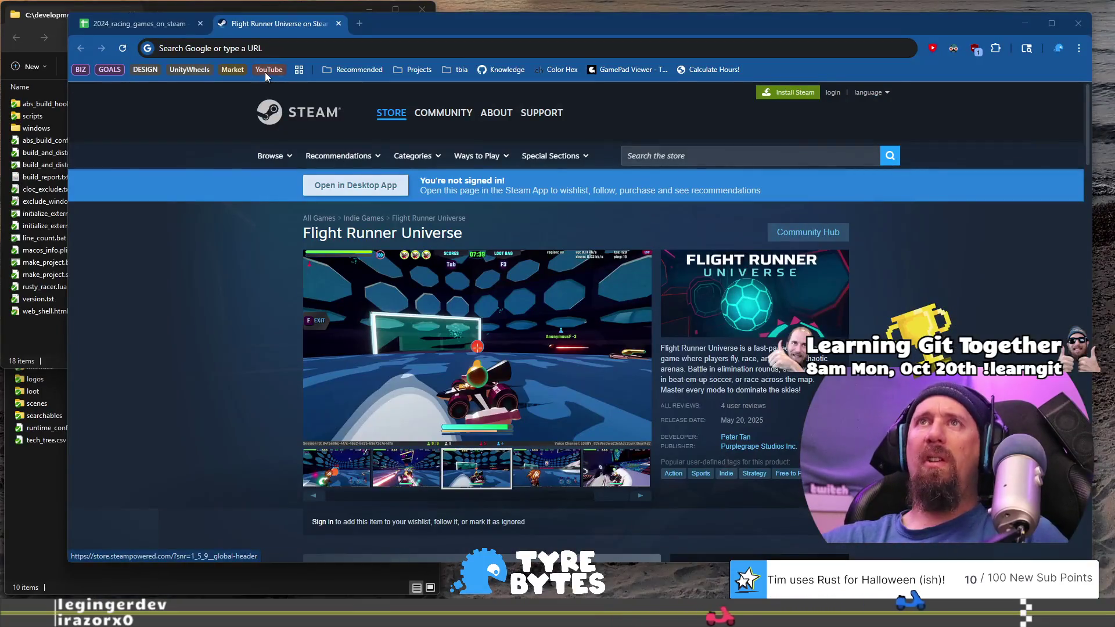
click(340, 23)
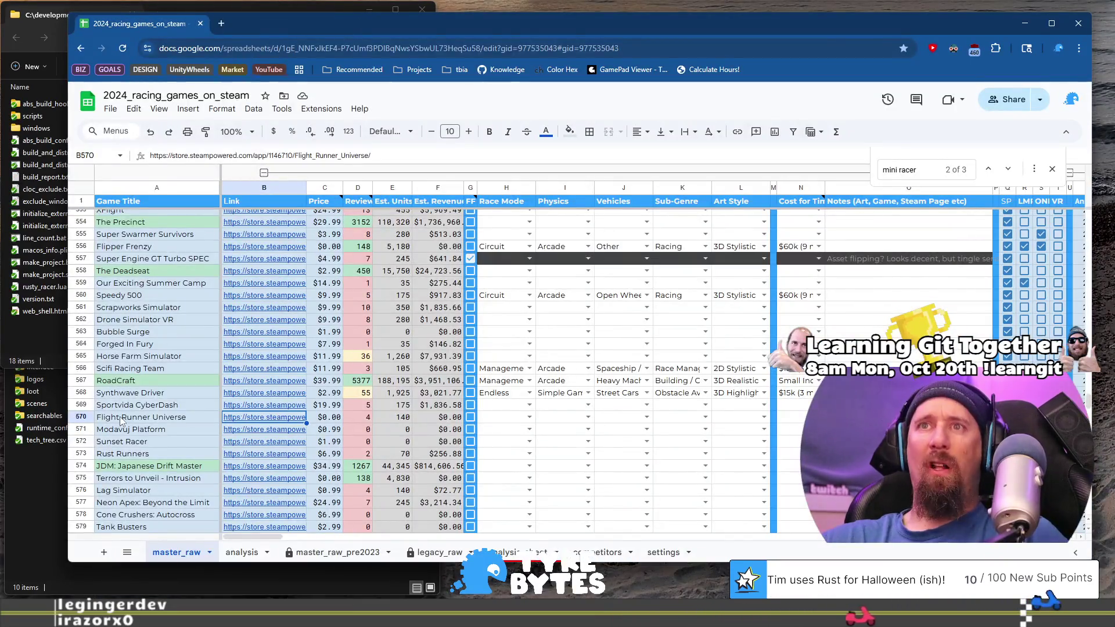
Open the Modavuj Platform Steam store page from its link in the spreadsheet.
click(149, 431)
click(246, 431)
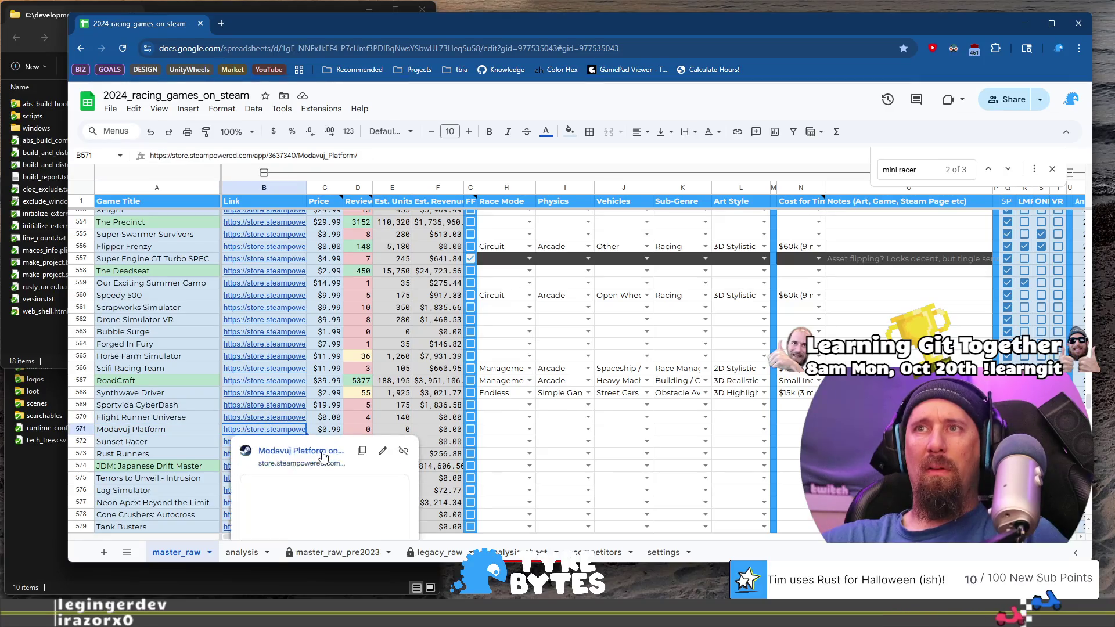
click(323, 455)
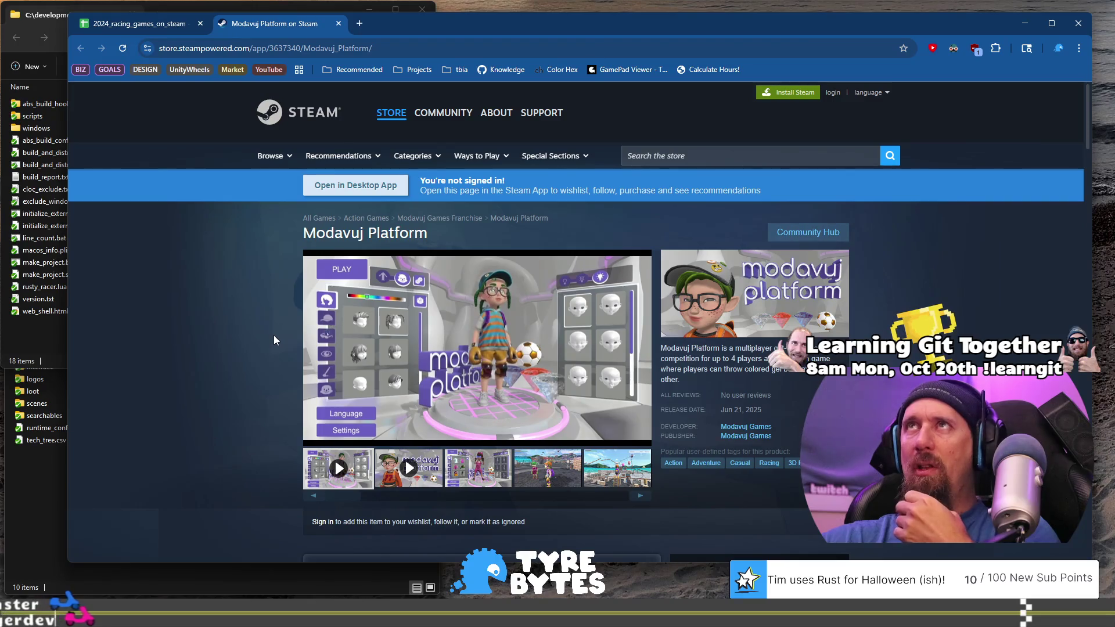
Check the Modavuj Platform page, copy its address and switch to the code editor.
scroll(273, 336, down, 10)
scroll(274, 335, down, 15)
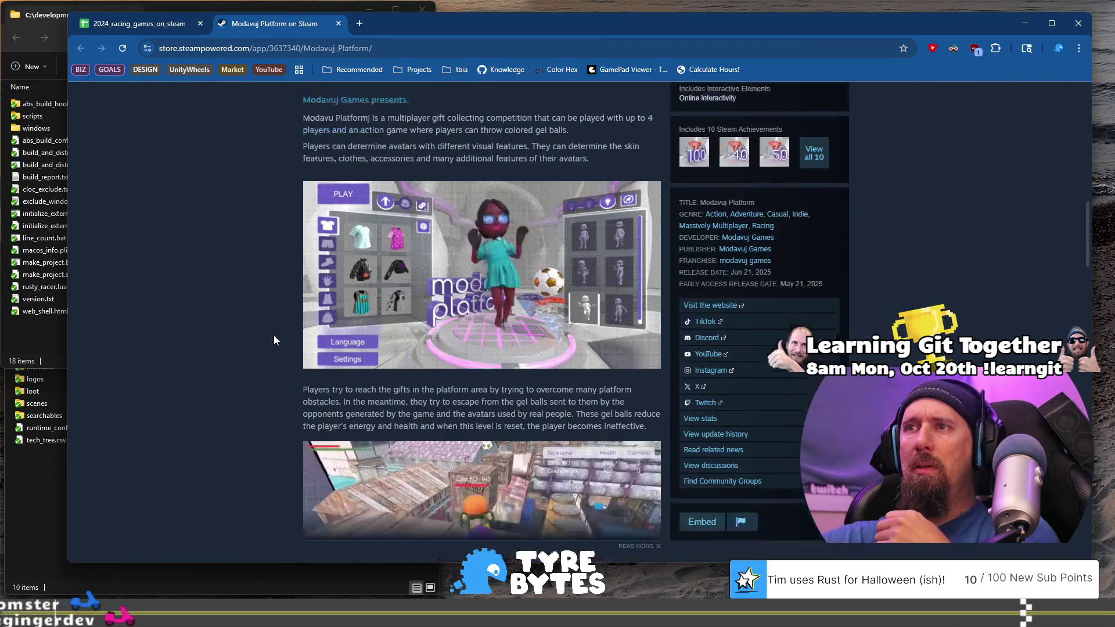
scroll(273, 336, up, 15)
scroll(273, 340, up, 10)
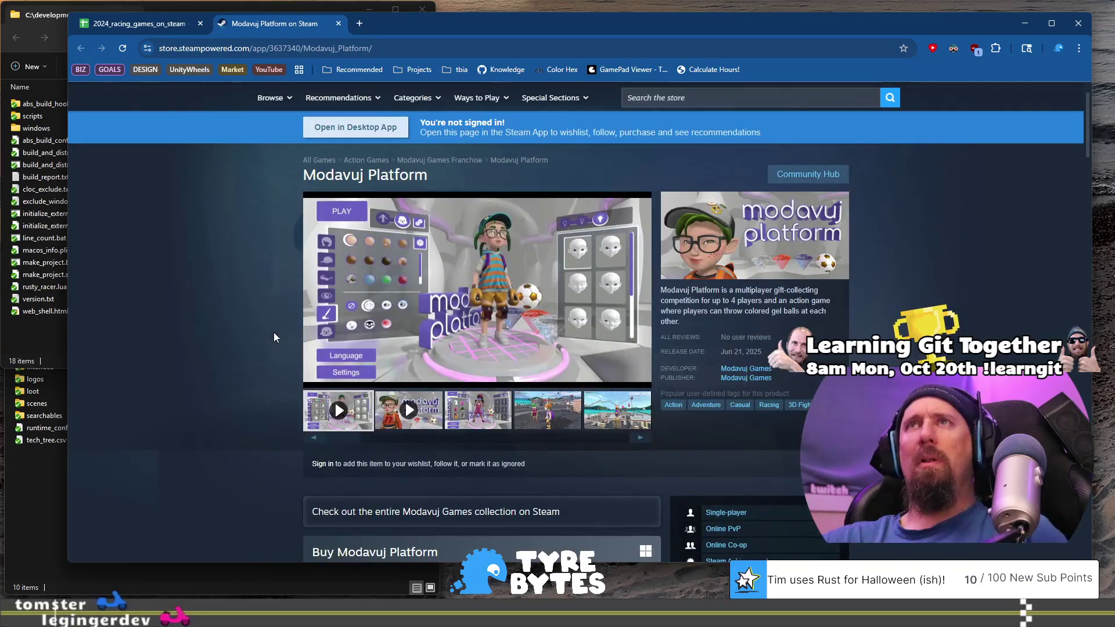
click(408, 49)
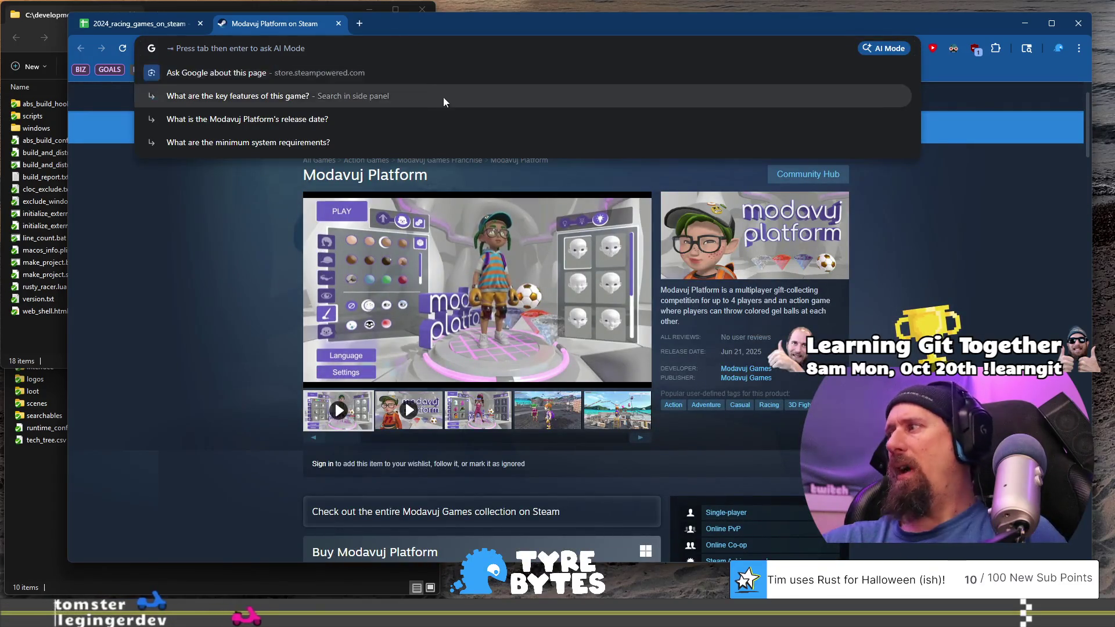
key(ctrl+super+Right)
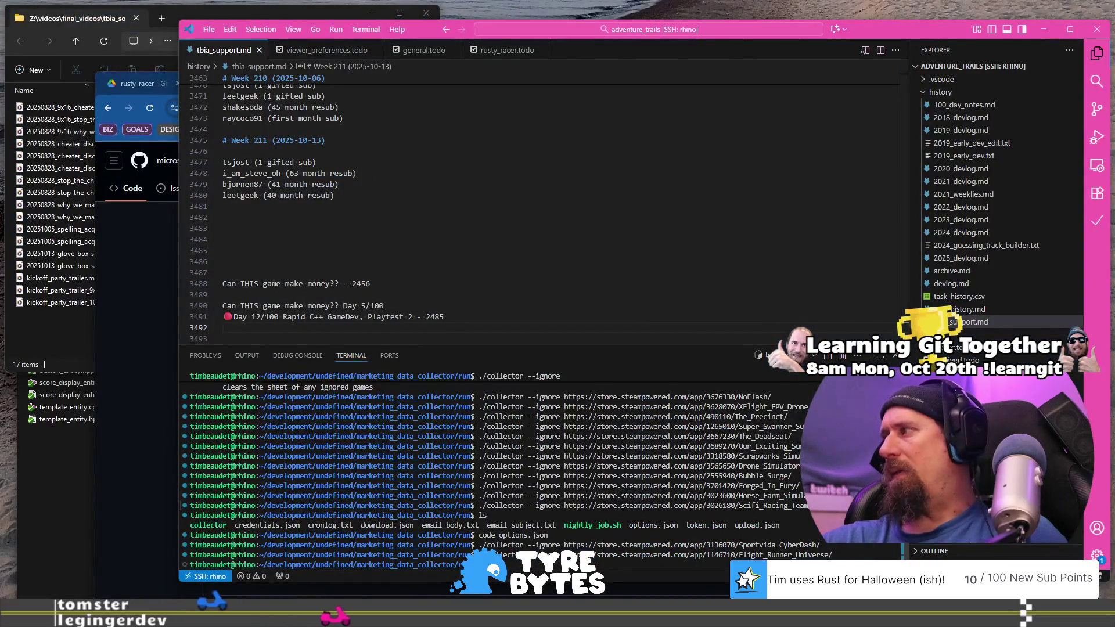
Run ./collector --ignore on the pasted Modavuj Platform store URL in the terminal.
key(Up)
key(ctrl+w)
key(ctrl+v)
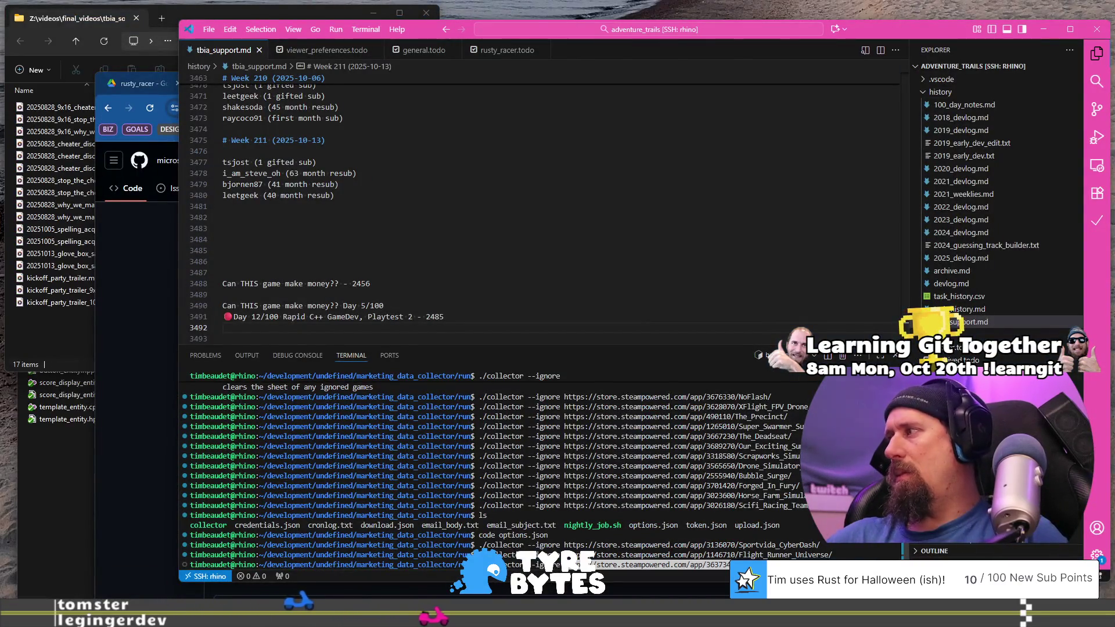
key(Return)
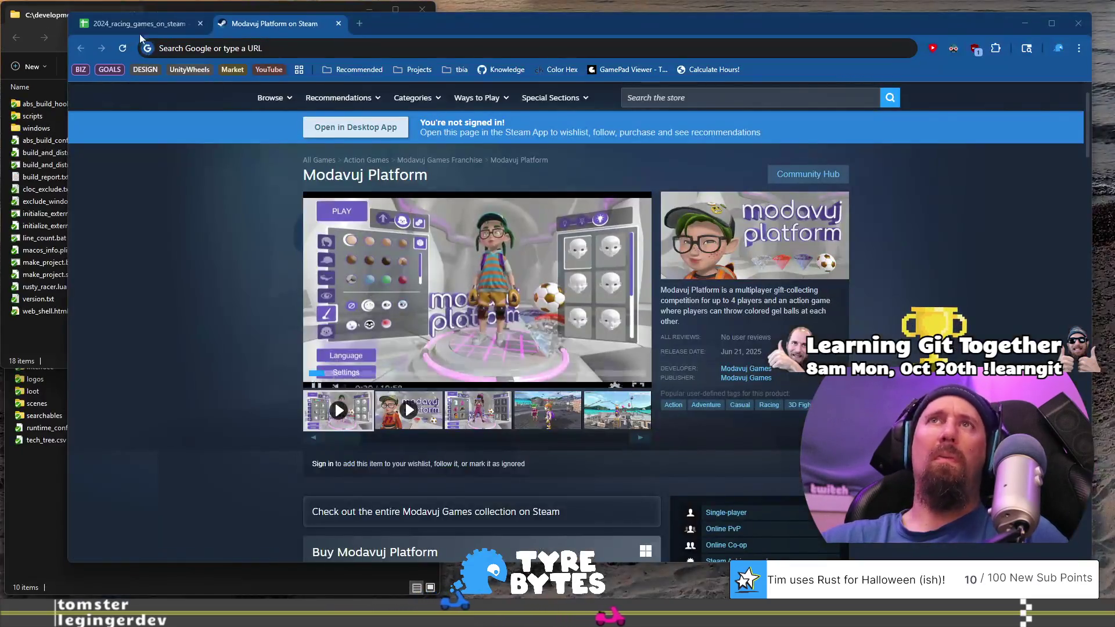
Return to the racing games spreadsheet in Chrome.
click(139, 24)
scroll(191, 344, down, 15)
scroll(194, 346, up, 20)
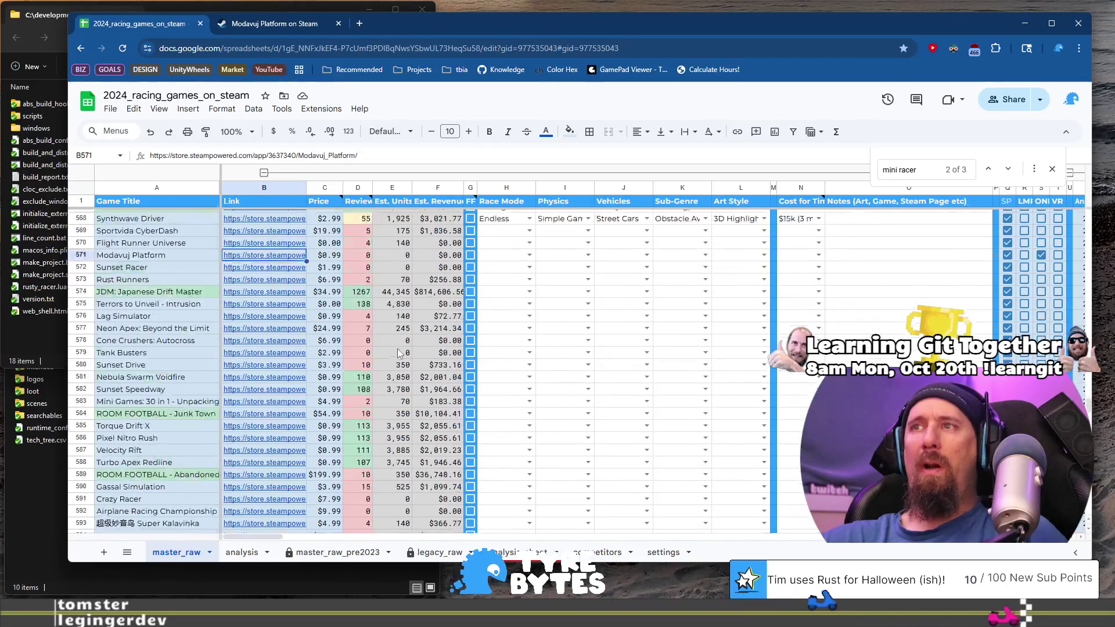
Open Sunset Racer's Steam page in a new tab from row 572's link preview.
scroll(391, 350, up, 3)
click(156, 386)
click(241, 386)
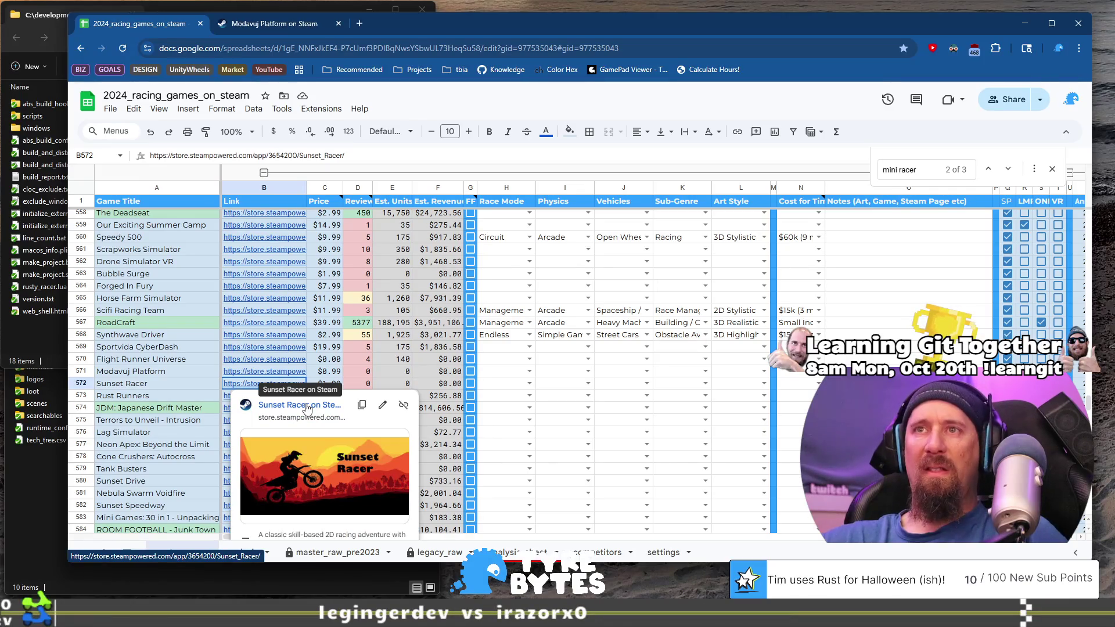
click(306, 406)
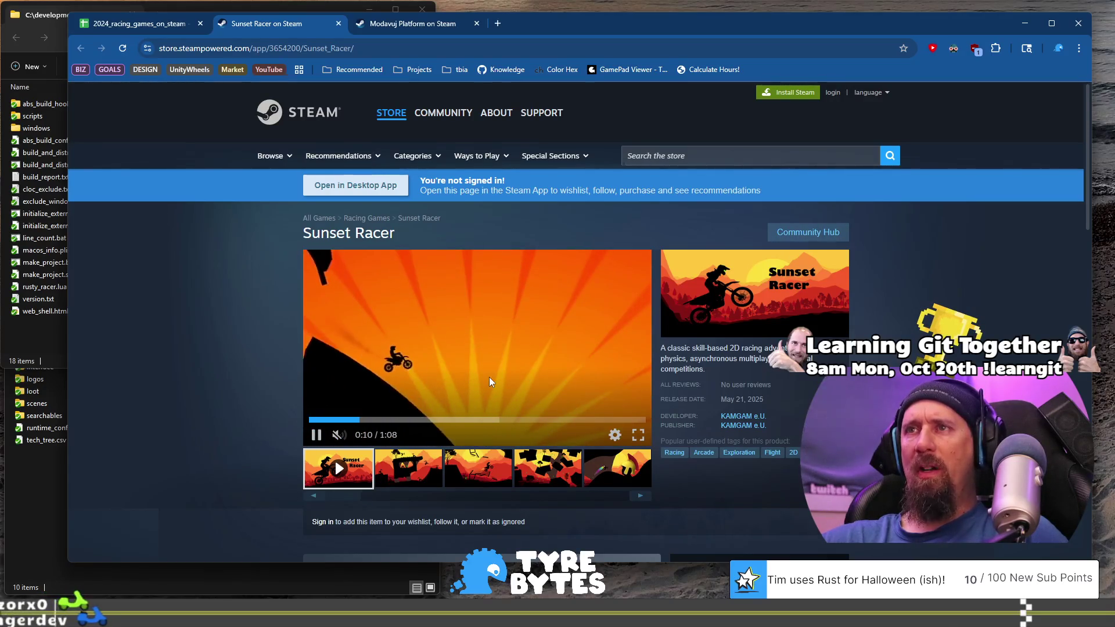
Browse Sunset Racer's gameplay screenshots on its Steam page.
click(536, 475)
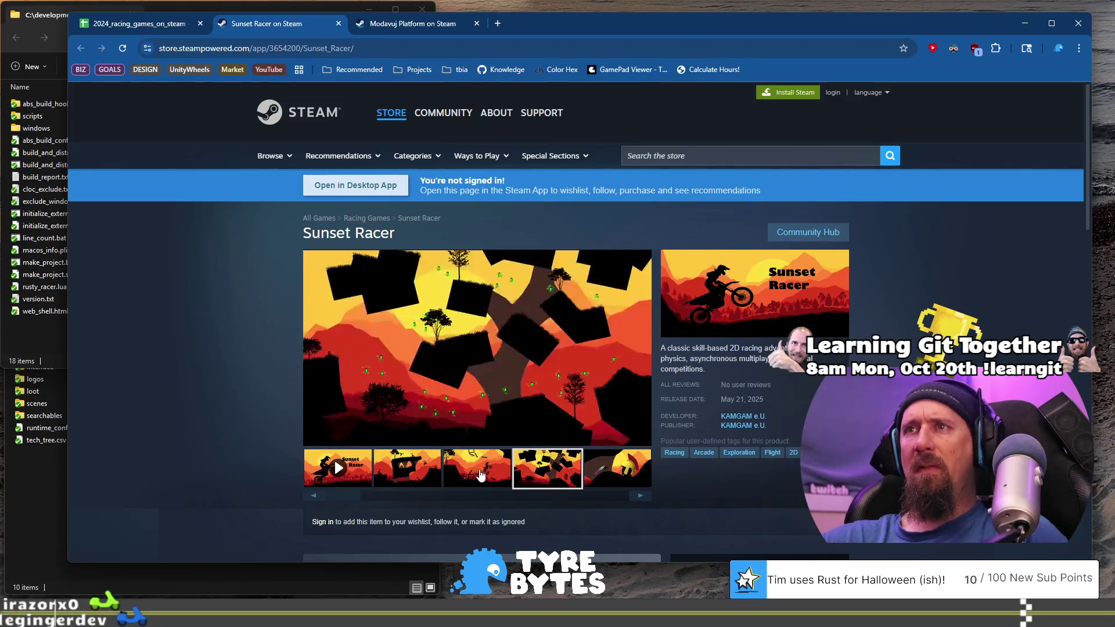
click(495, 475)
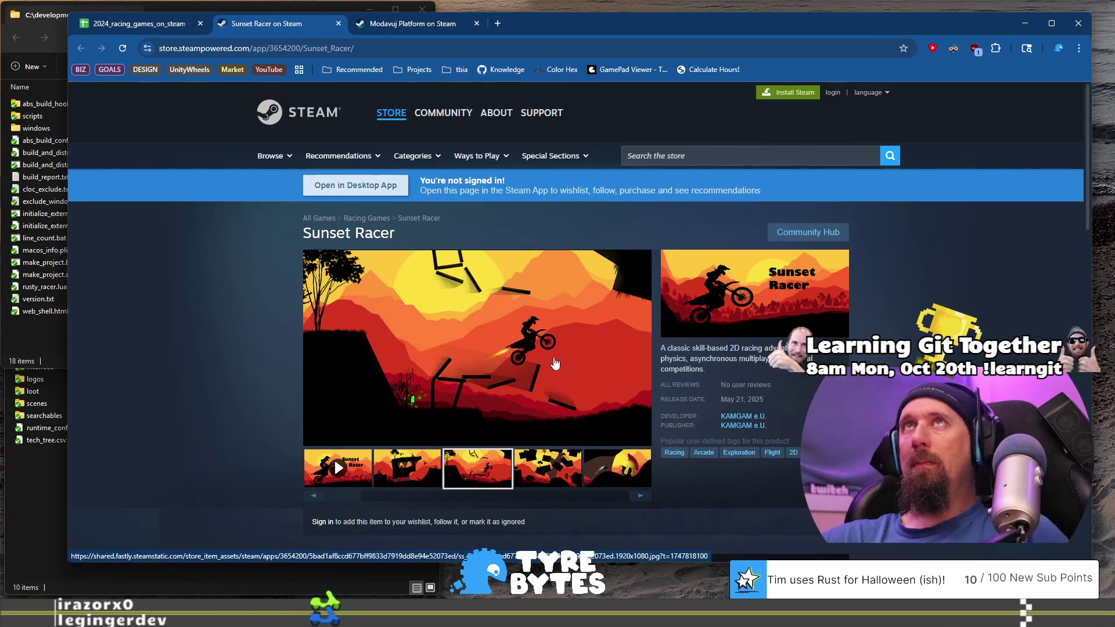
click(568, 479)
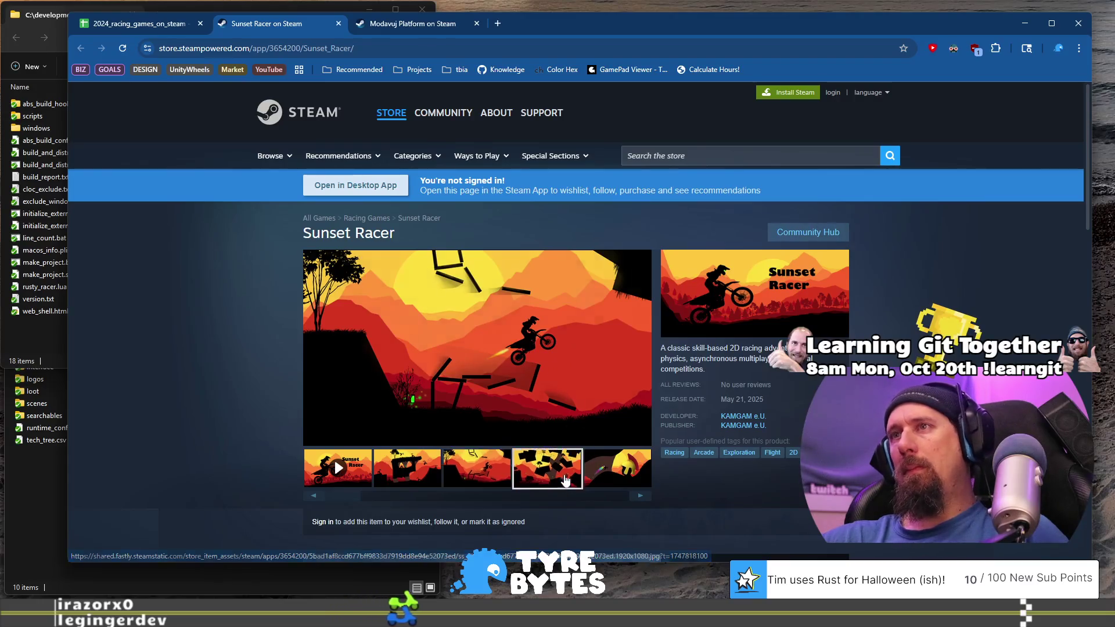
click(614, 476)
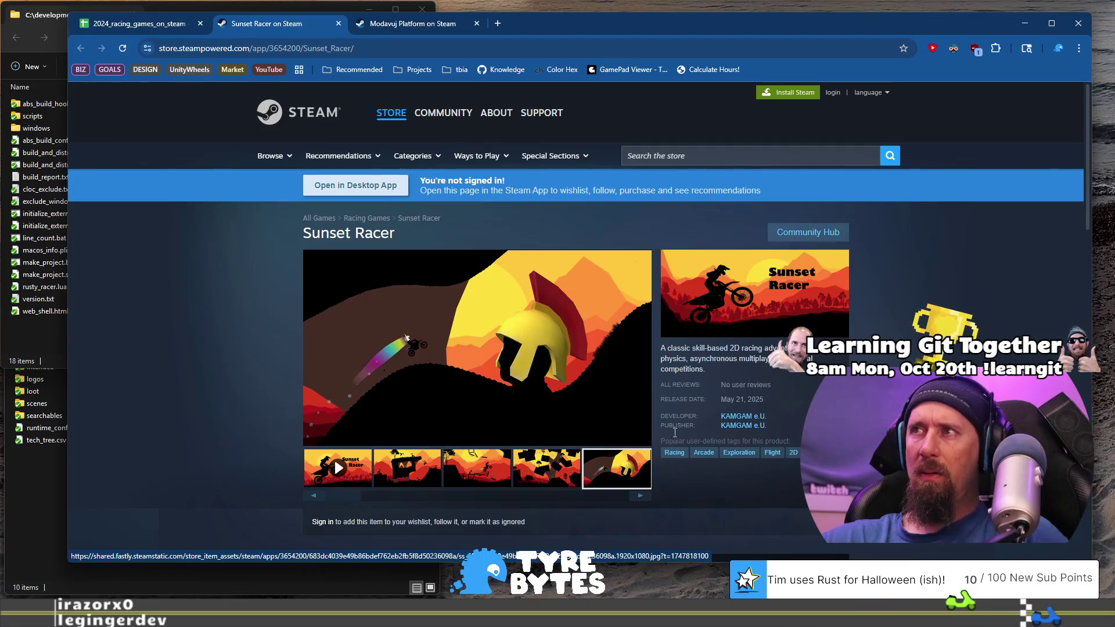
Review Sunset Racer's store details and return to the racing games spreadsheet.
scroll(474, 372, down, 5)
scroll(441, 378, up, 5)
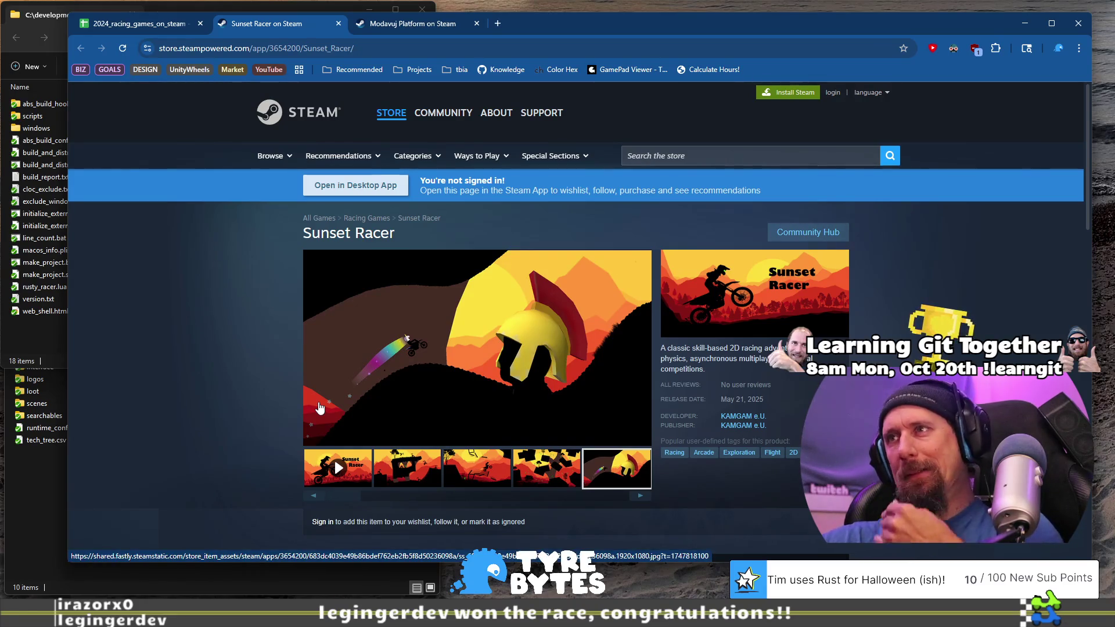
scroll(284, 379, down, 5)
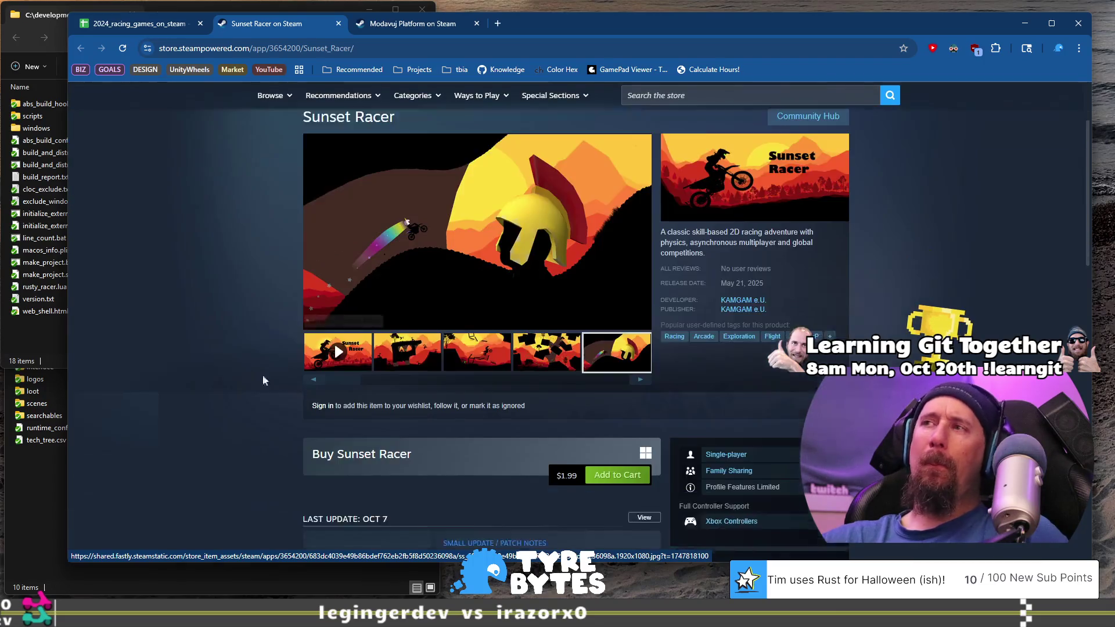
scroll(274, 358, up, 5)
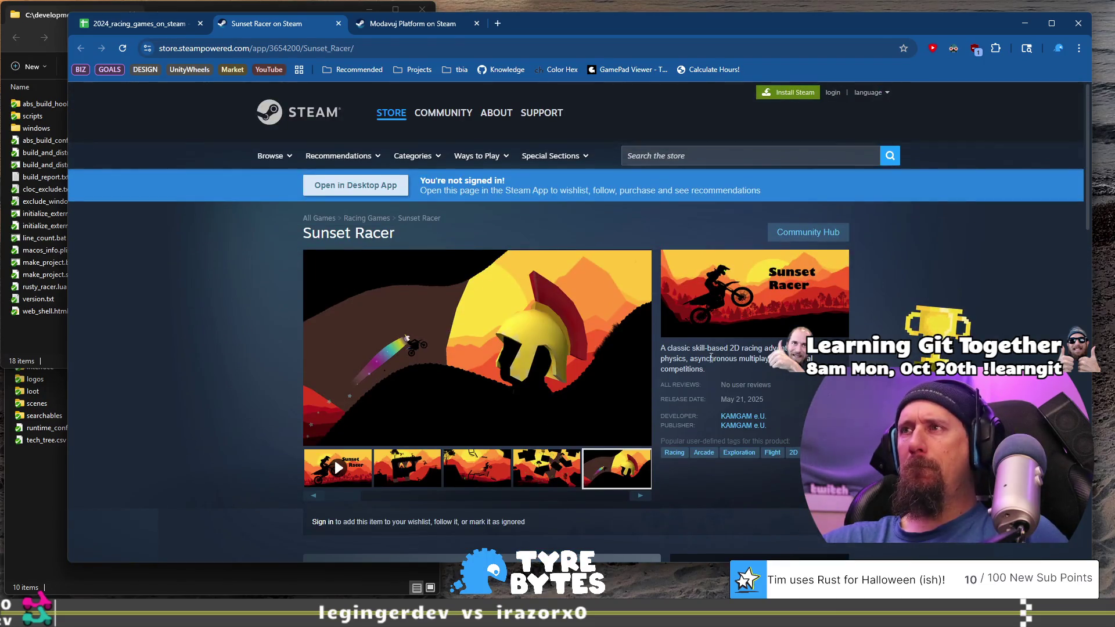
scroll(638, 370, down, 5)
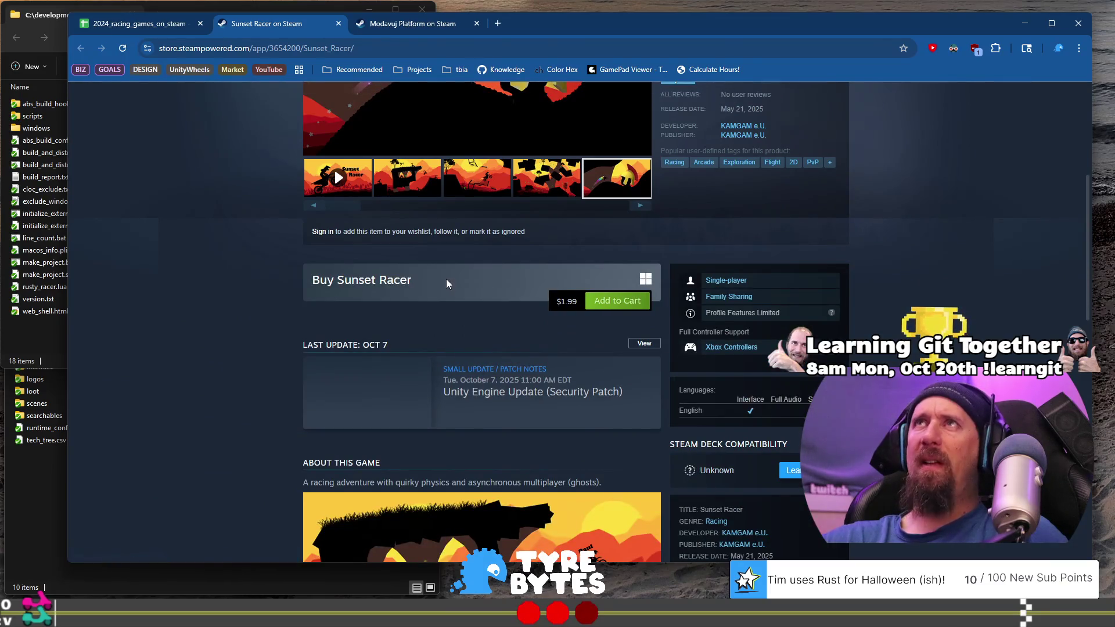
click(139, 24)
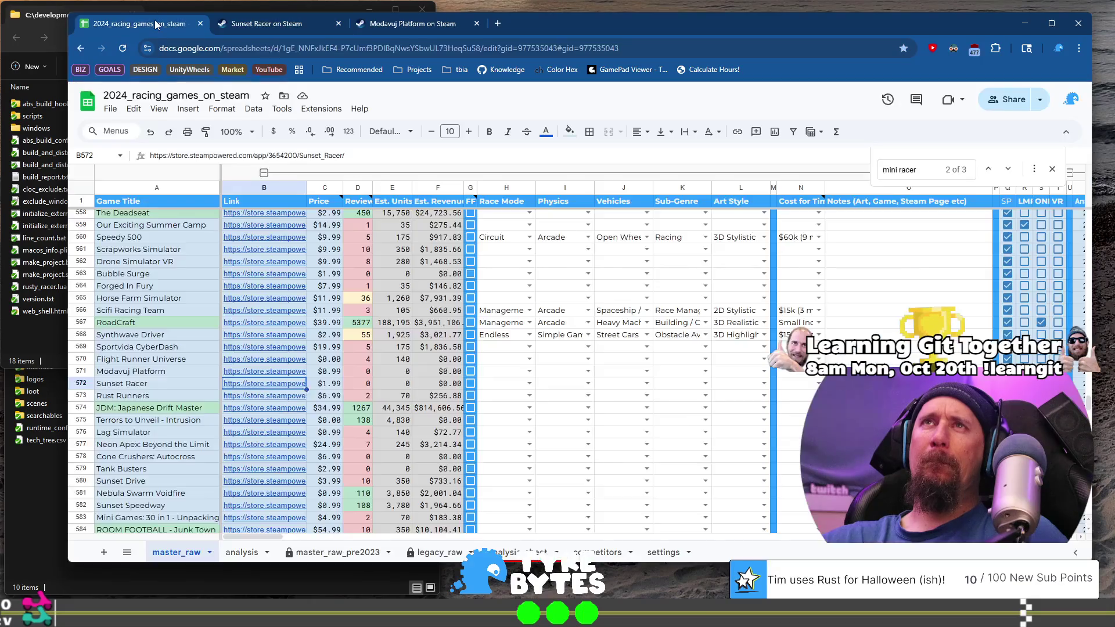
Tag Sunset Racer as Point-to-Point race mode, Arcade physics and Motorcycles / ATV vehicles.
click(502, 385)
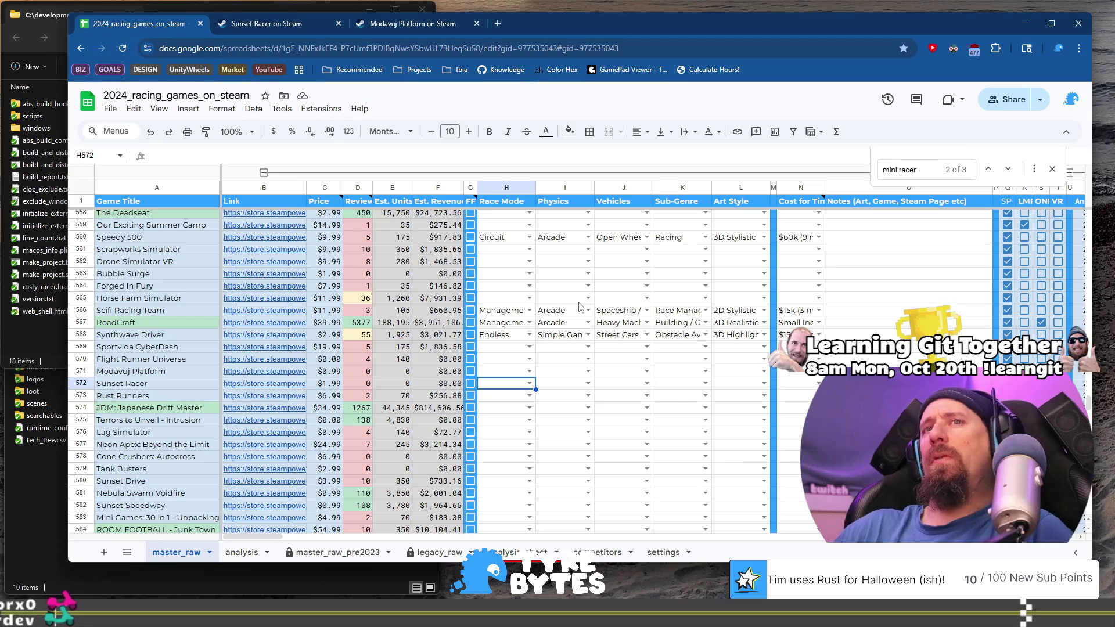
key(Return)
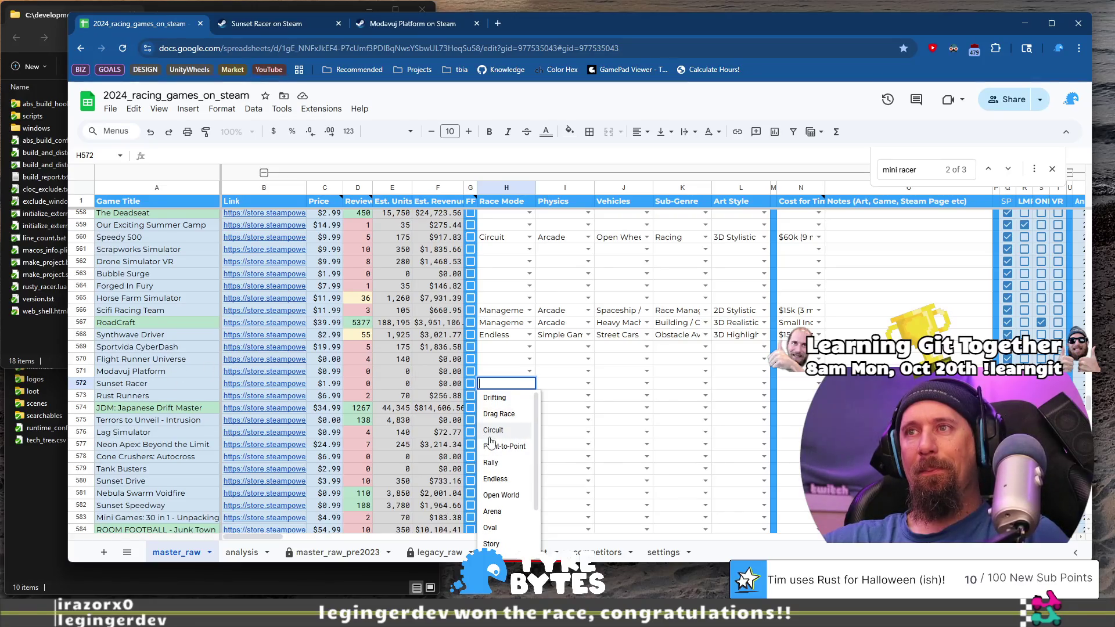
scroll(505, 456, down, 2)
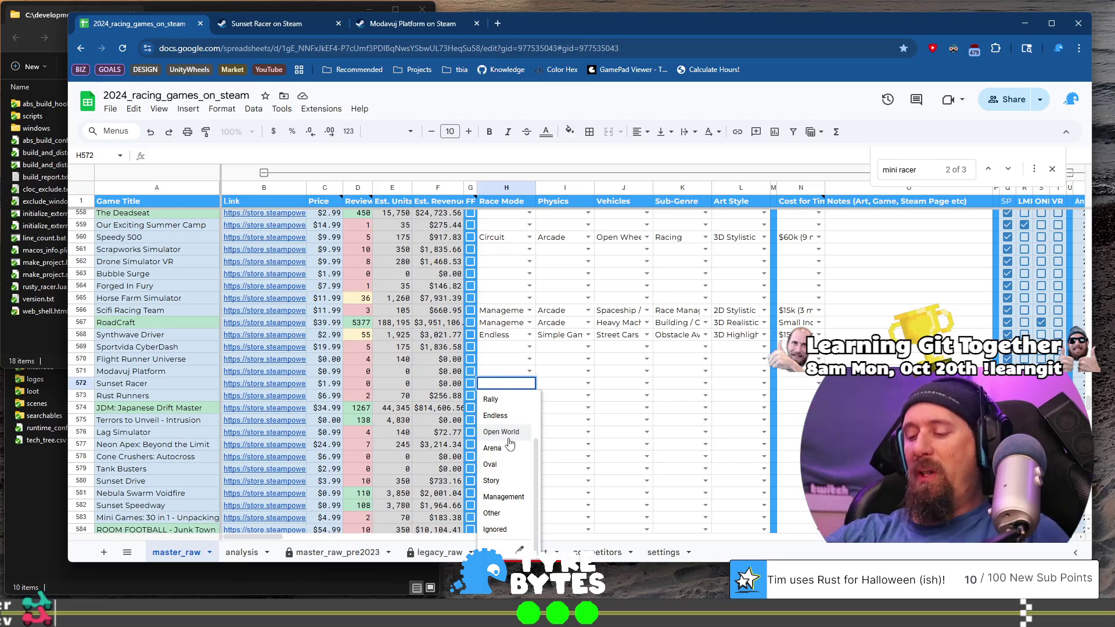
text(po)
key(Tab)
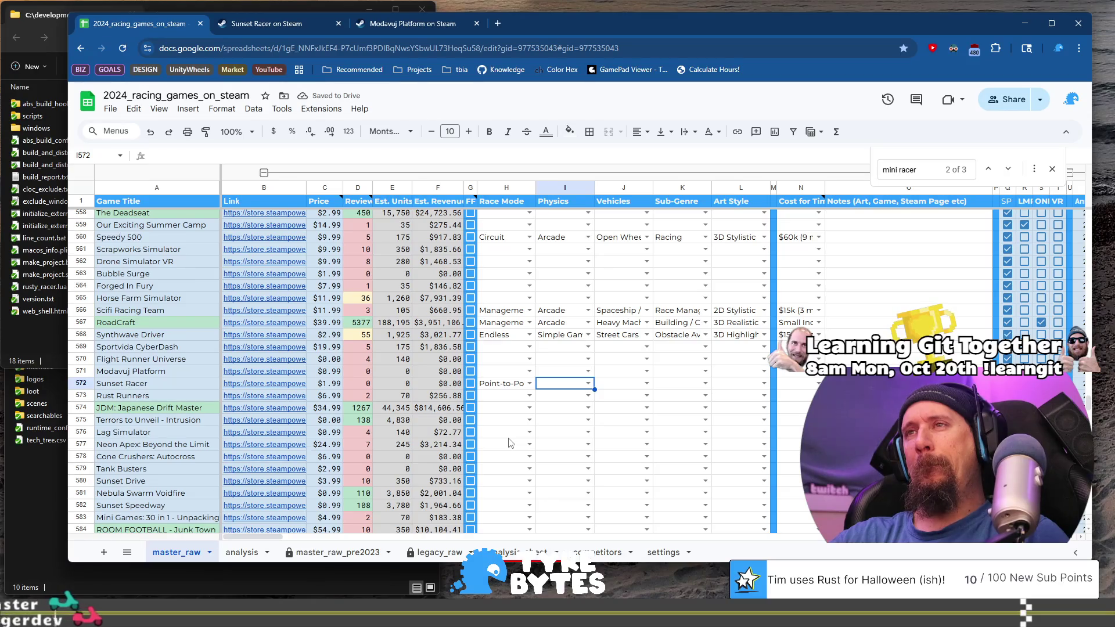
text(a)
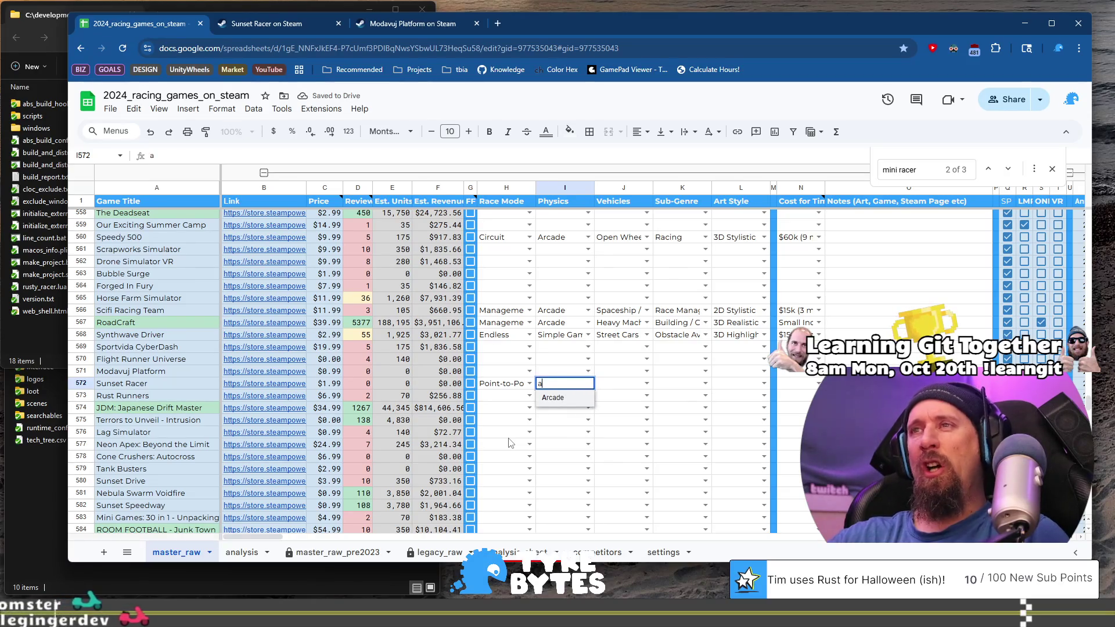
key(Tab)
text(mo)
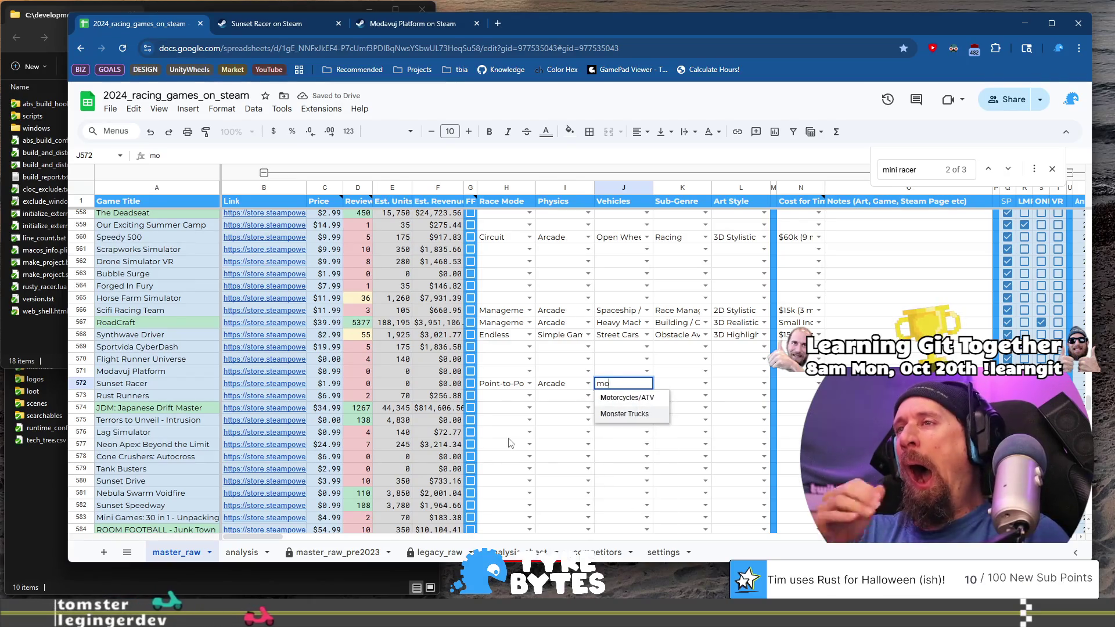
key(Up)
key(Tab)
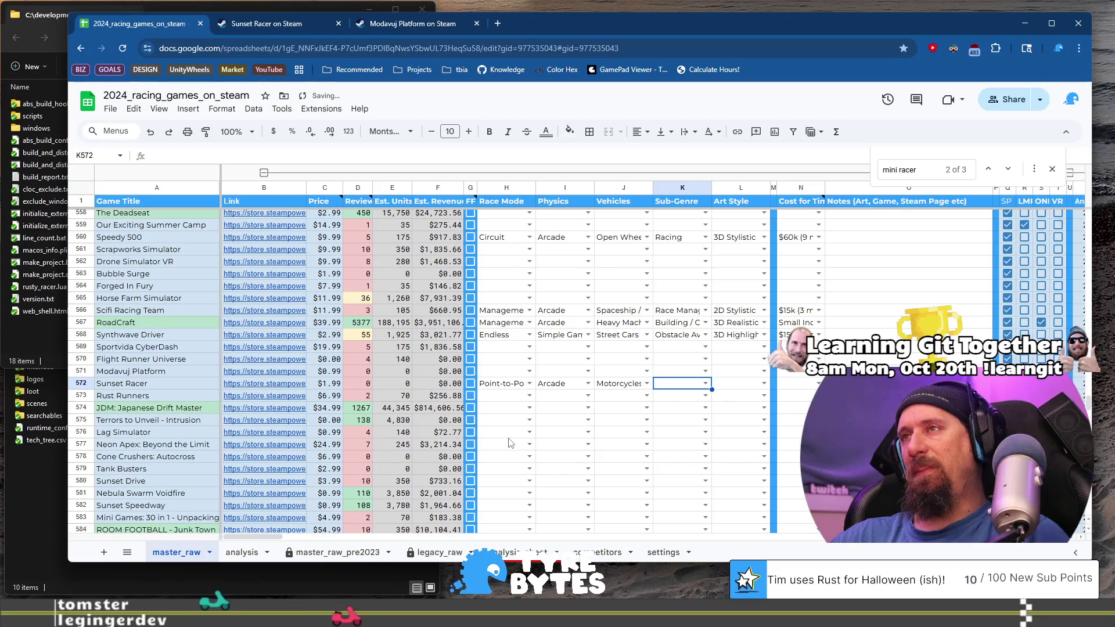
Set Sunset Racer's sub-genre to Time Trial Racing and art style to 2D Stylistic.
text(R)
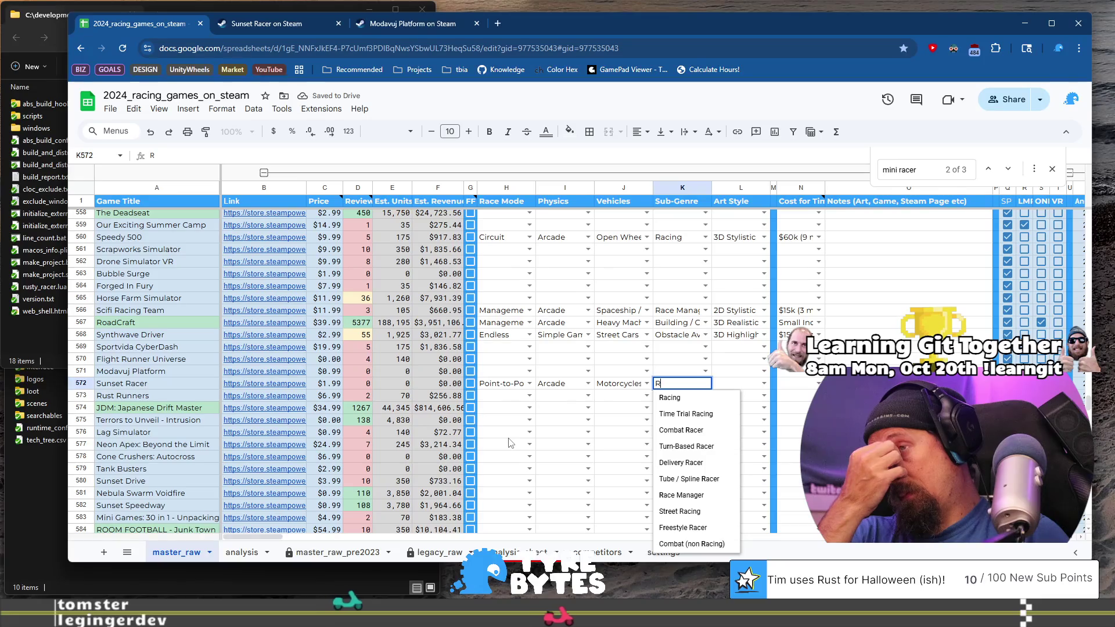
key(Down)
key(Down)
key(Tab)
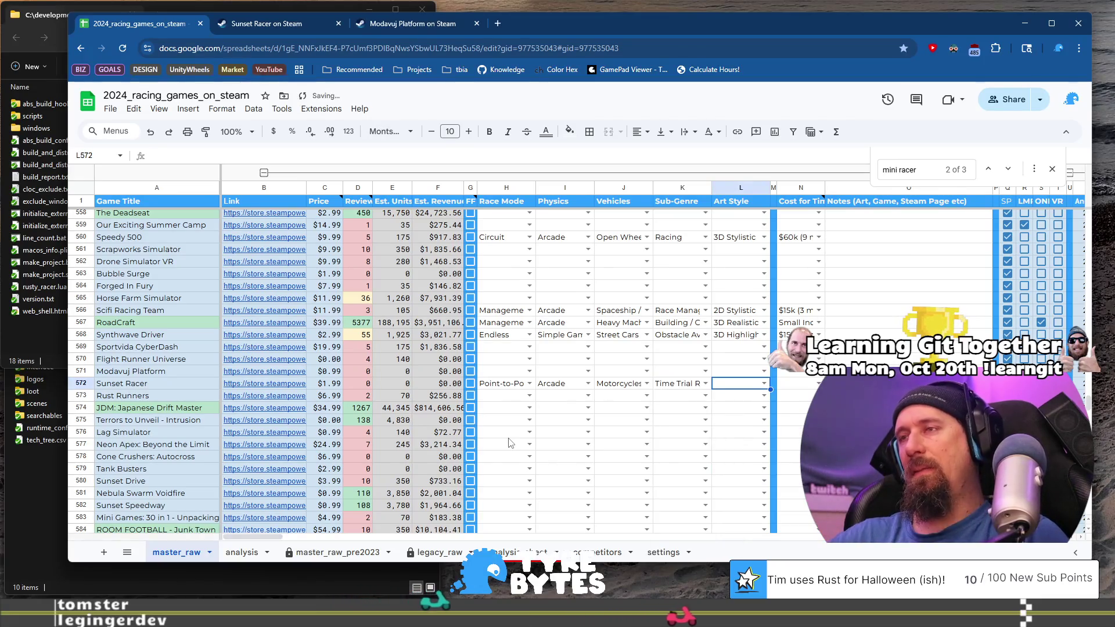
text(2)
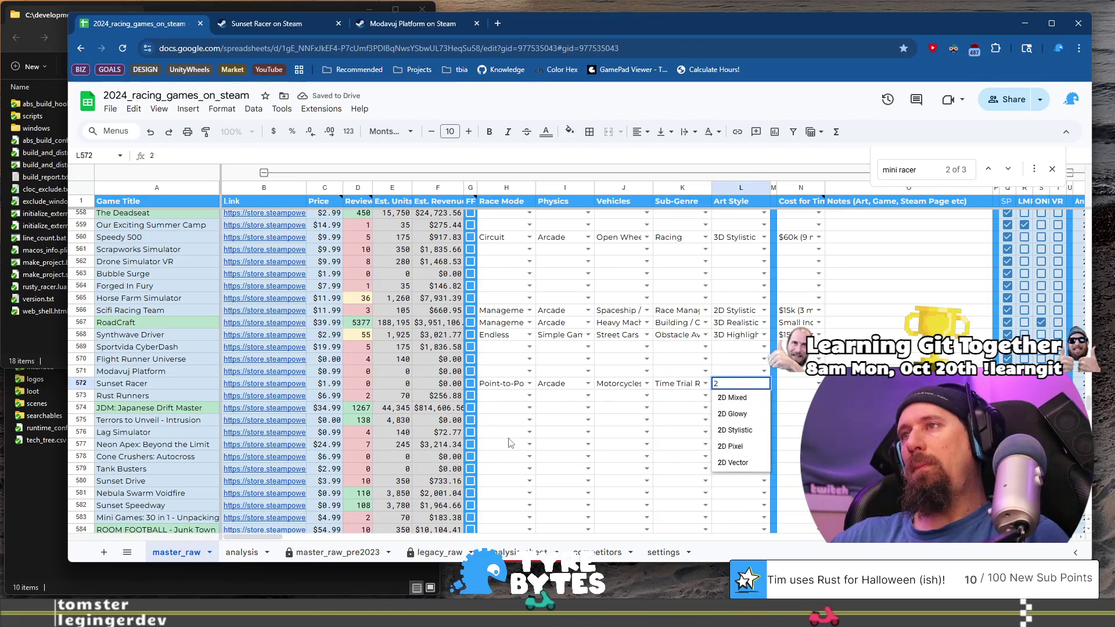
key(Down)
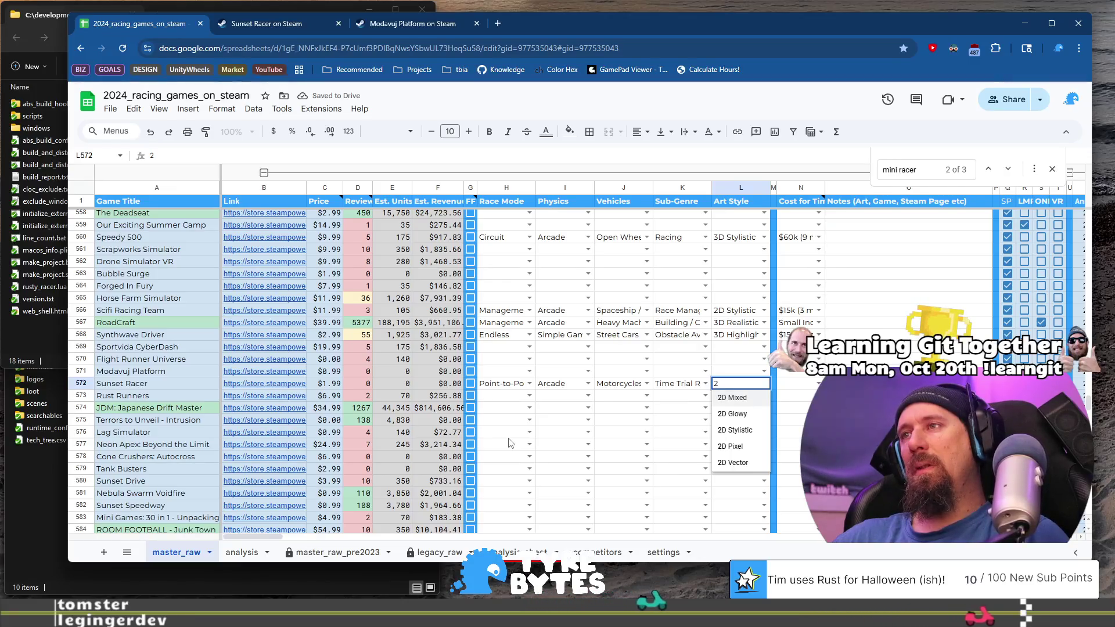
key(Down)
key(Down)
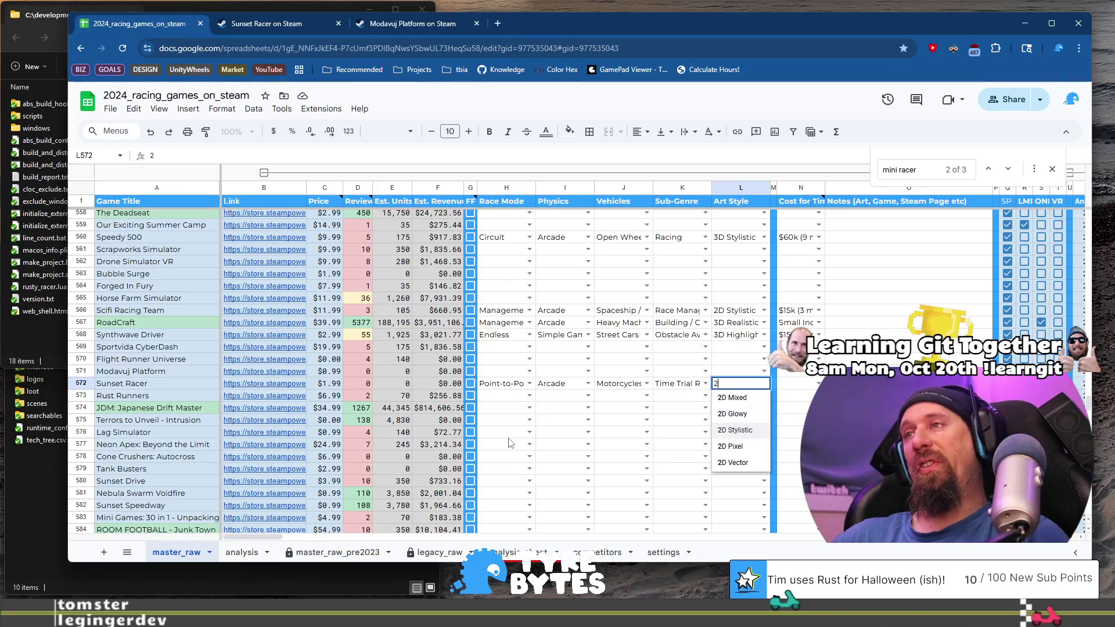
key(Tab)
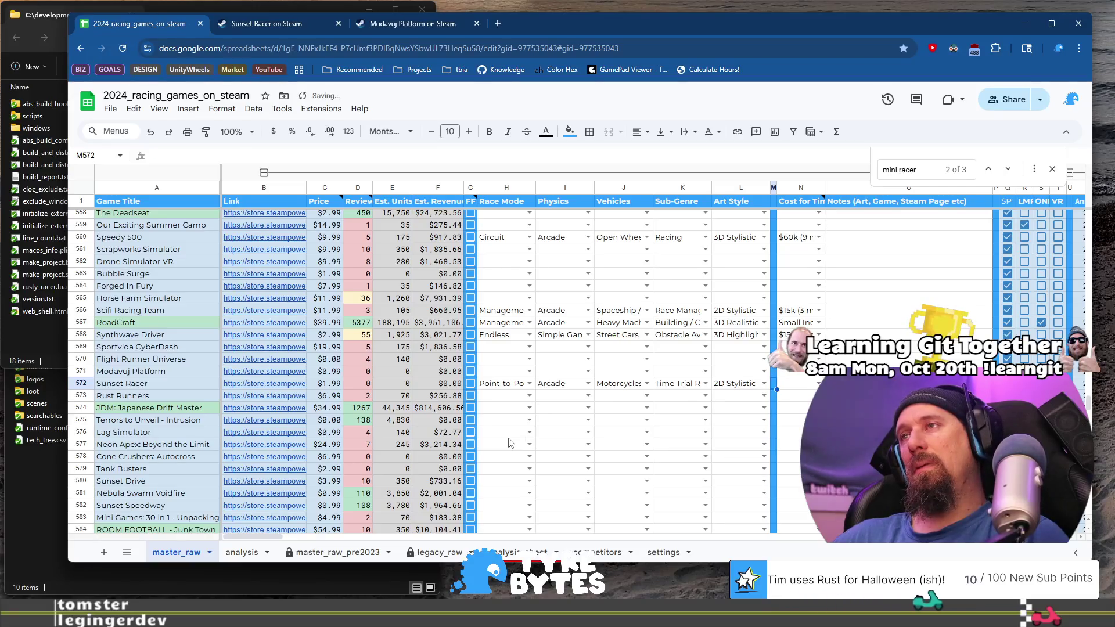
Set the cost to $30k and correct the note to 'Visuals are really good with POP.'.
key(Return)
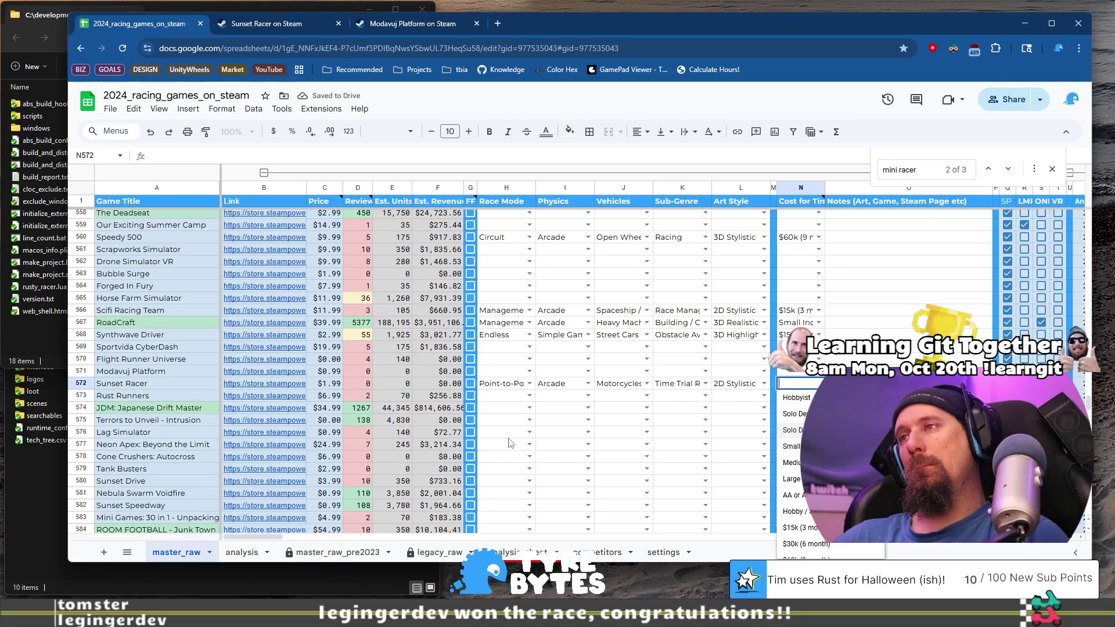
key(Down)
key(Down)
key(Down)
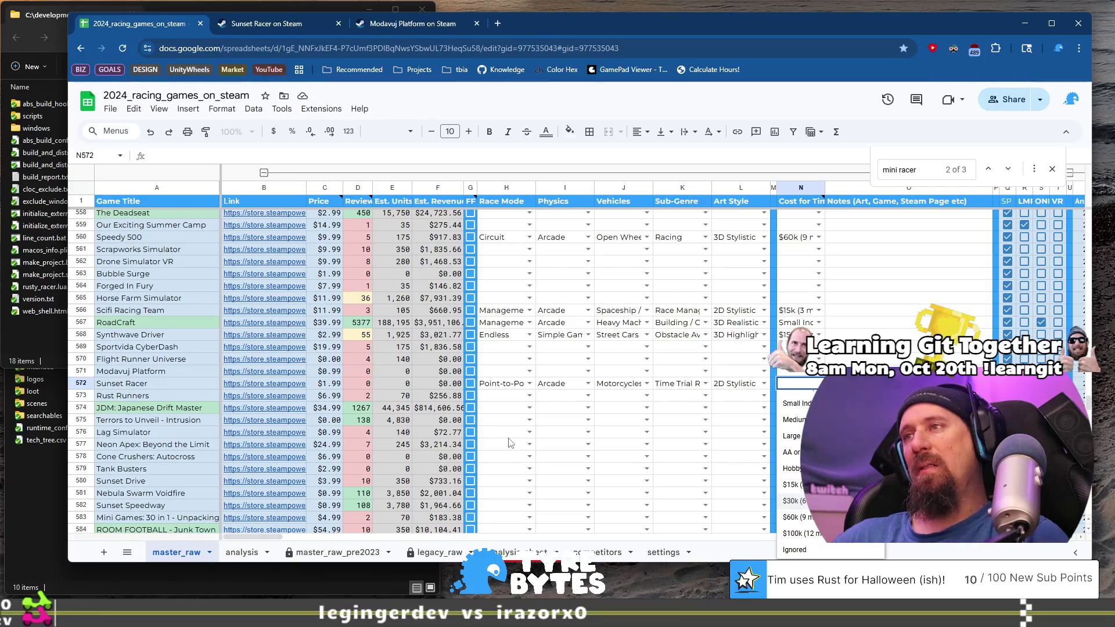
key(Tab)
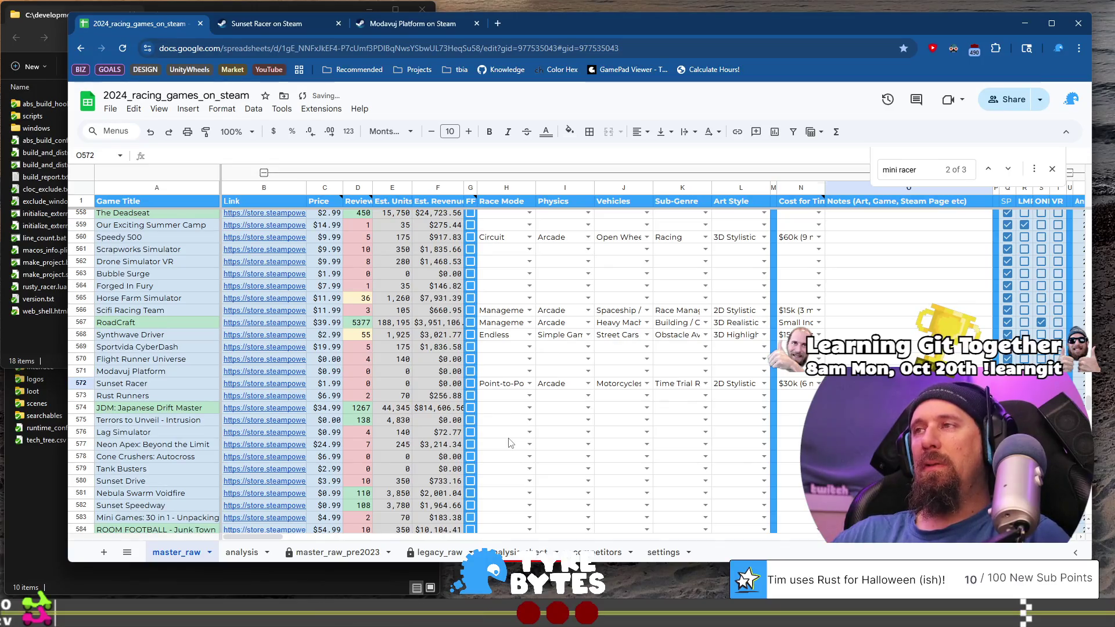
text(Visuals are a)
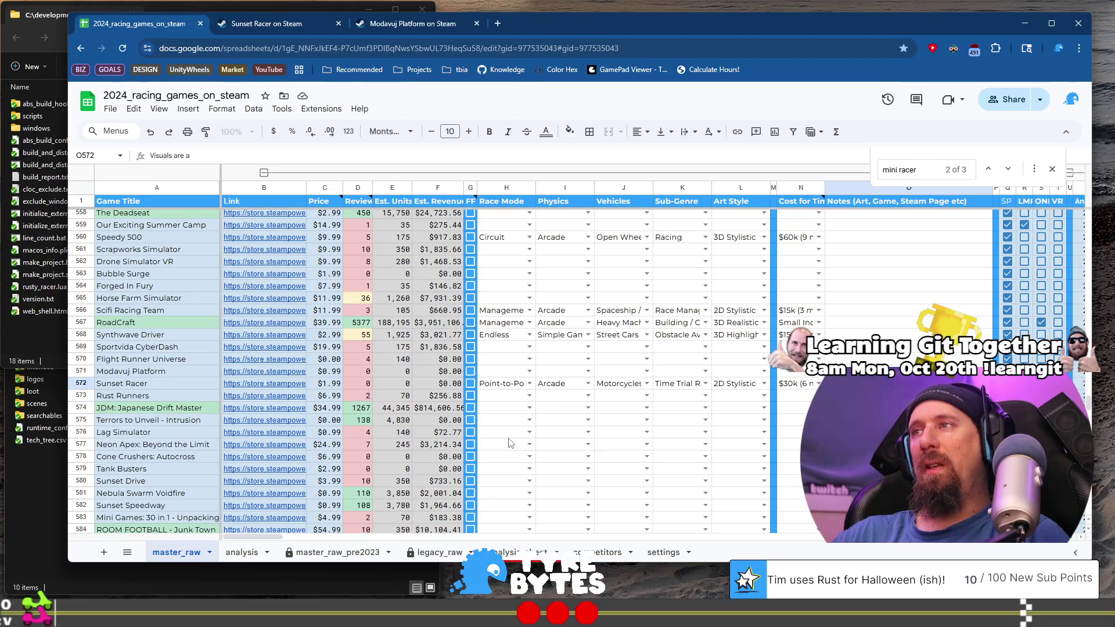
key(BackSpace)
text(are rea)
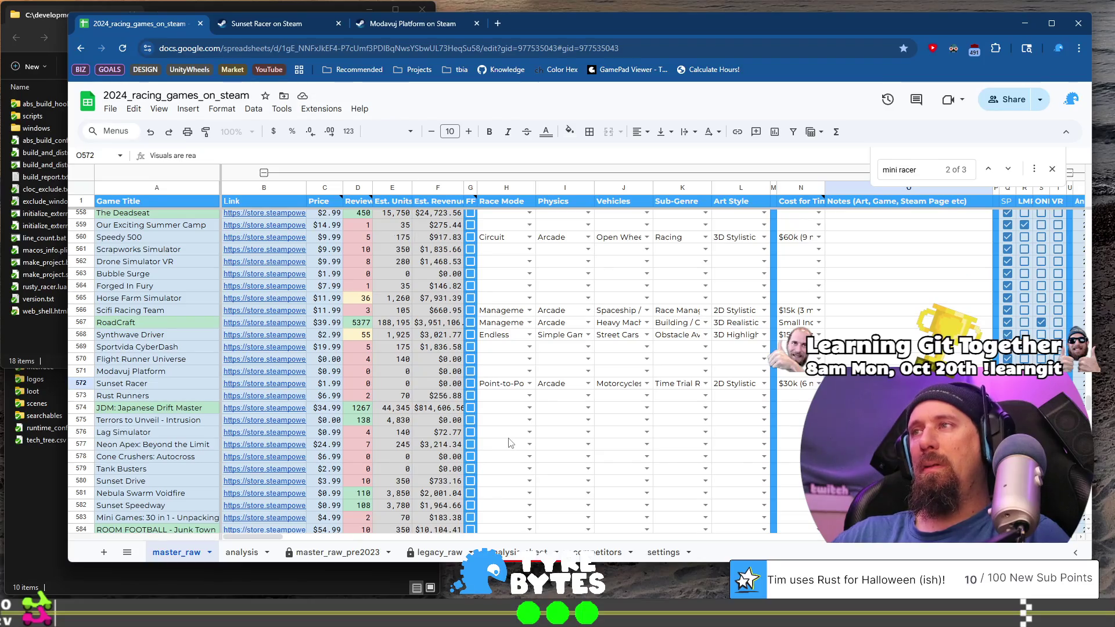
text(lly good with POP.)
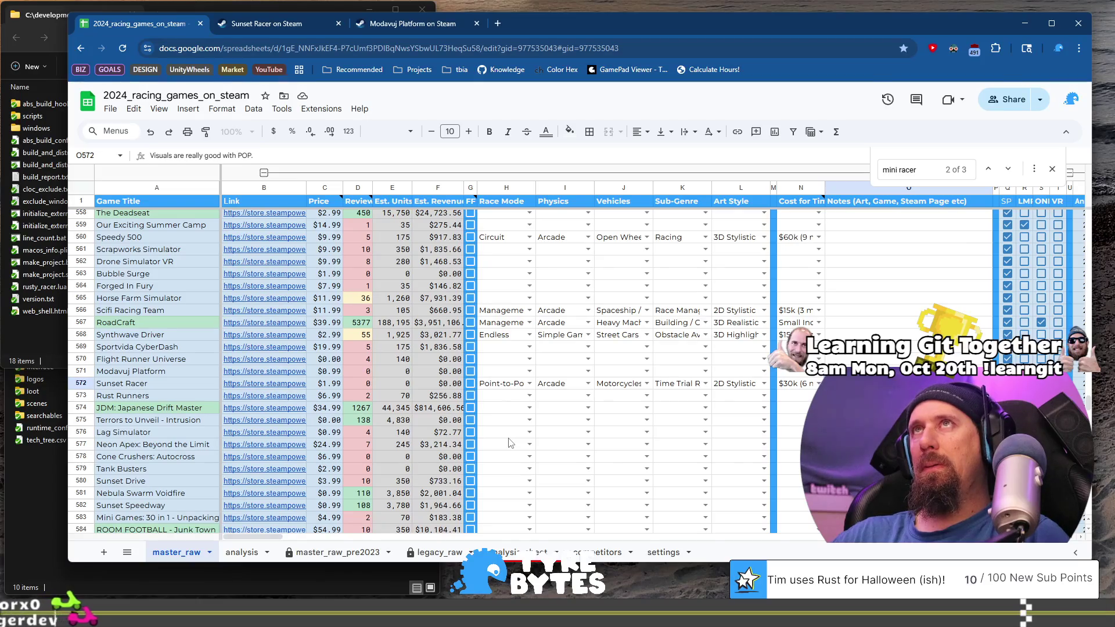
key(Return)
key(Left)
key(Left)
key(Left)
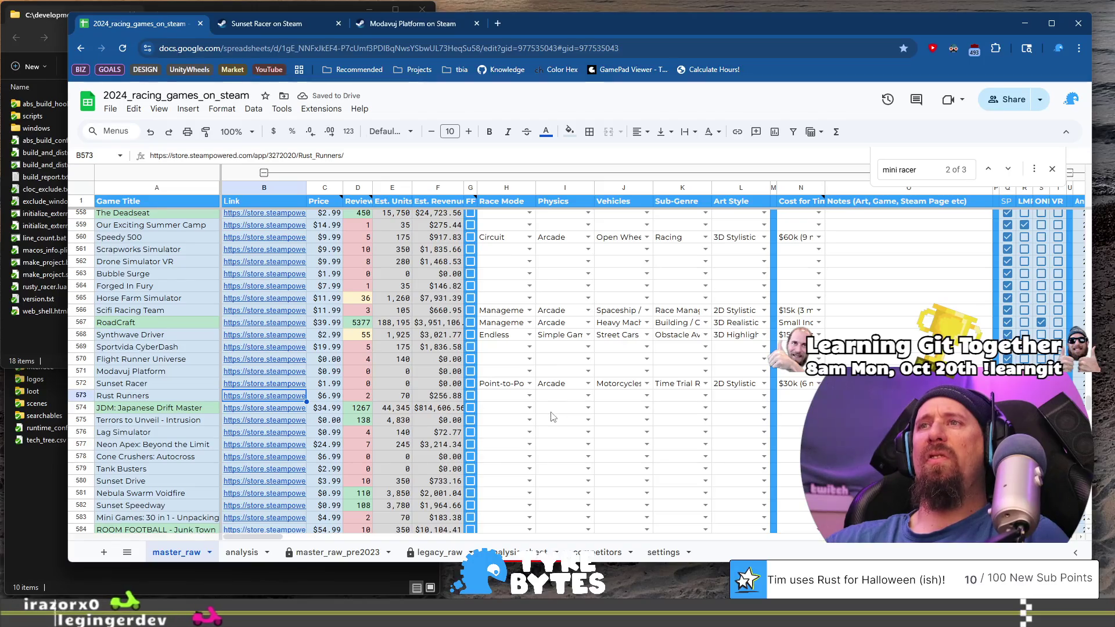
Open Rust Runners' Steam store page from the link preview in B573.
scroll(528, 421, down, 2)
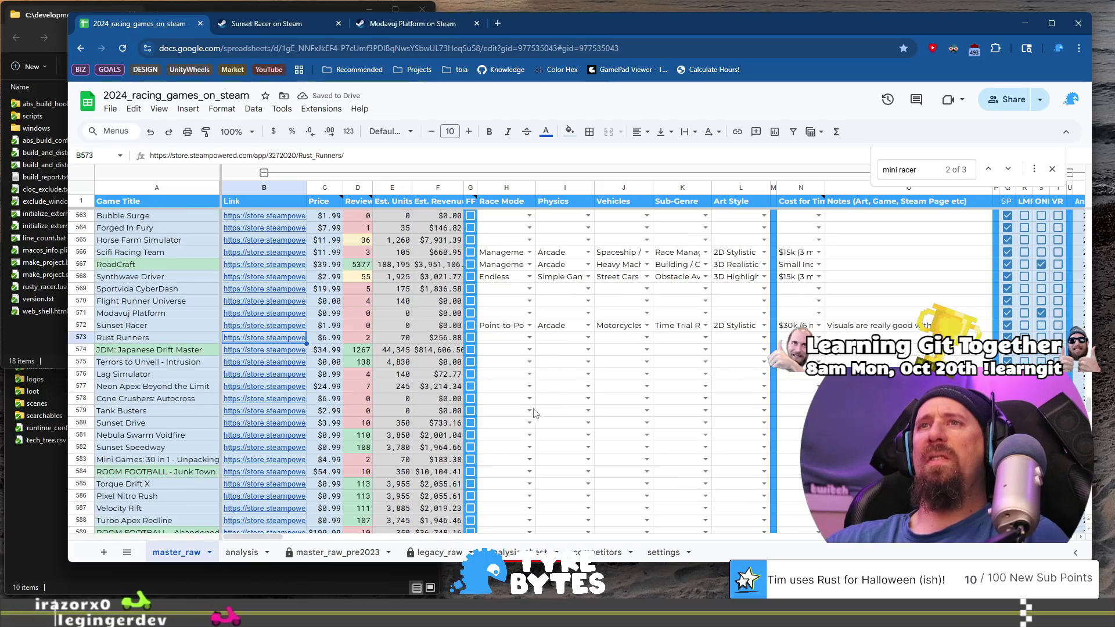
click(195, 340)
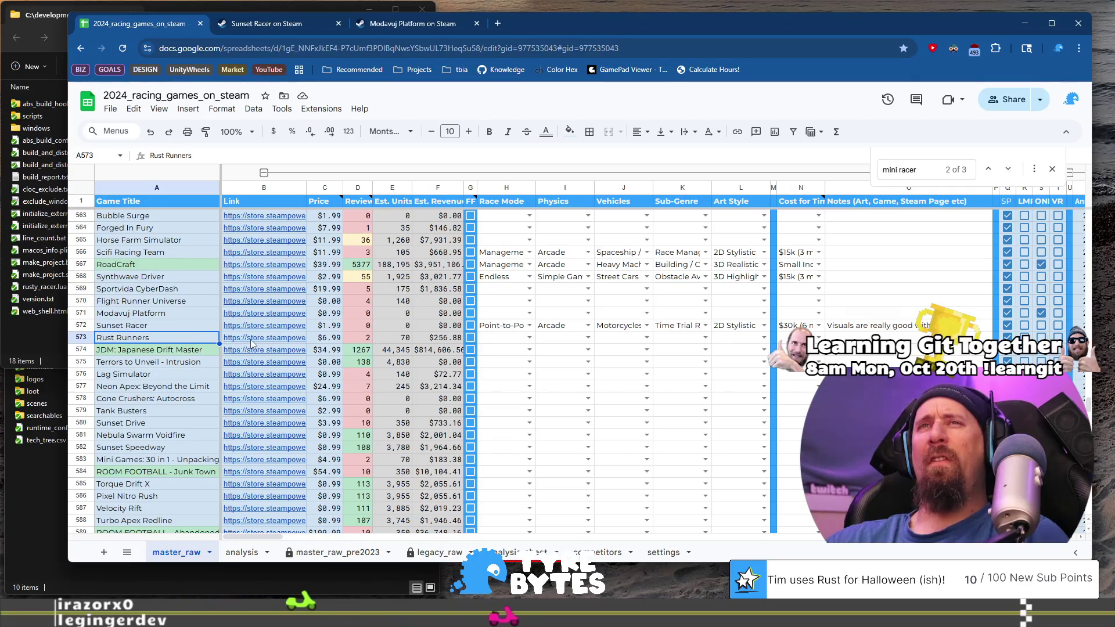
mouse_move(258, 340)
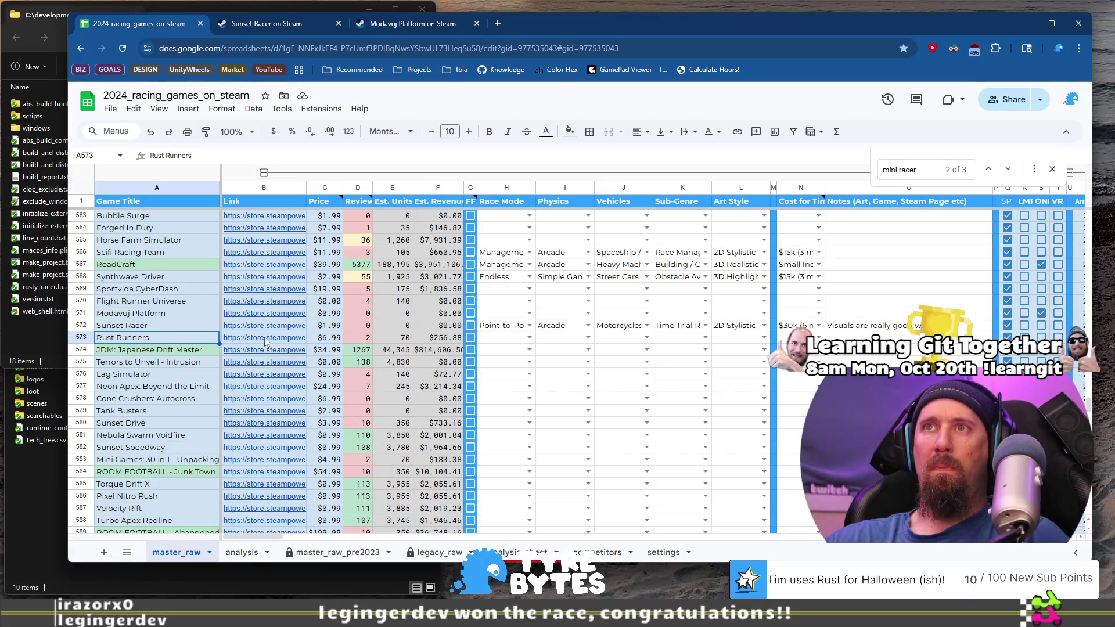
click(266, 342)
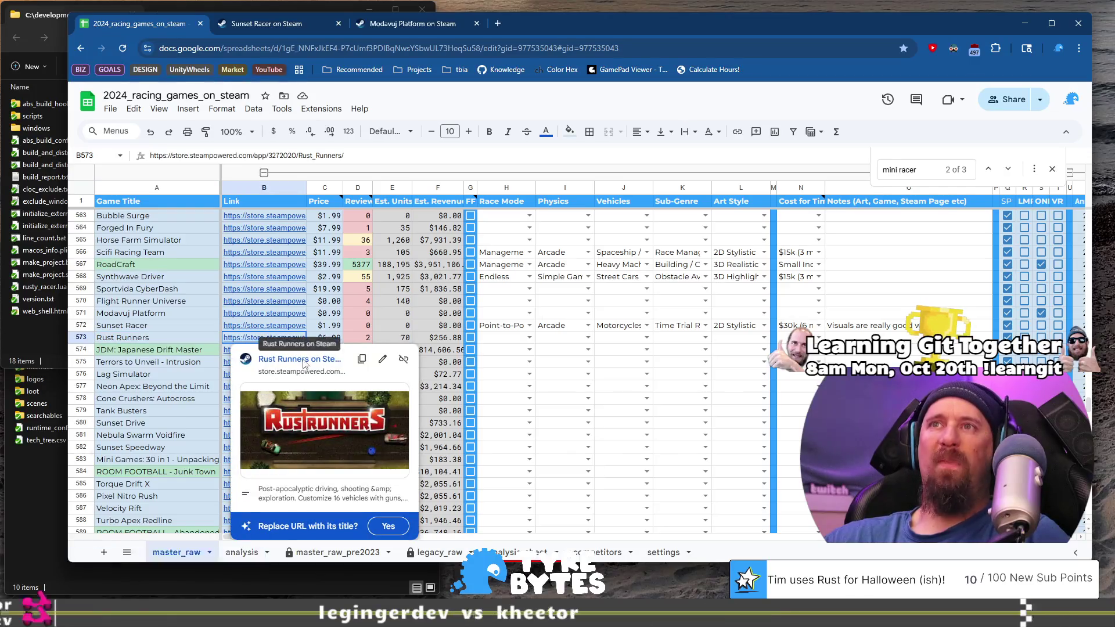
click(302, 361)
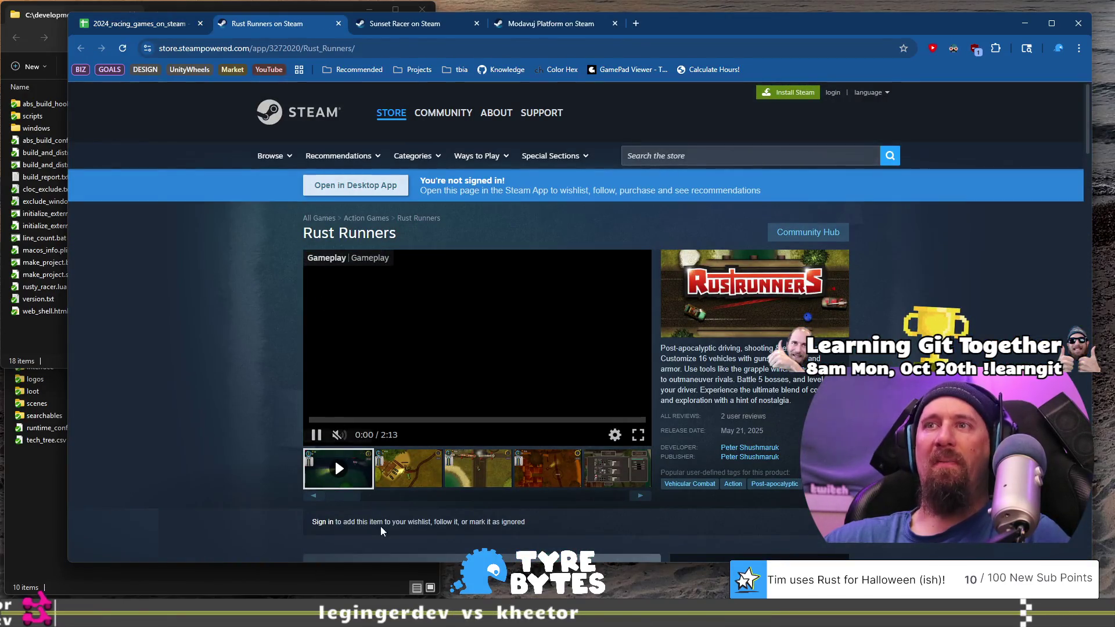
Cycle through Rust Runners' five gameplay screenshots and the trailer.
click(407, 468)
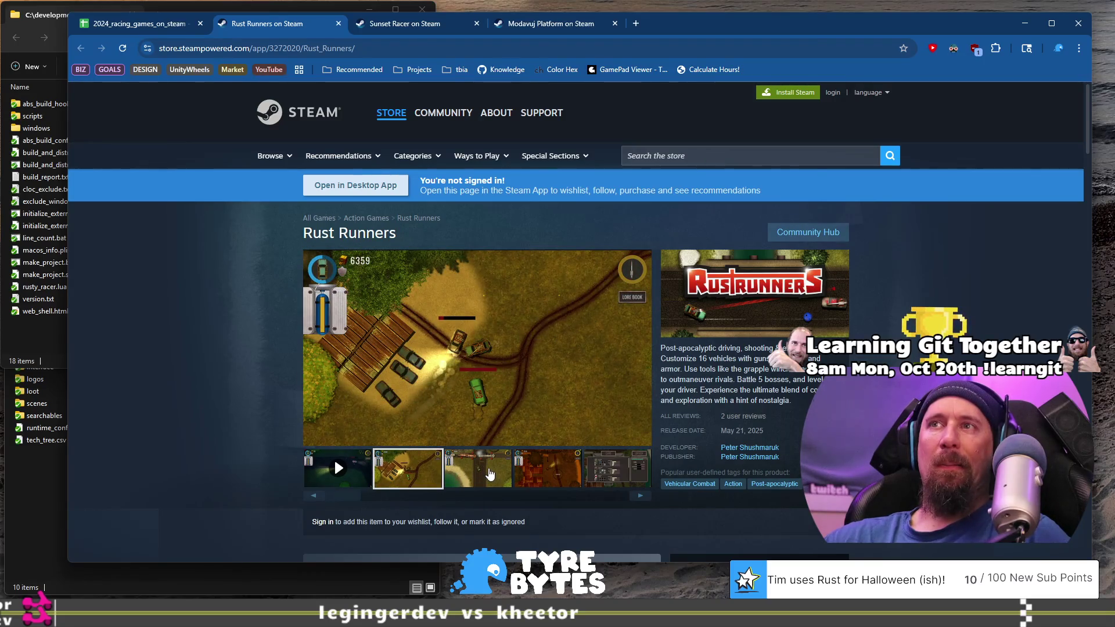
click(485, 472)
click(538, 476)
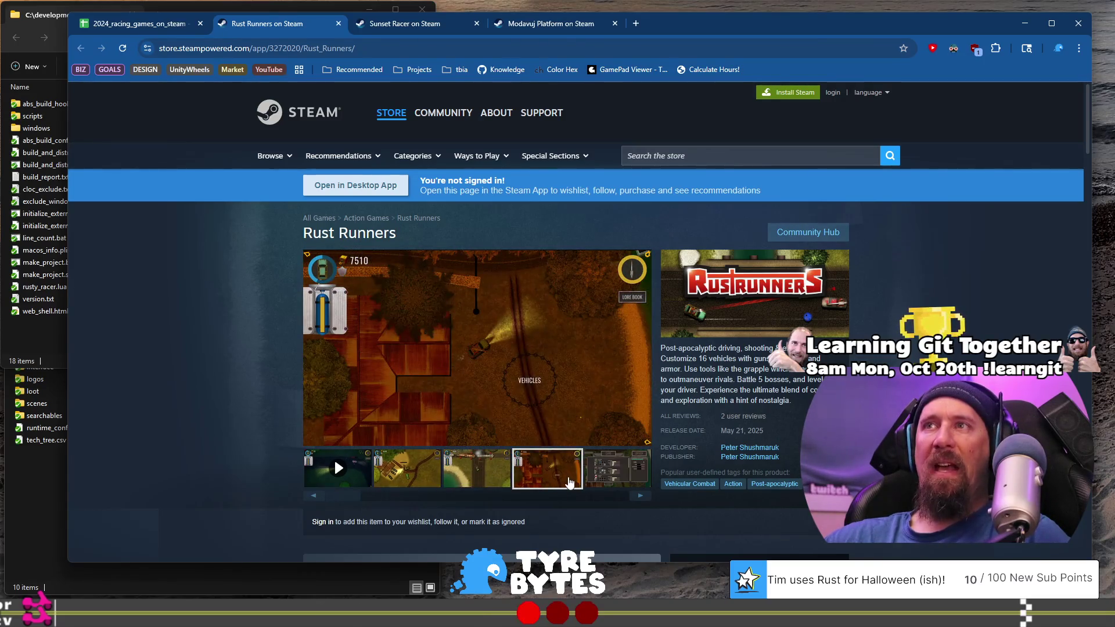
click(640, 494)
click(639, 497)
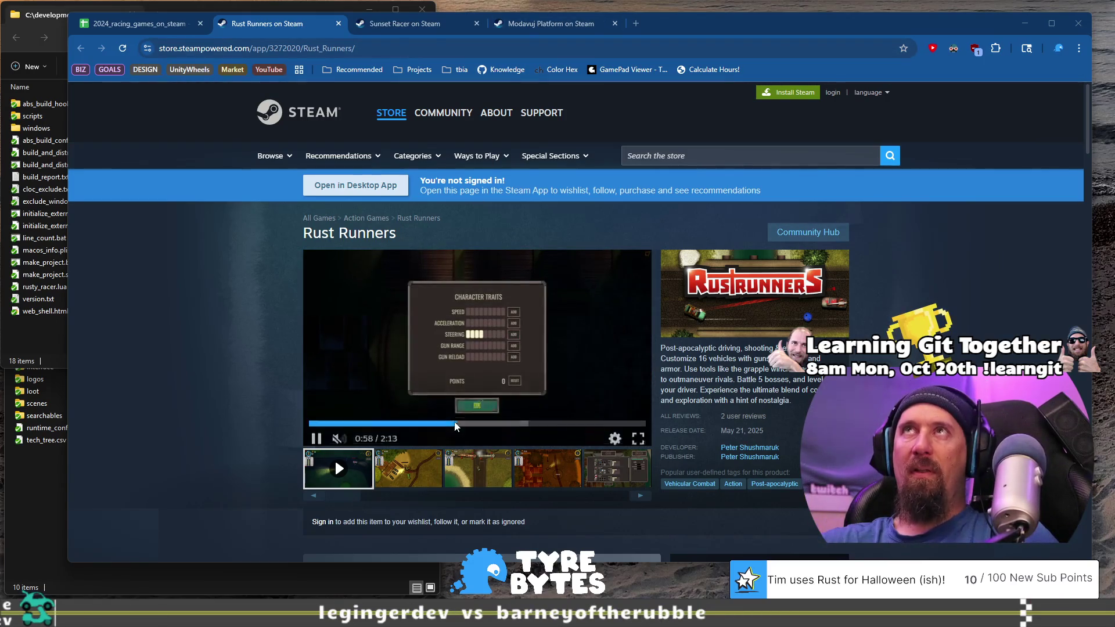
click(416, 464)
click(479, 472)
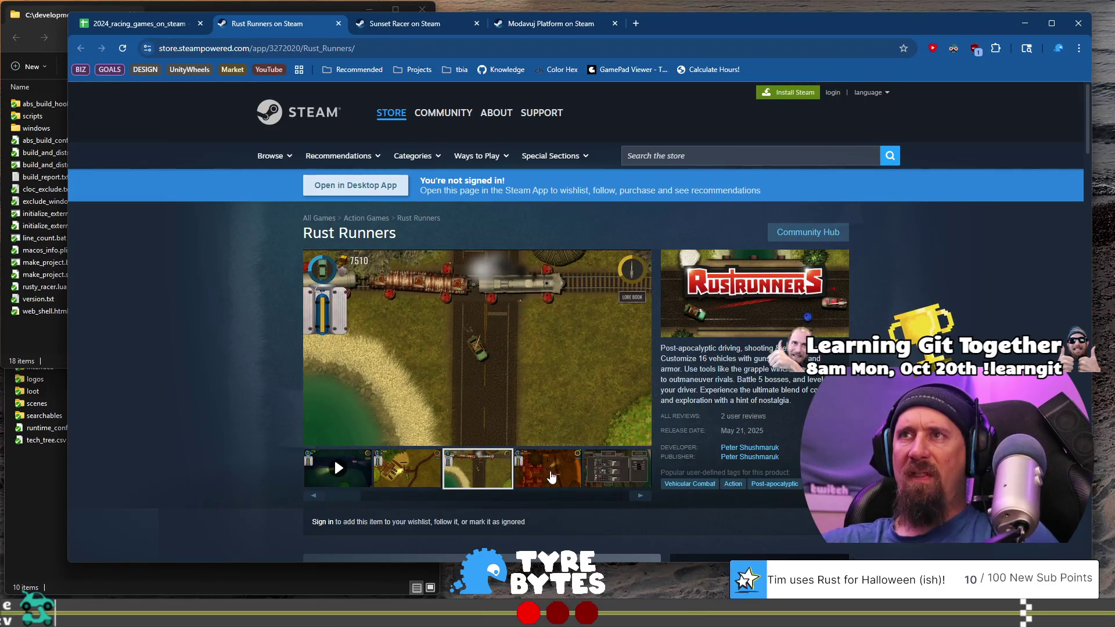
click(551, 478)
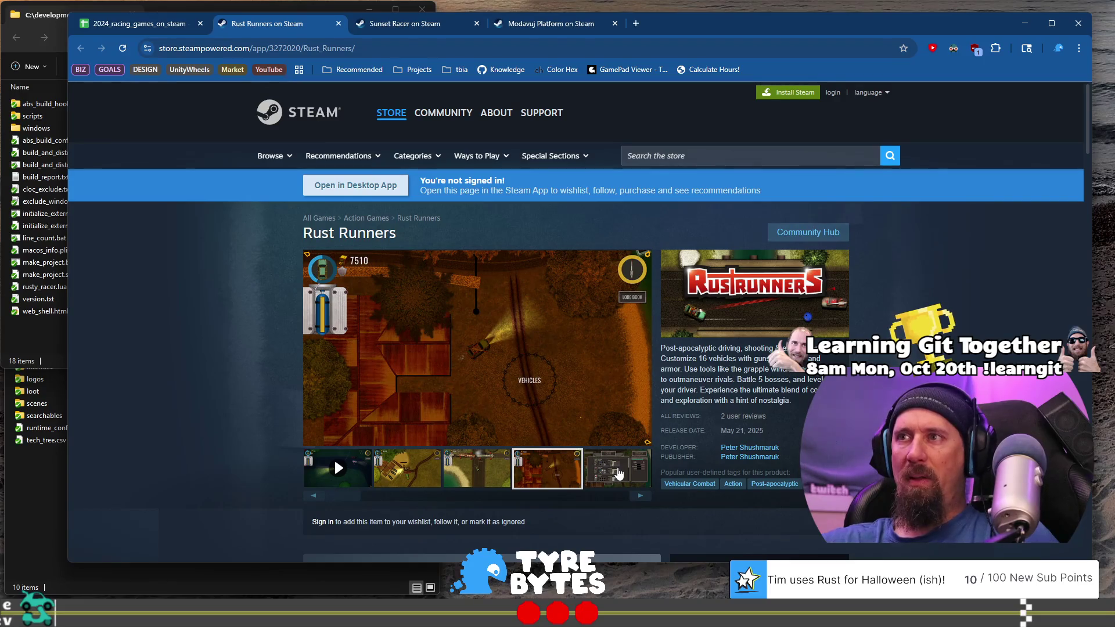
click(618, 473)
Skip through the Rust Runners trailer, scroll the description, and return to the spreadsheet.
mouse_move(346, 498)
mouse_down()
mouse_move(546, 498)
mouse_move(343, 498)
mouse_up()
click(334, 458)
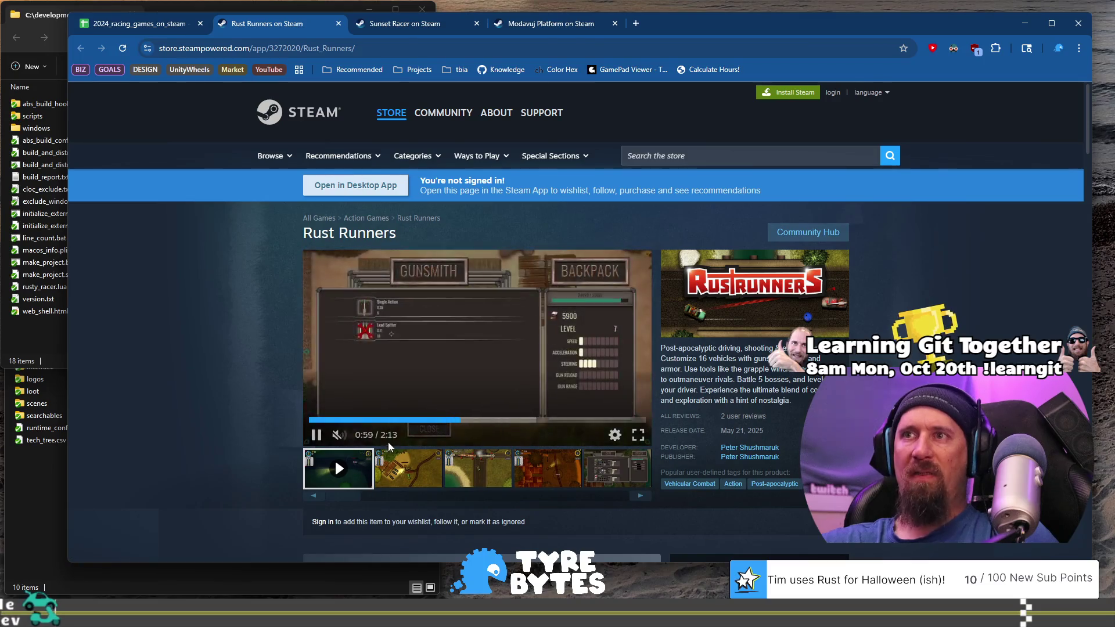
click(498, 420)
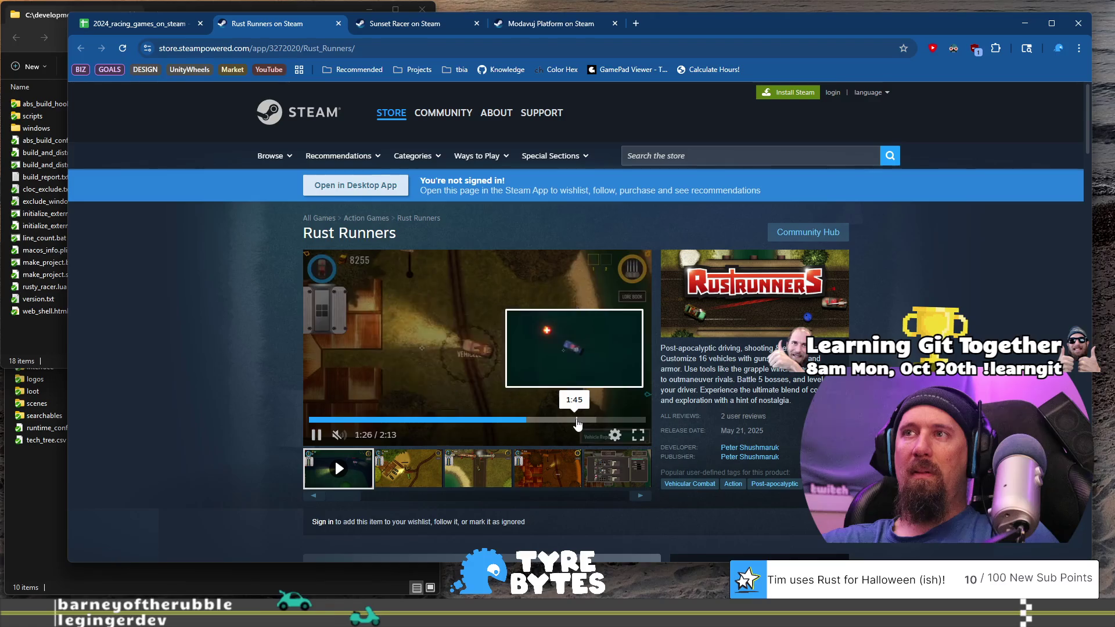
click(558, 419)
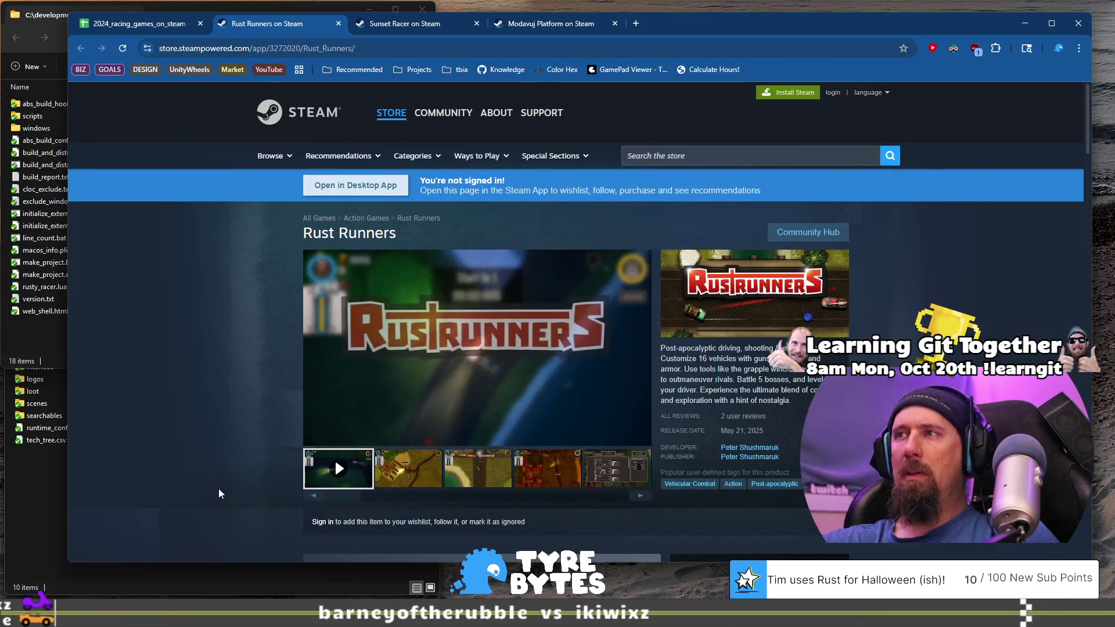
scroll(219, 494, down, 5)
scroll(749, 197, up, 2)
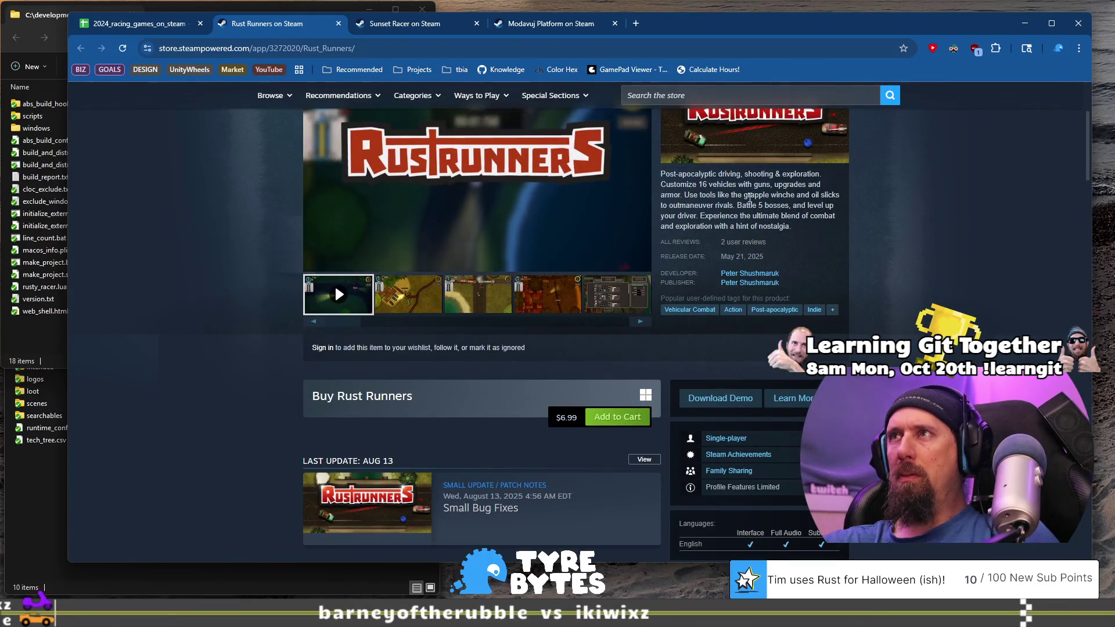
scroll(381, 373, down, 6)
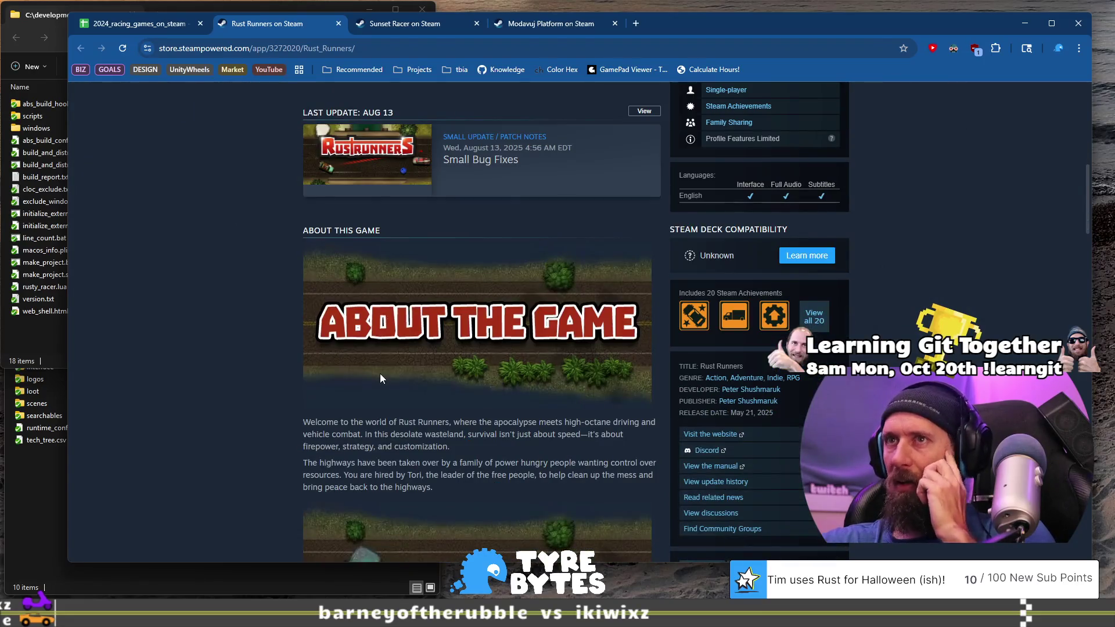
scroll(381, 374, down, 4)
click(136, 26)
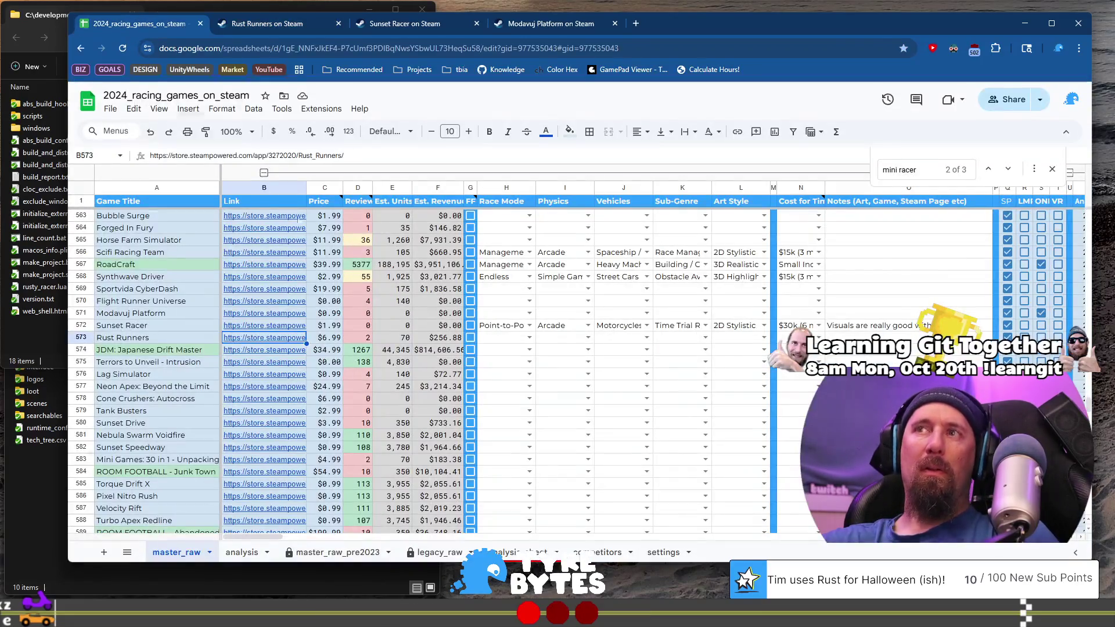
Set Rust Runners' race mode to Open World and physics to Arcade.
click(506, 338)
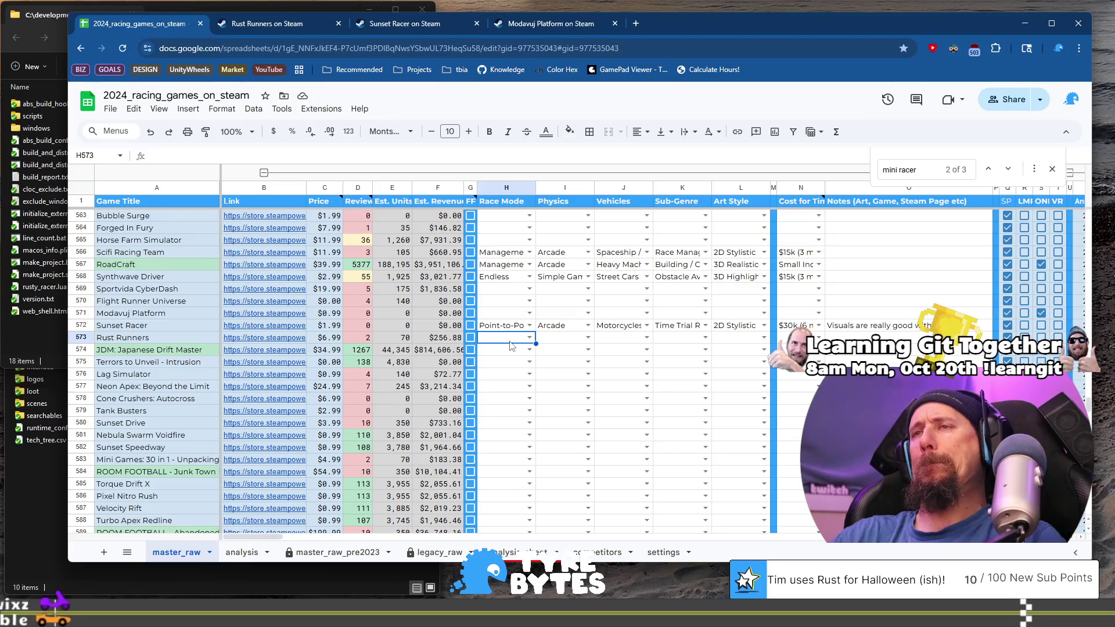
text(open)
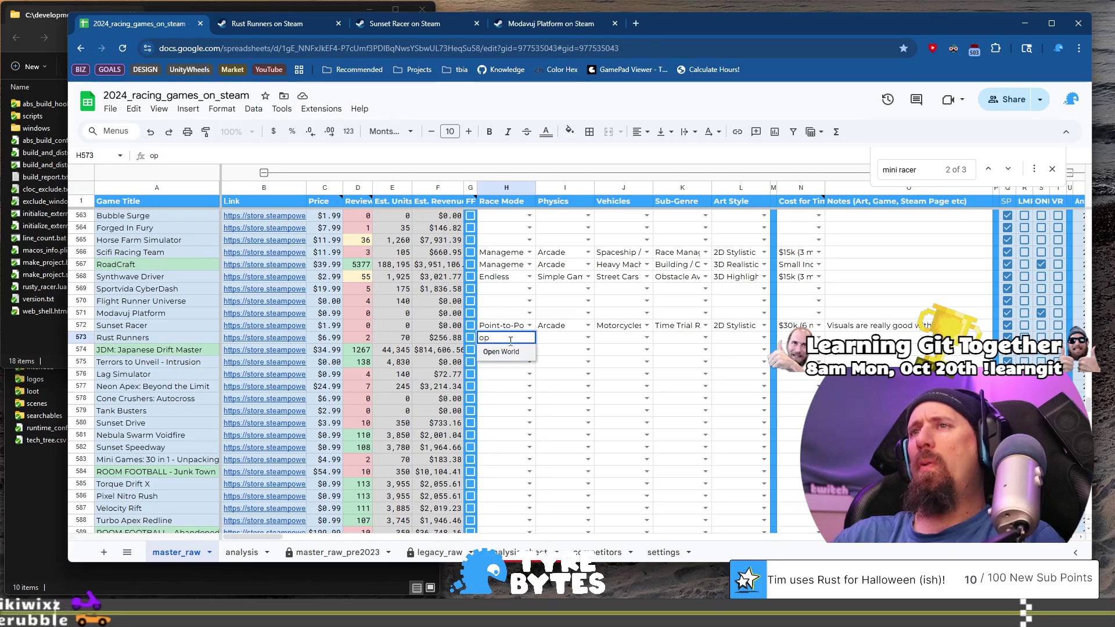
key(Tab)
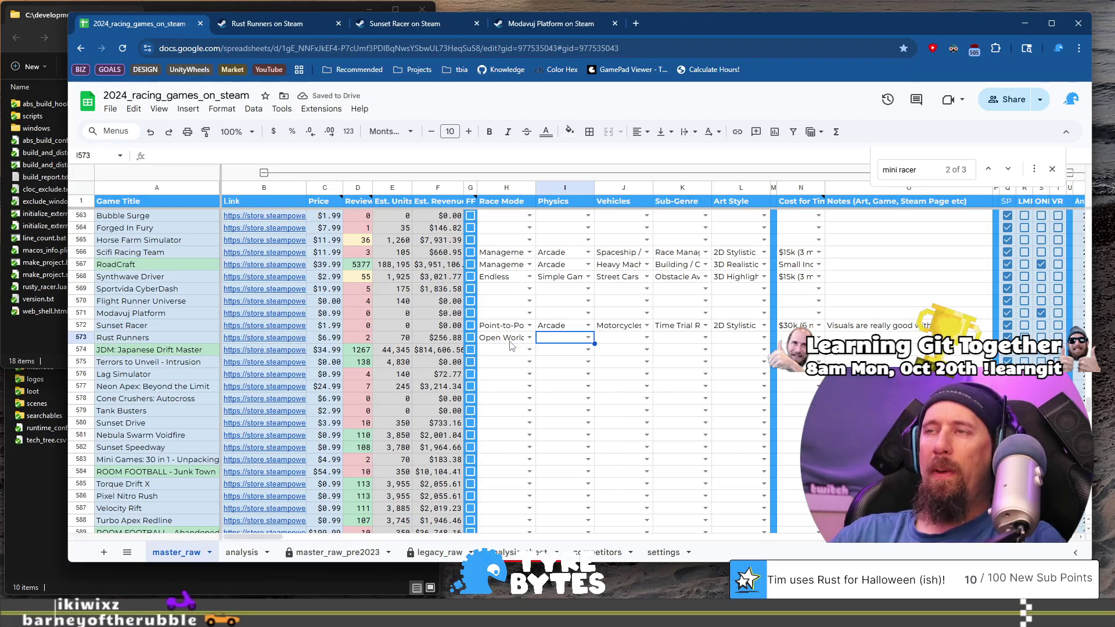
key(Return)
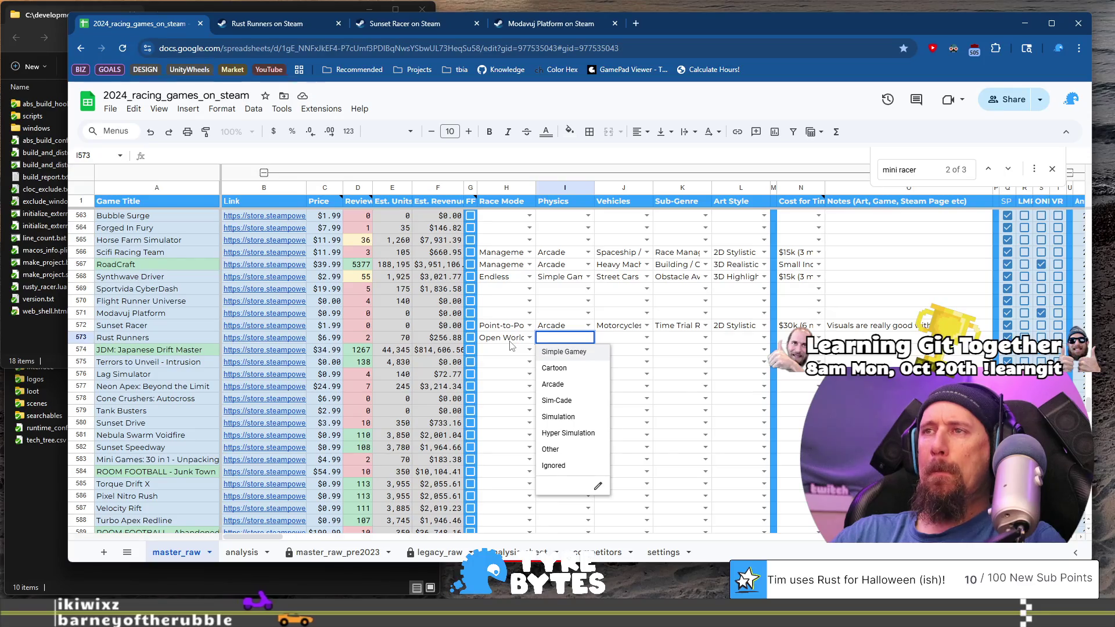
key(Down)
key(Down)
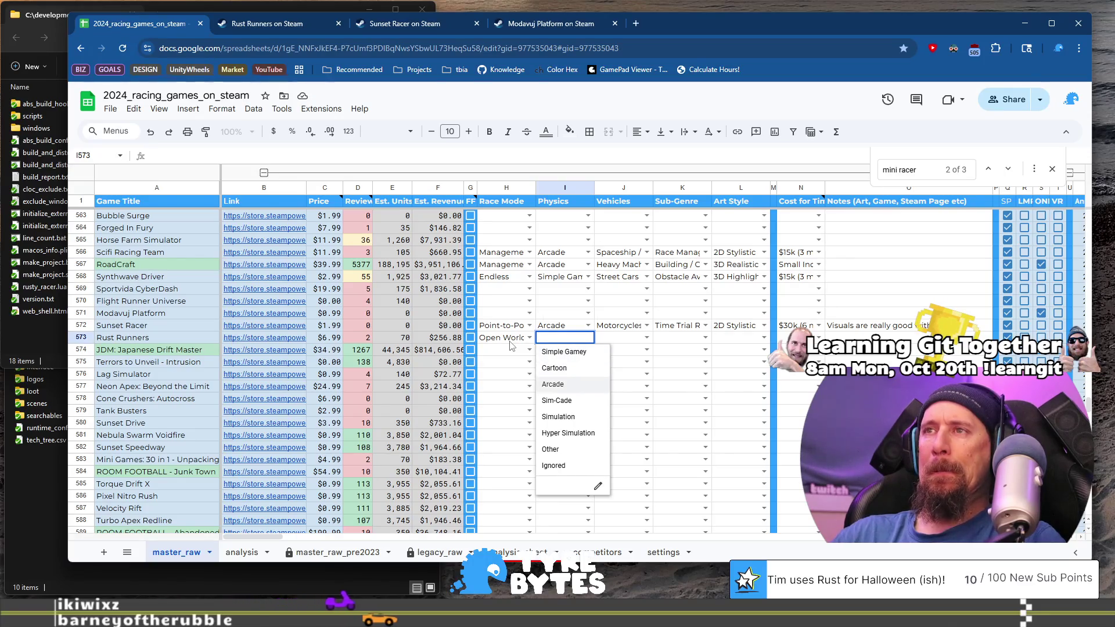
key(Tab)
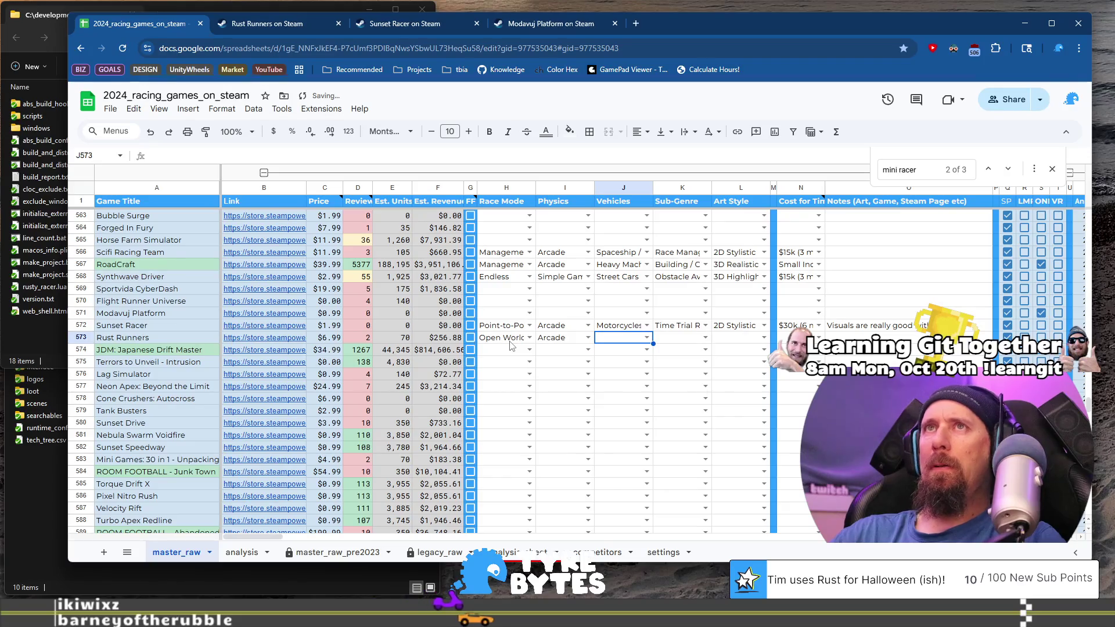
Set Rust Runners' vehicles to Post Apocalyptic and sub-genre to Combat (non Racing).
click(260, 25)
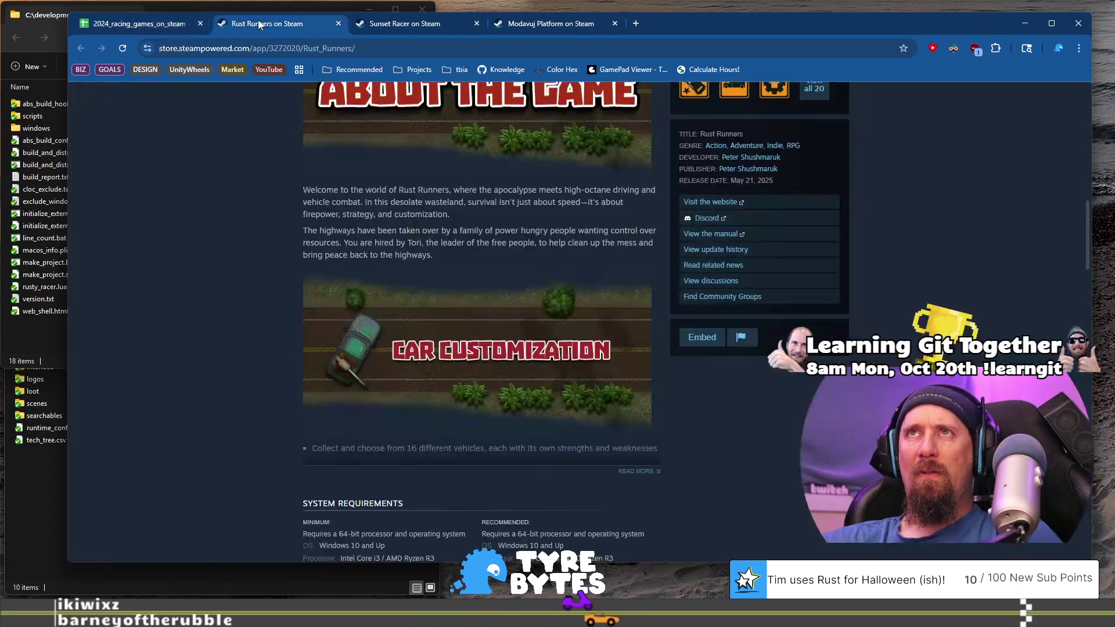
scroll(296, 306, up, 5)
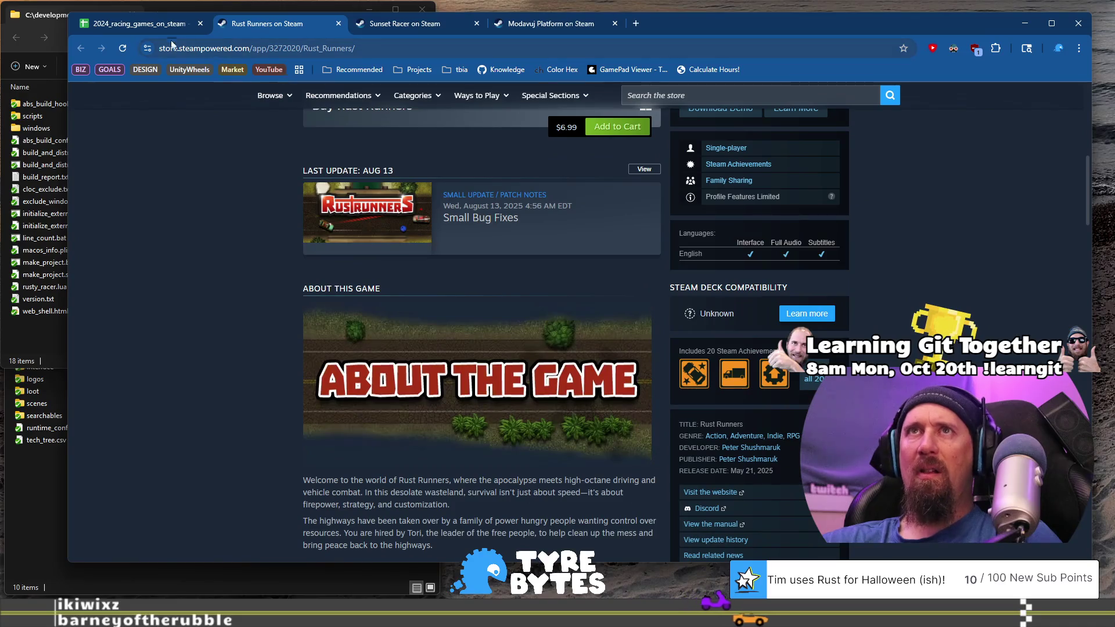
click(151, 23)
key(Return)
scroll(650, 472, down, 4)
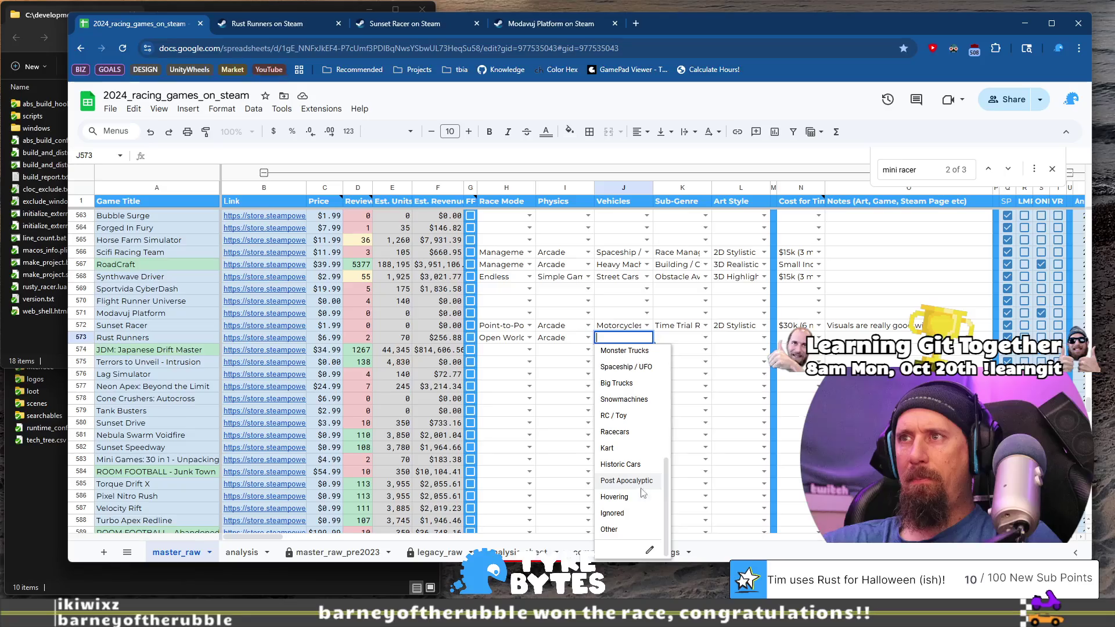
click(641, 486)
click(695, 340)
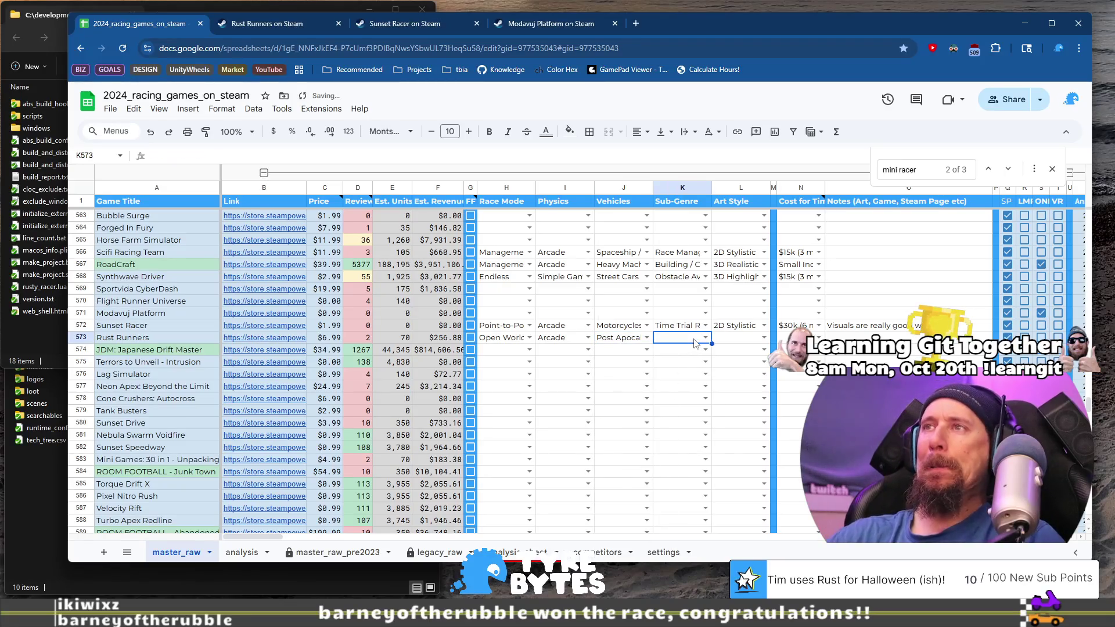
key(Return)
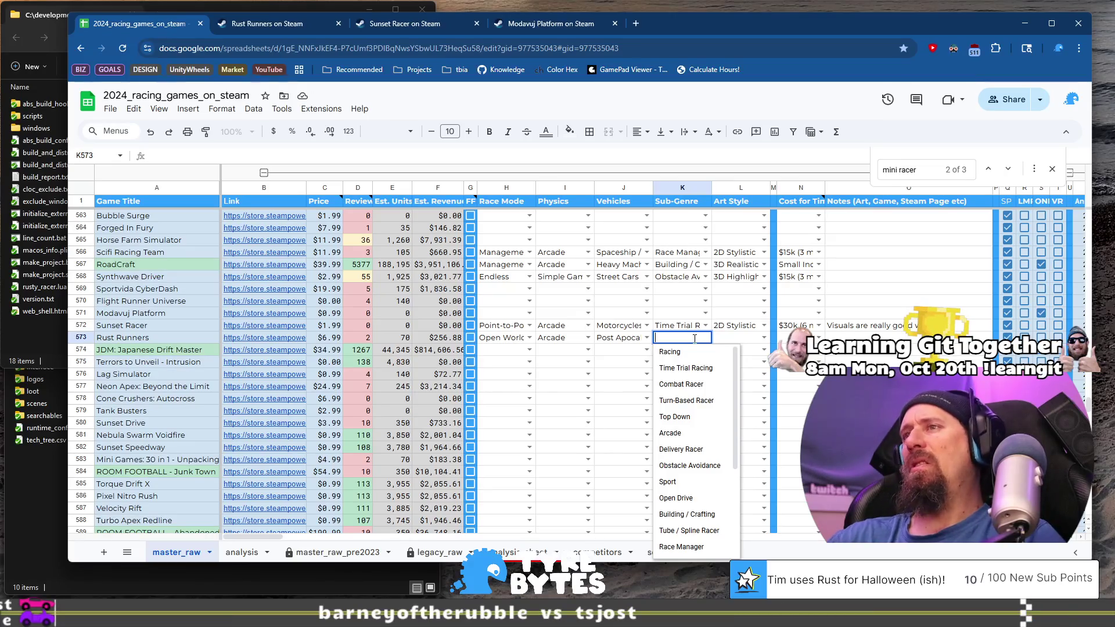
text(c)
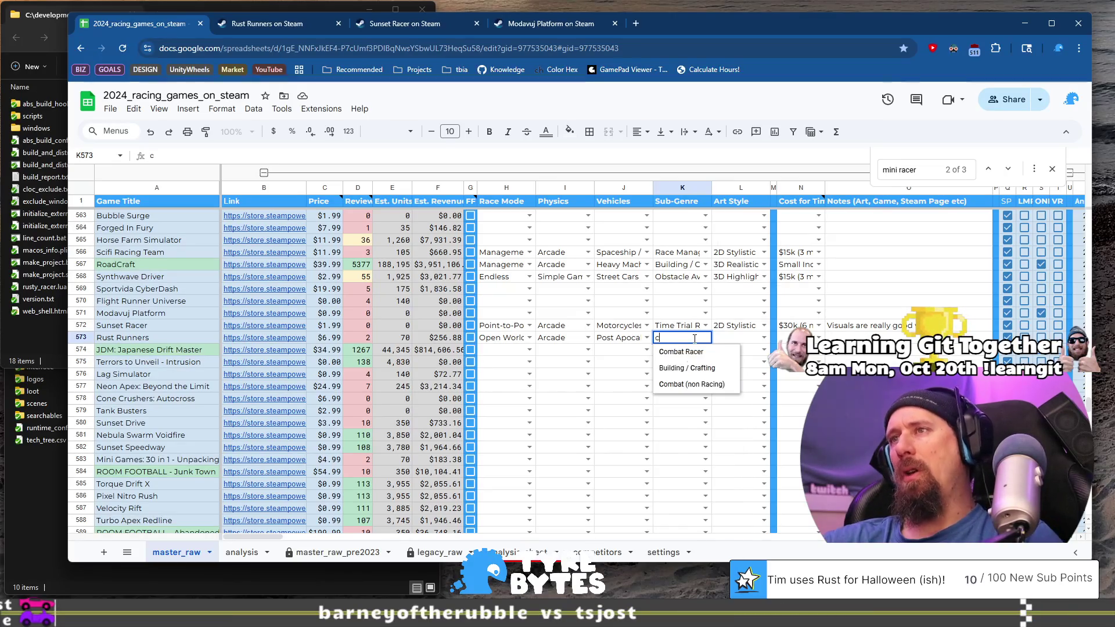
click(704, 384)
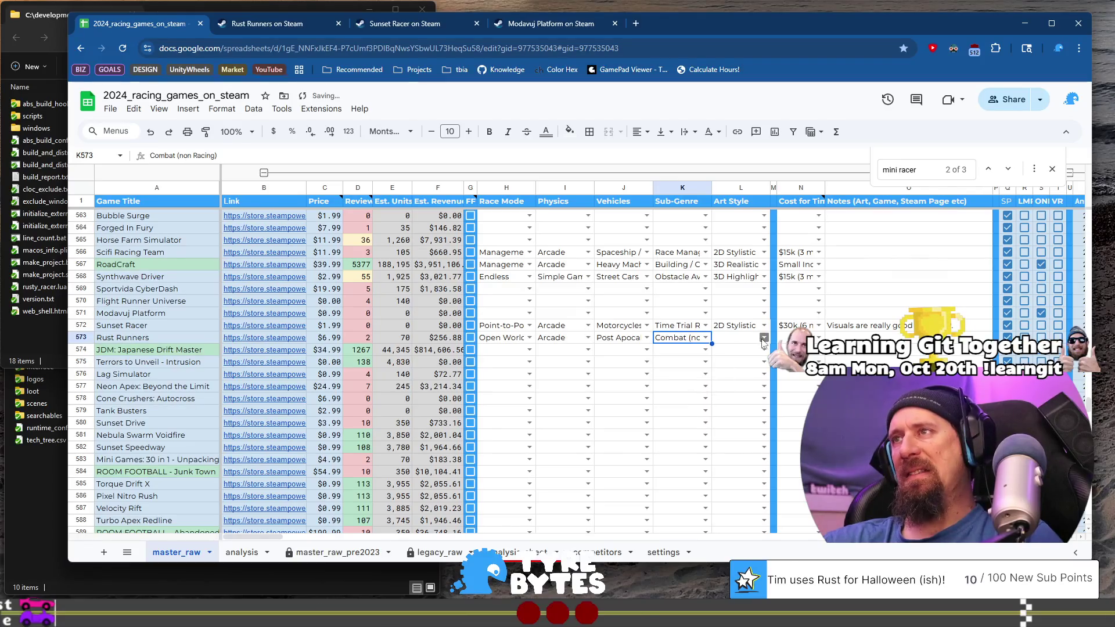
Set Rust Runners' art style, changing it from 2D Pixel to 2D Stylistic after checking screenshots.
double_click(753, 340)
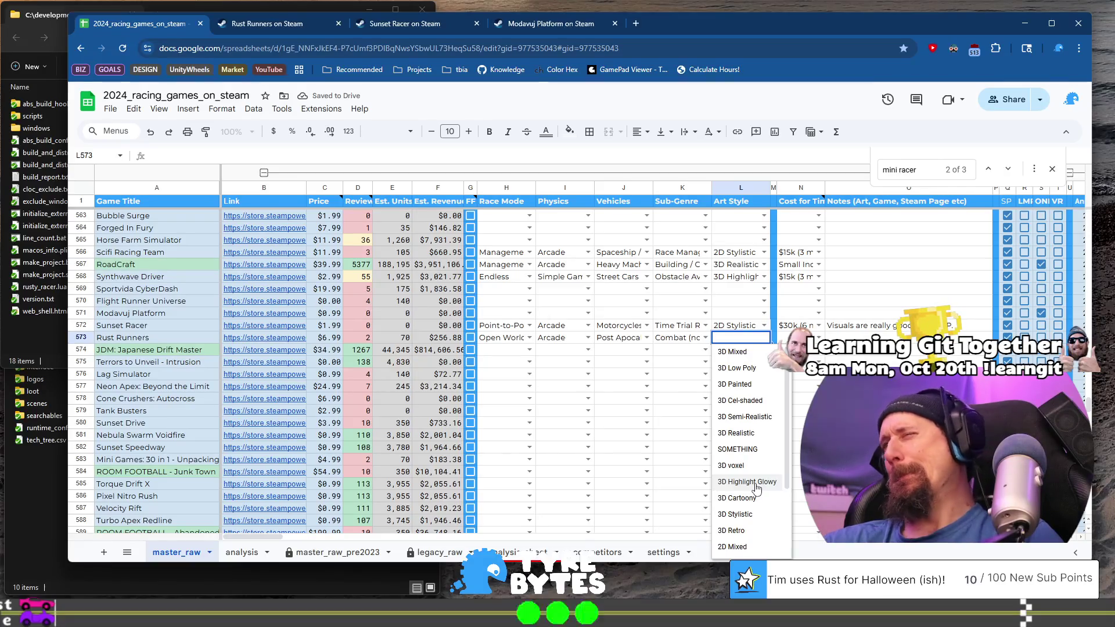
scroll(756, 490, down, 2)
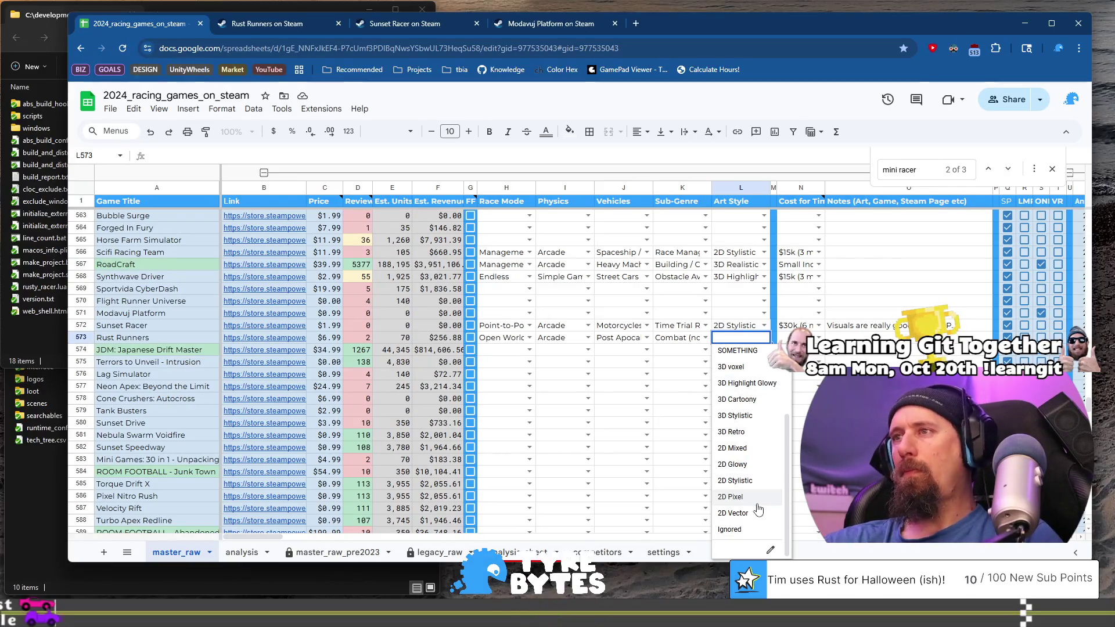
click(754, 499)
click(284, 25)
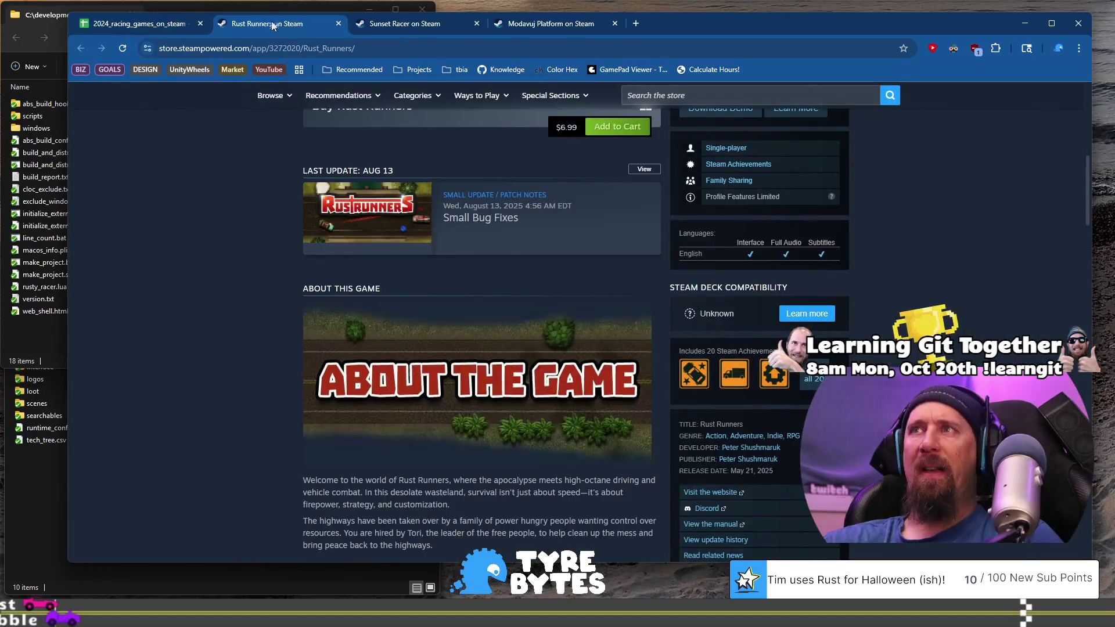
scroll(261, 293, up, 8)
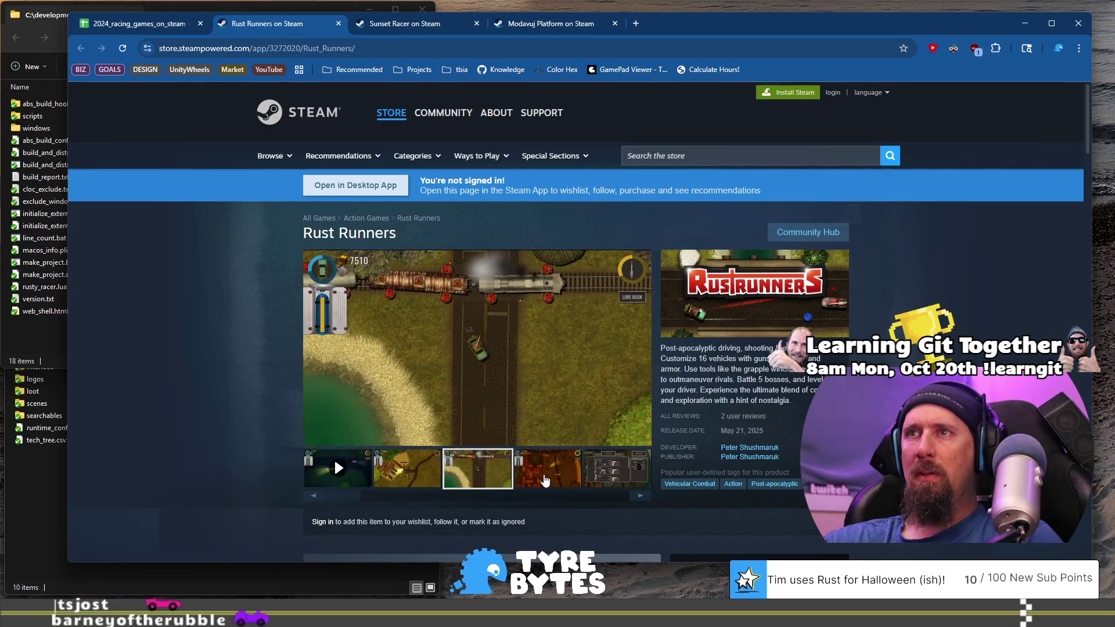
click(546, 480)
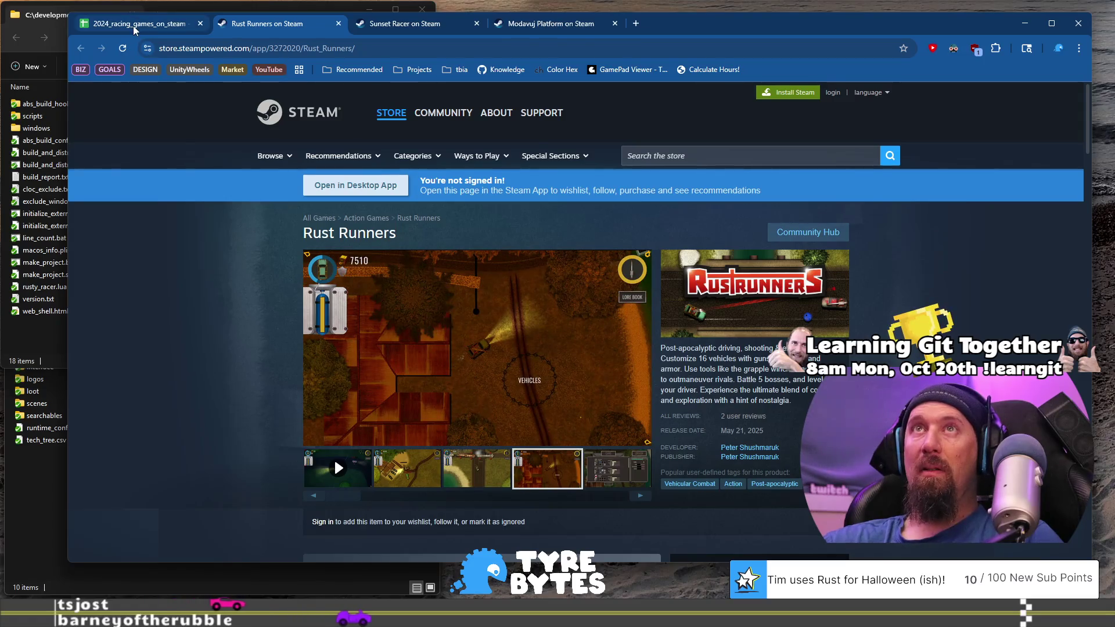
click(133, 25)
click(766, 339)
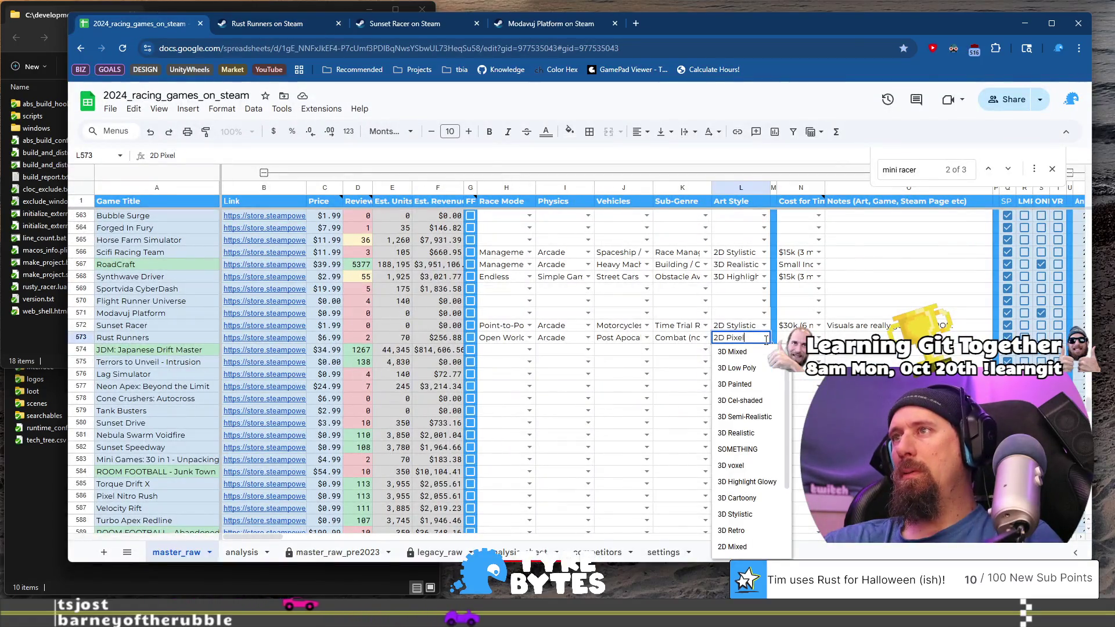
scroll(761, 471, down, 3)
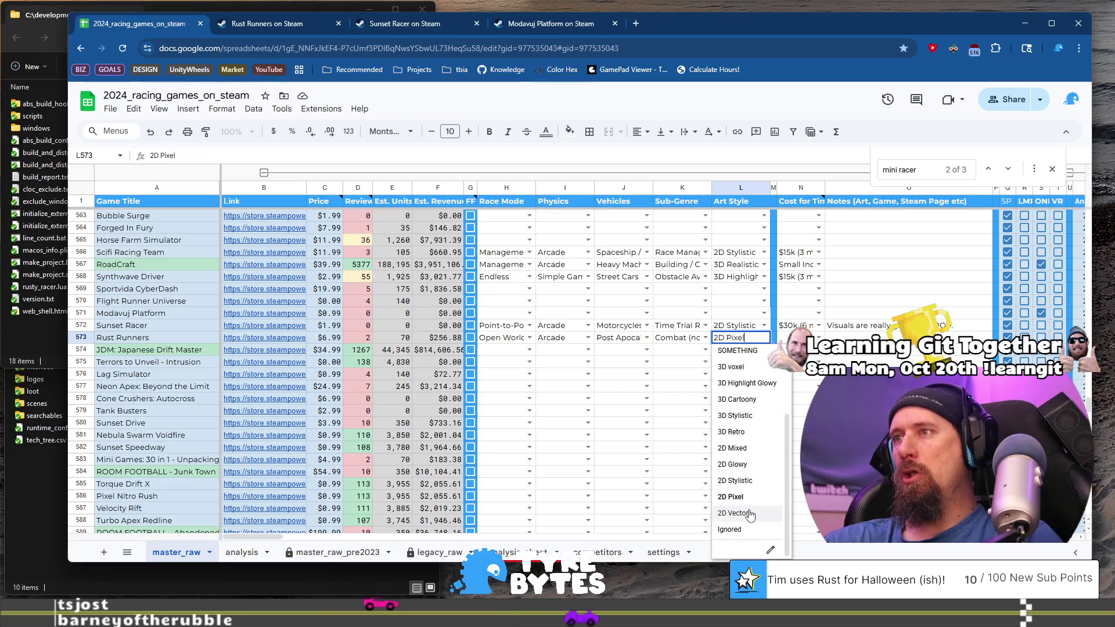
click(755, 480)
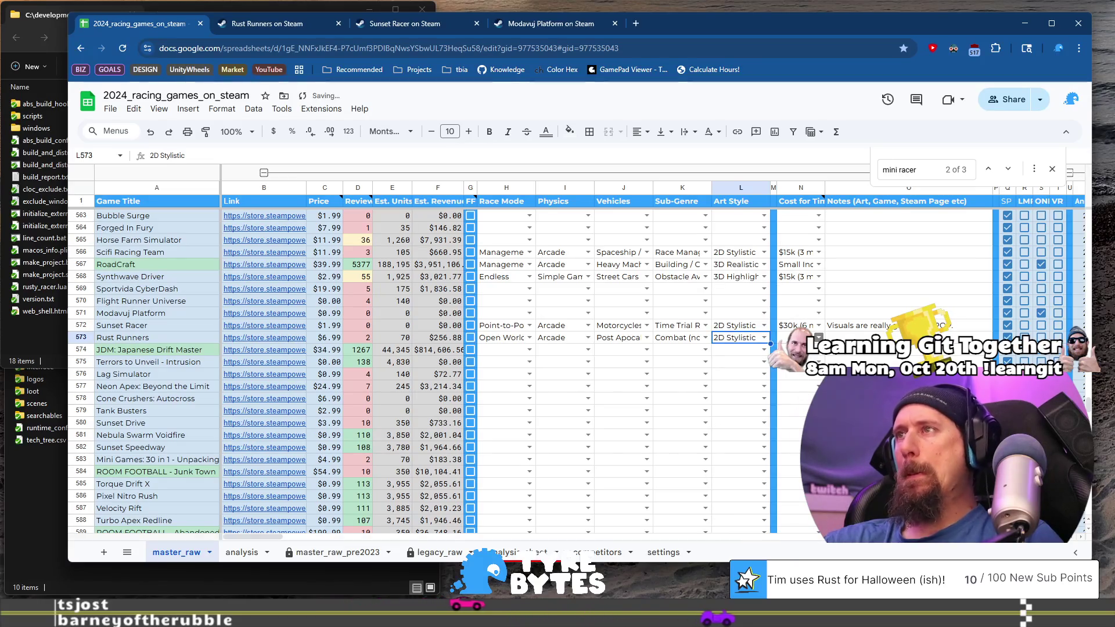
Set Rust Runners' cost estimate to $15k (3 month), then preview the JDM store link.
click(818, 338)
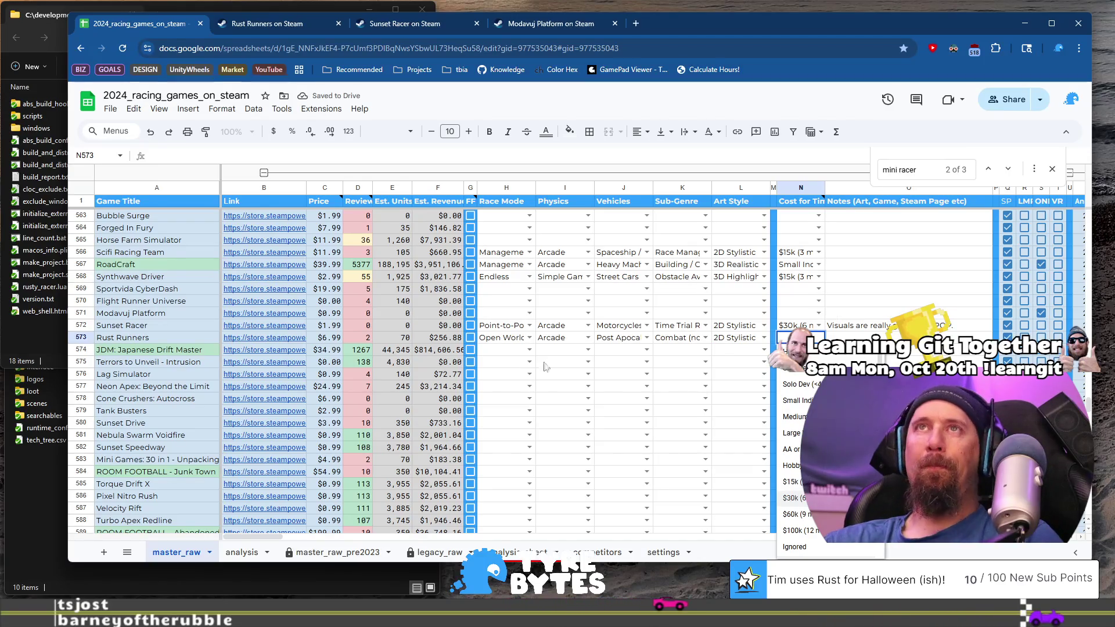
click(267, 23)
scroll(781, 402, down, 4)
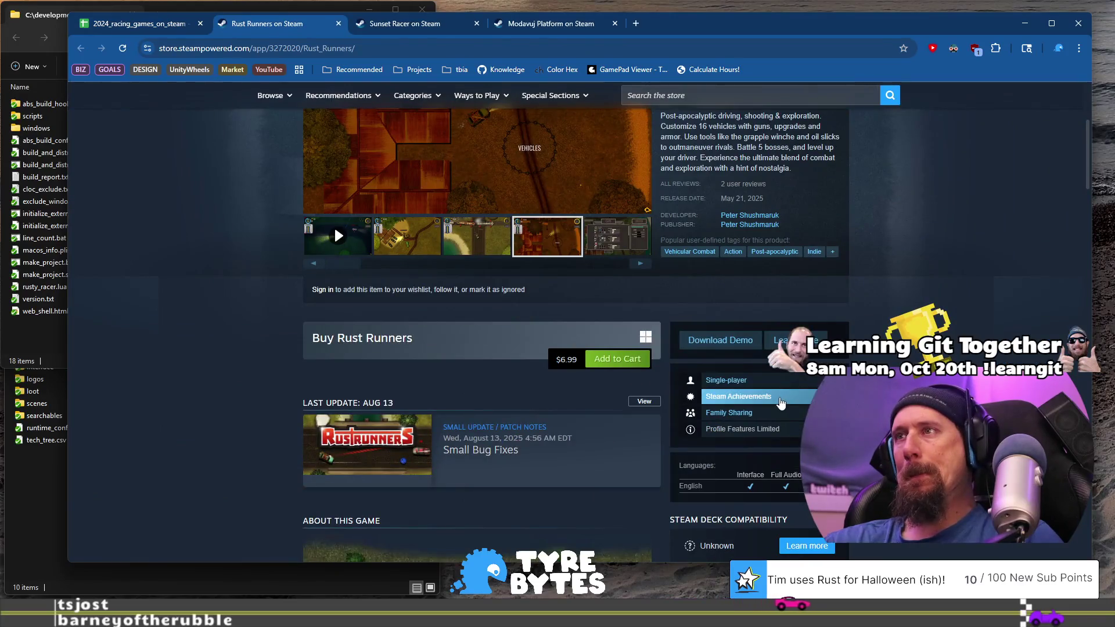
scroll(435, 360, up, 4)
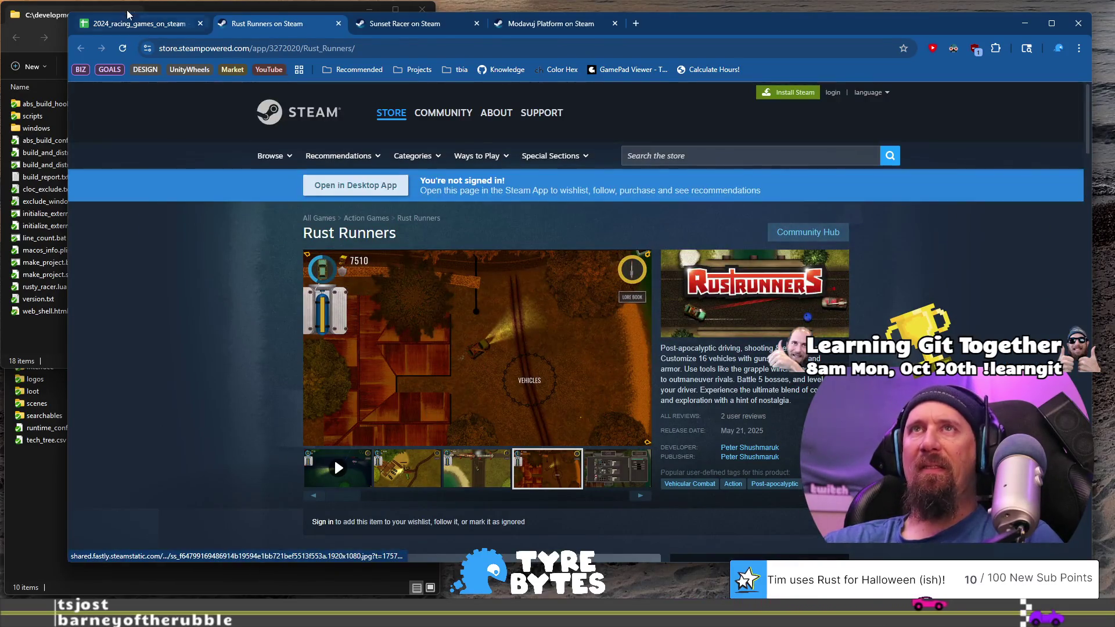
click(131, 23)
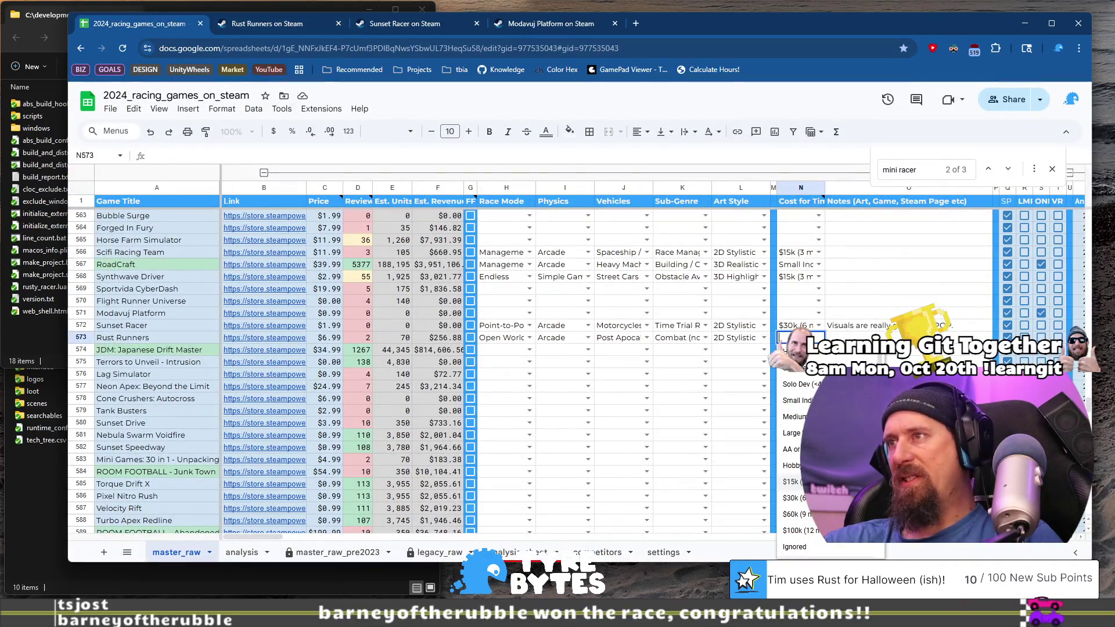
click(791, 482)
key(Tab)
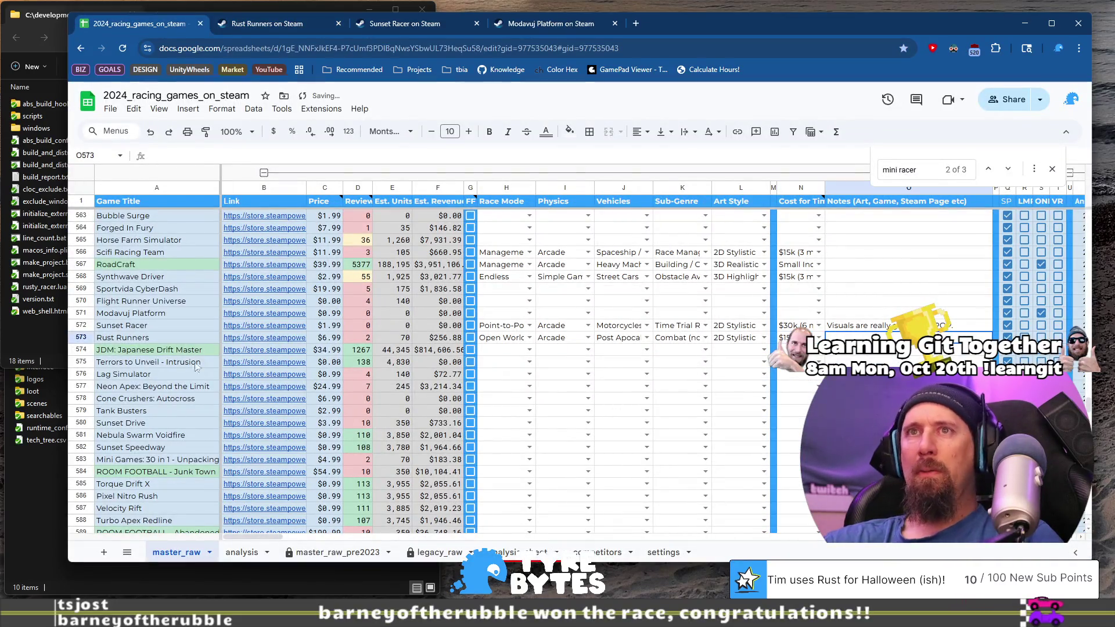
click(143, 354)
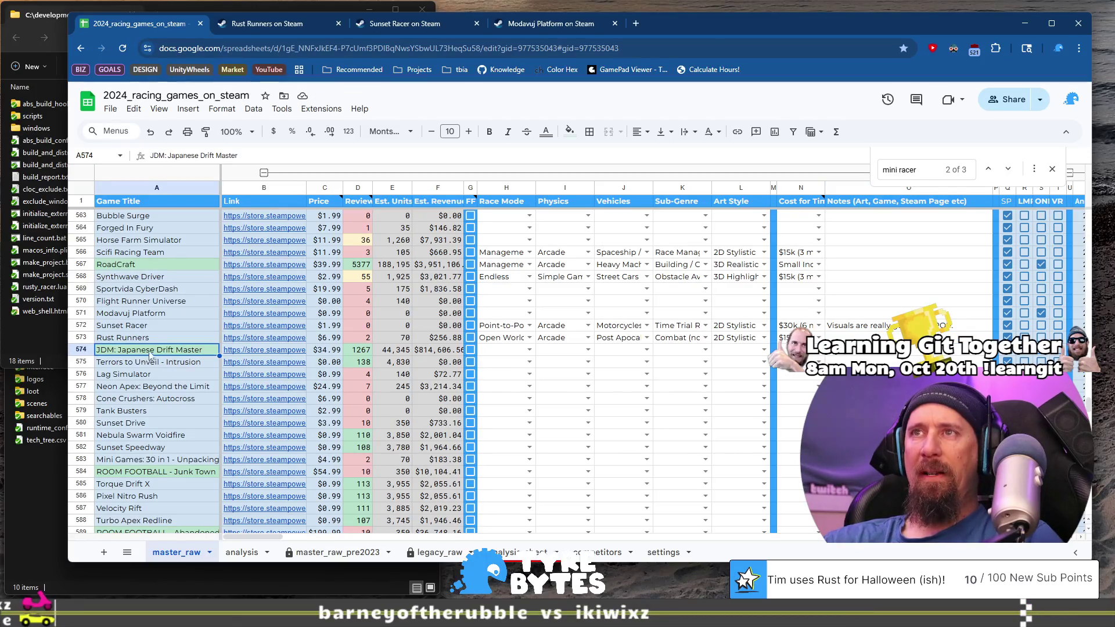
click(270, 354)
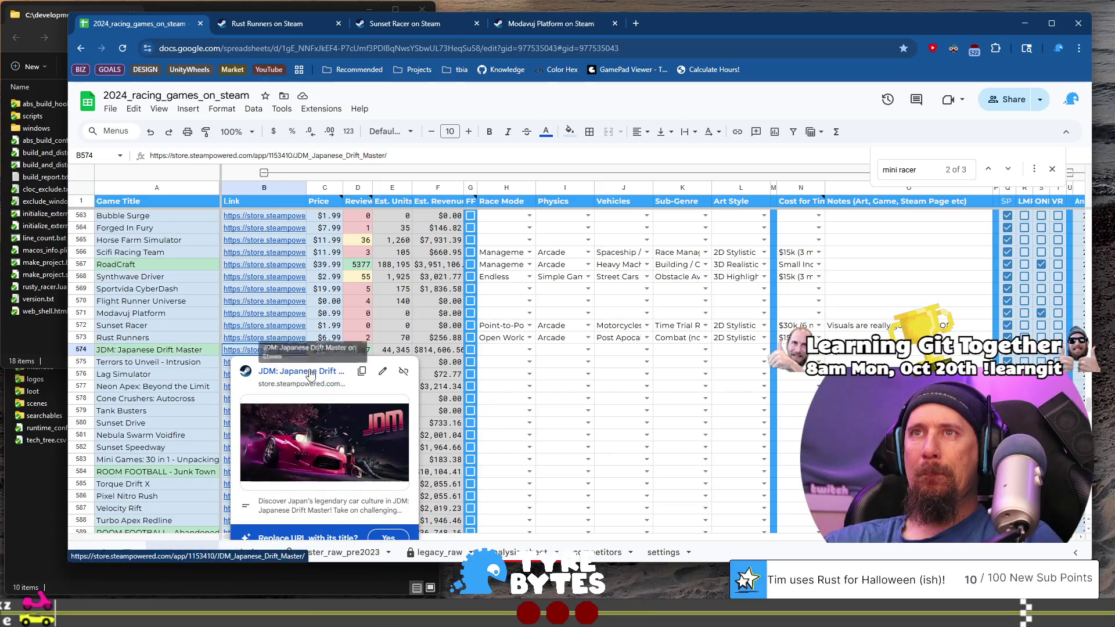
Open the JDM: Japanese Drift Master Steam page and skip ahead in its trailer.
click(308, 371)
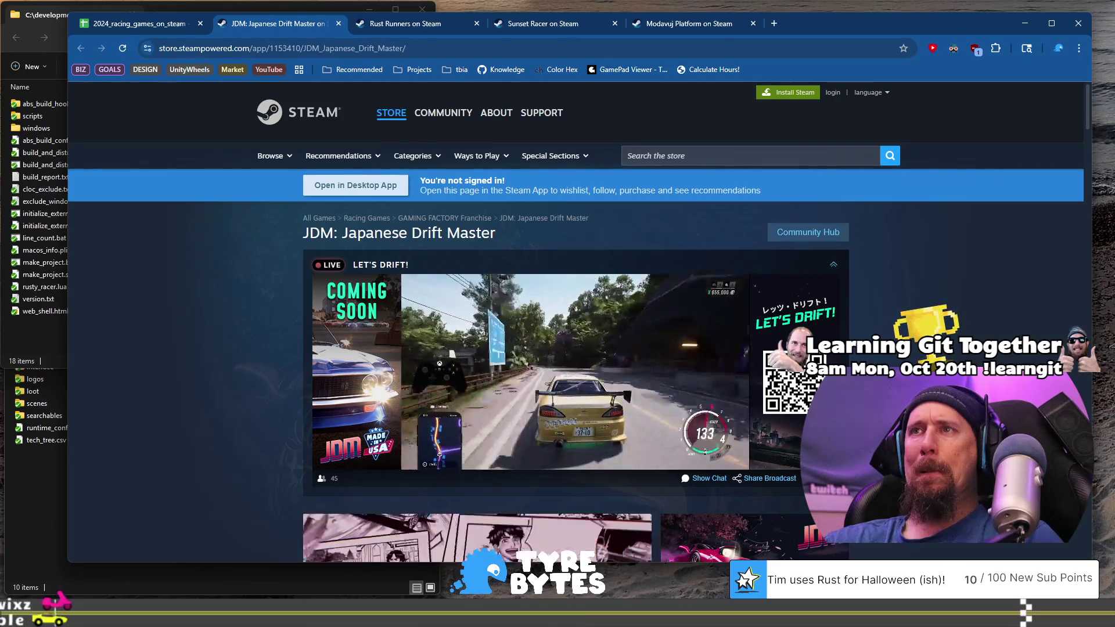
scroll(335, 432, down, 5)
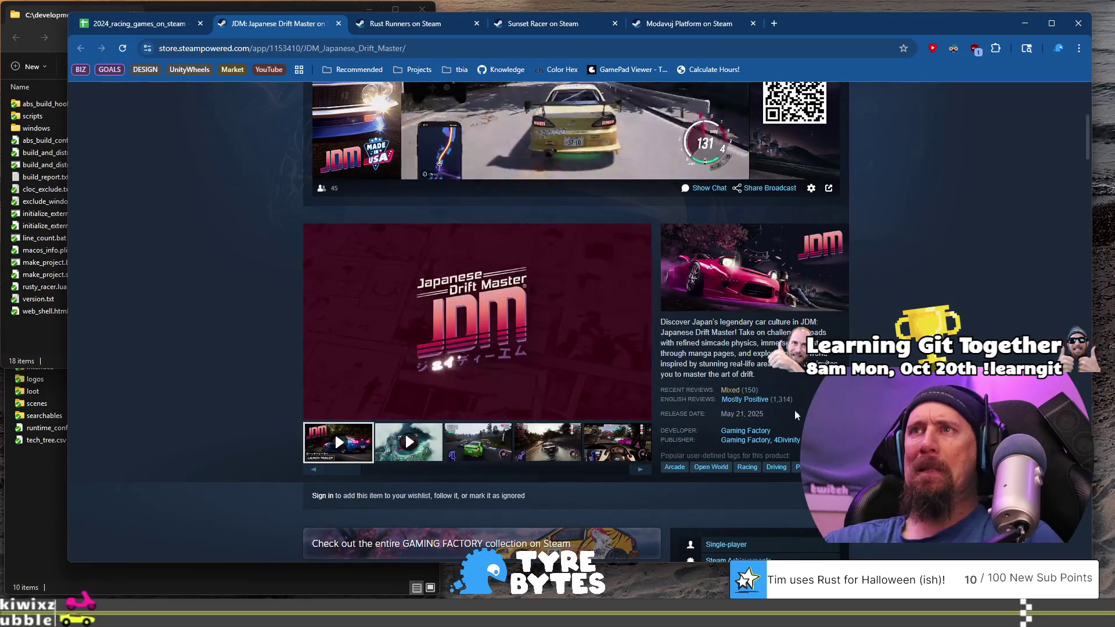
click(403, 394)
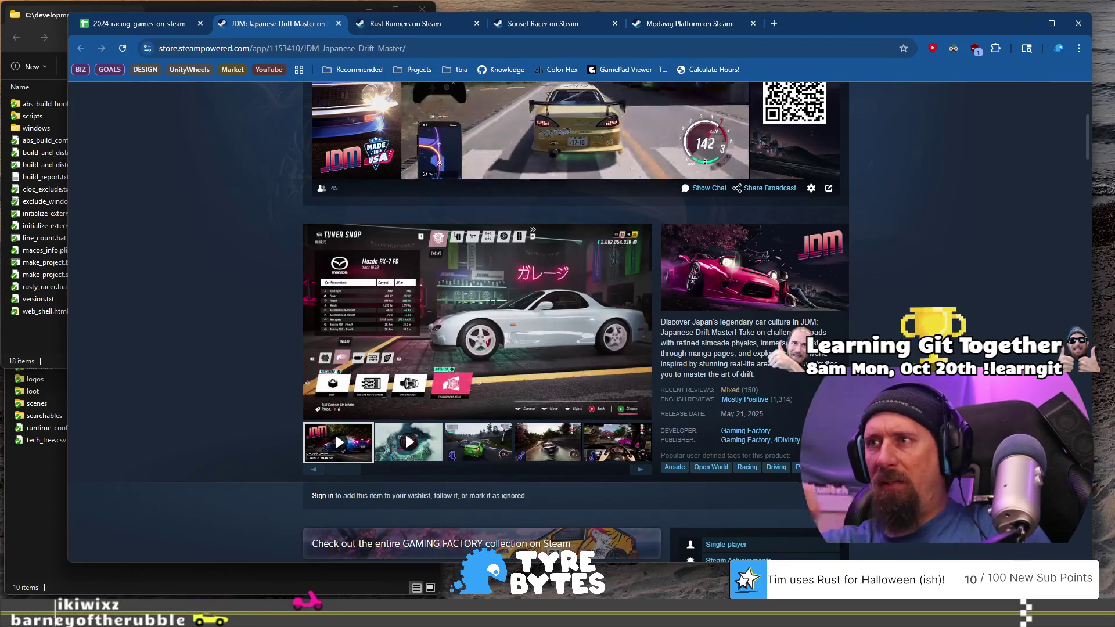
scroll(896, 363, down, 2)
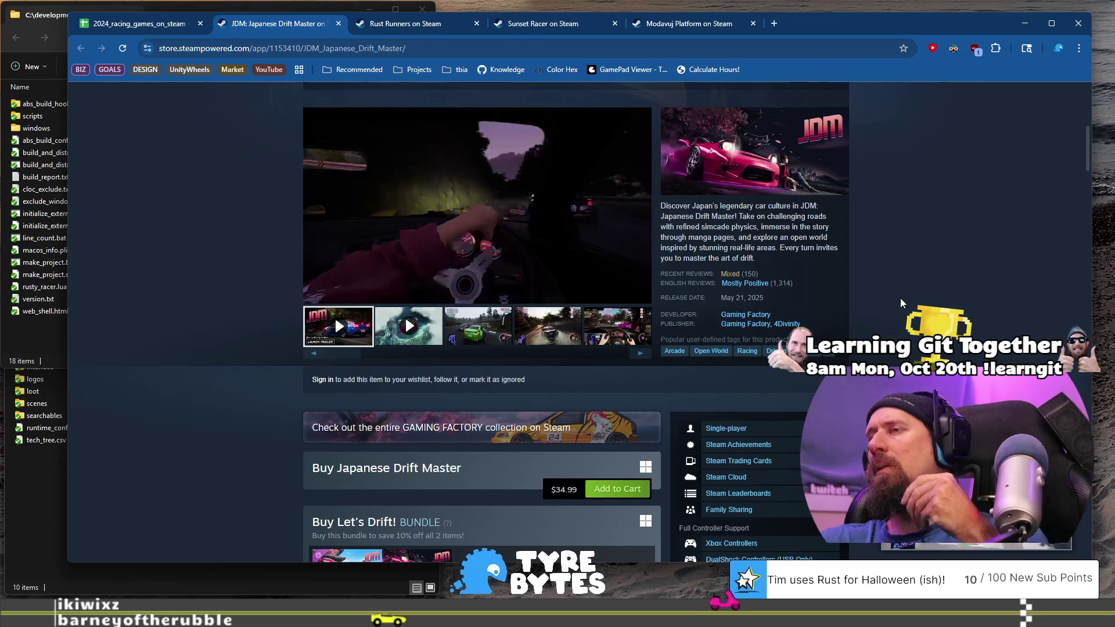
scroll(900, 298, down, 2)
scroll(900, 298, up, 2)
scroll(900, 298, up, 1)
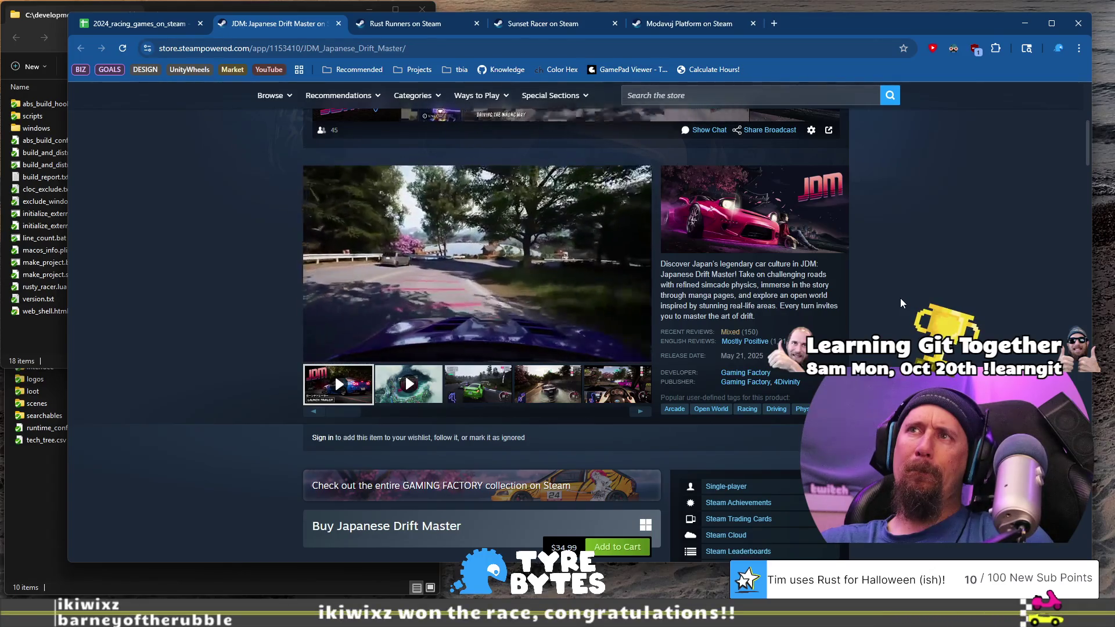
Scroll through the JDM store details, then return to the 2024_racing_games_on_steam spreadsheet.
scroll(901, 299, down, 2)
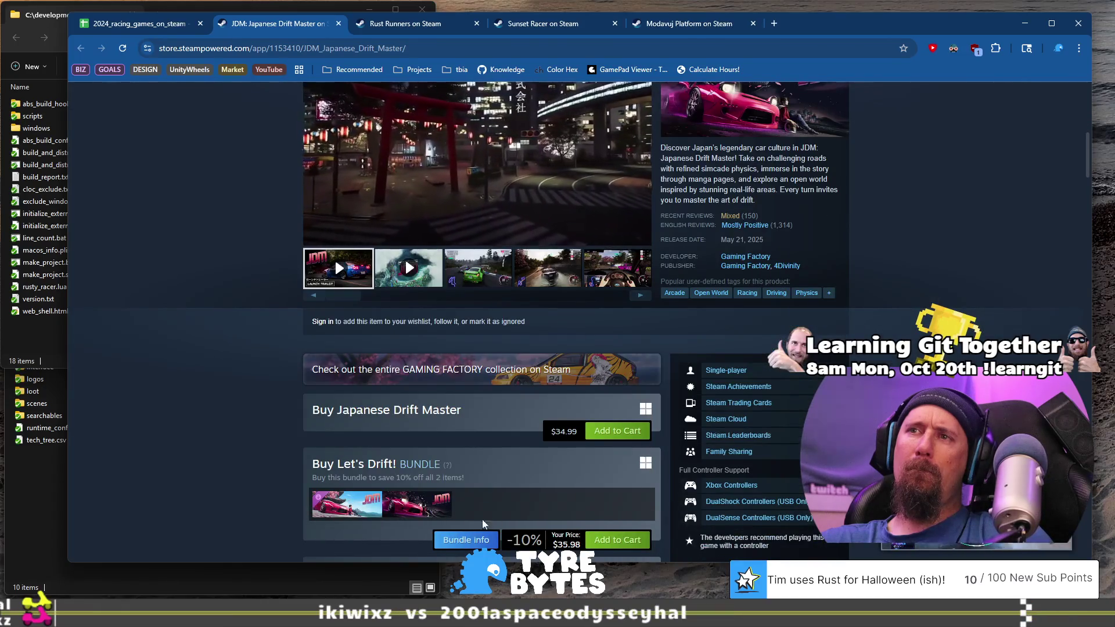
mouse_move(353, 507)
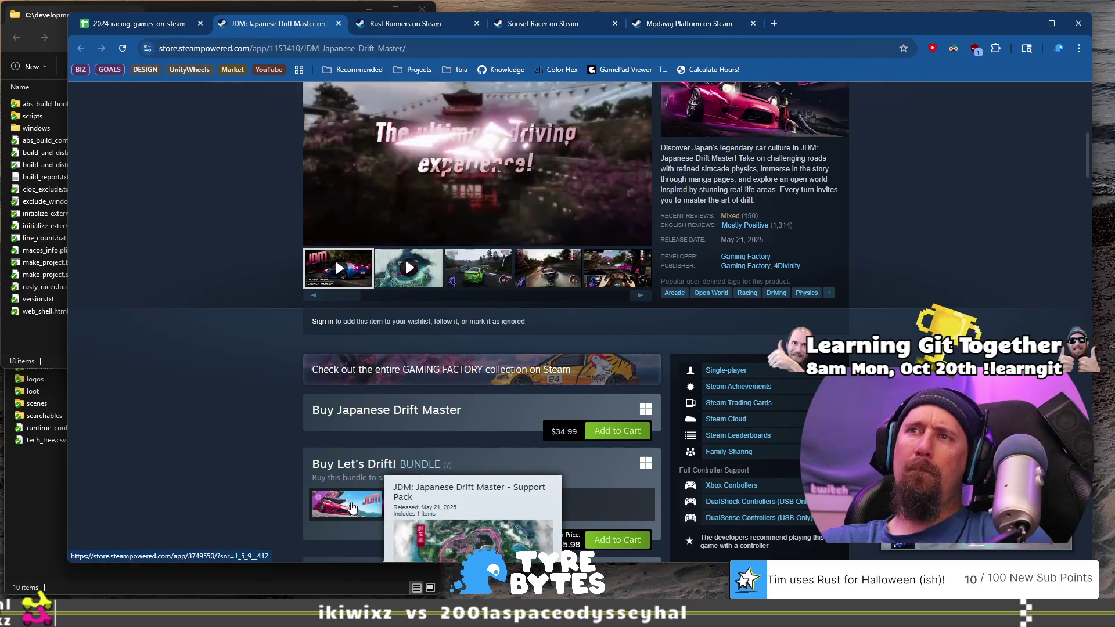
scroll(243, 472, up, 5)
scroll(244, 475, up, 3)
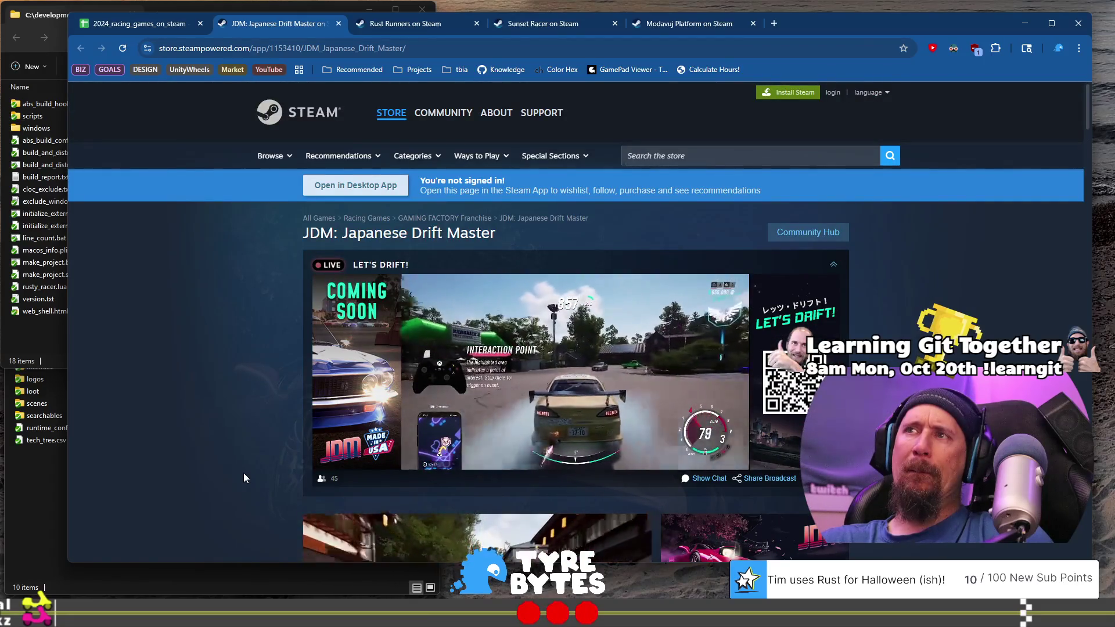
mouse_move(538, 456)
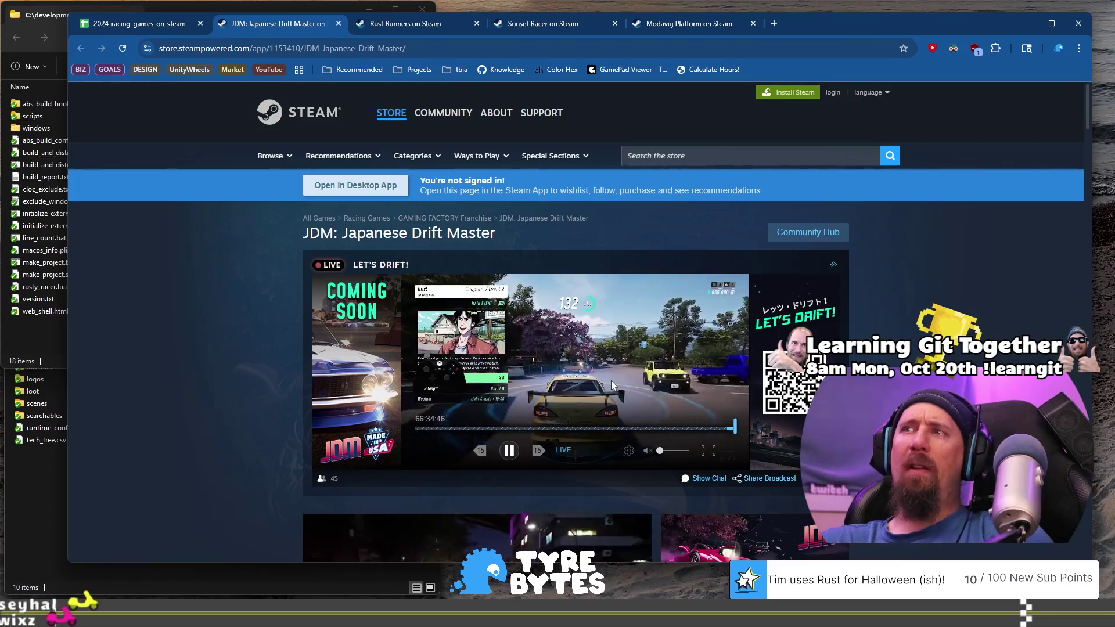
scroll(611, 381, down, 2)
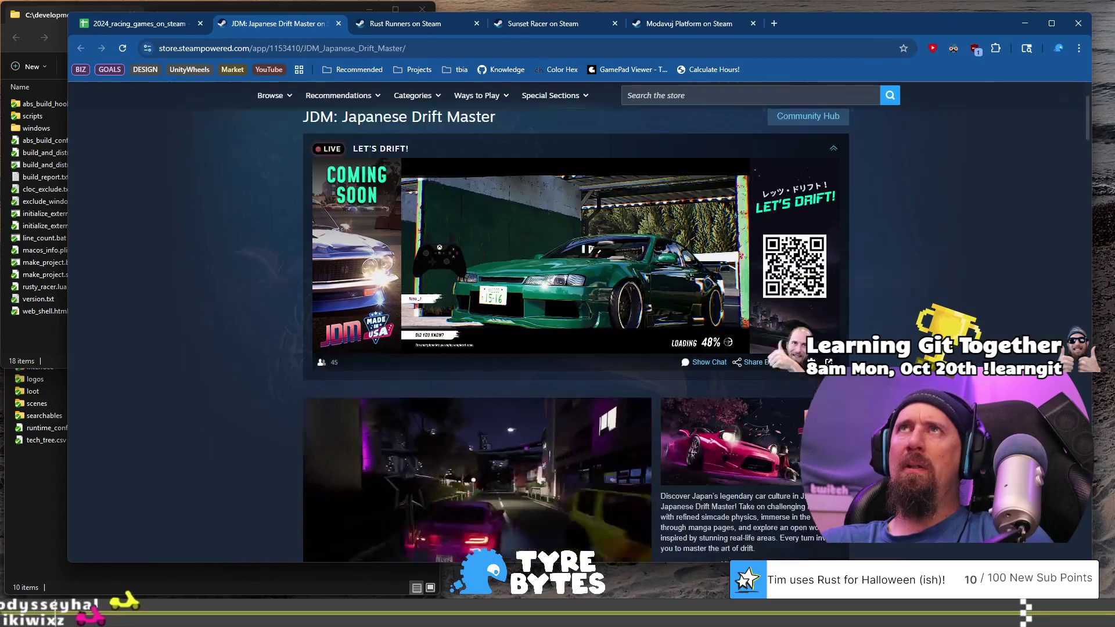
scroll(335, 490, down, 2)
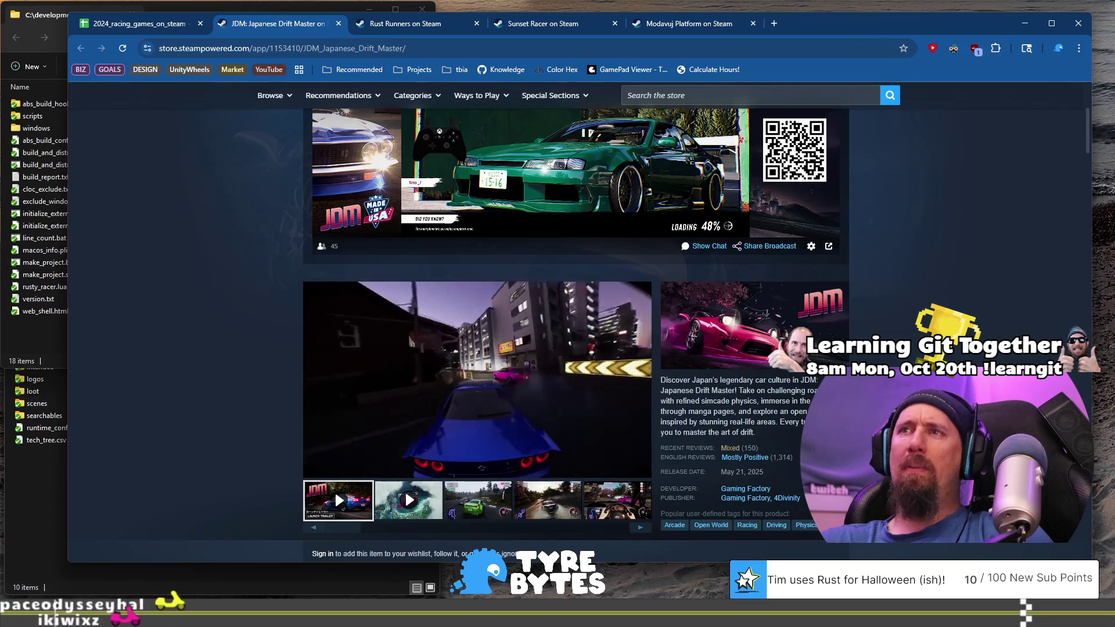
scroll(334, 491, down, 4)
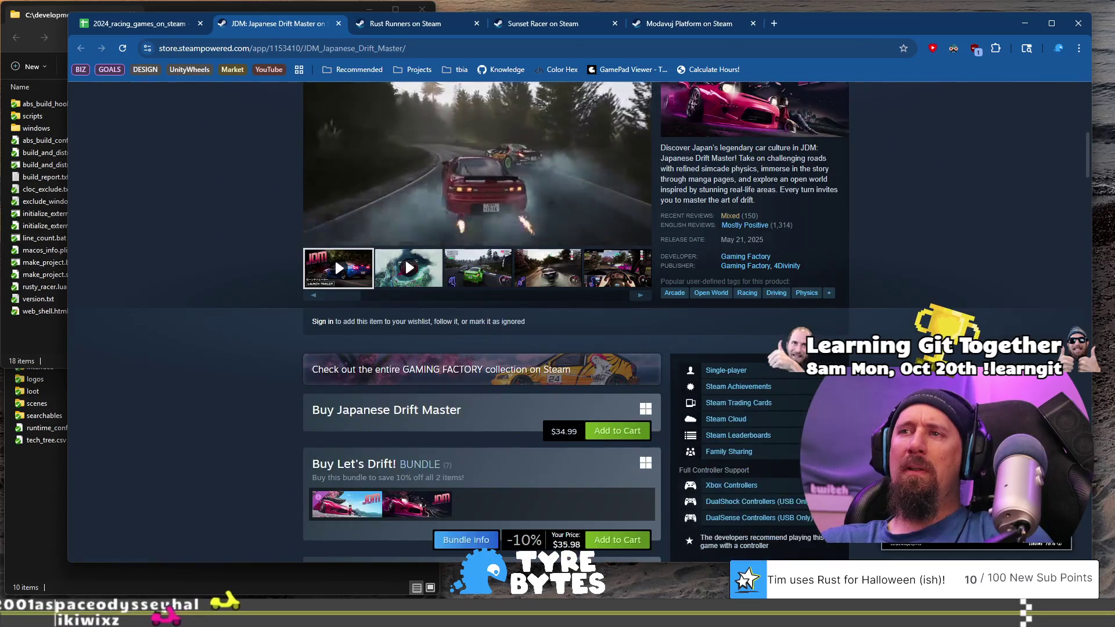
scroll(335, 258, down, 12)
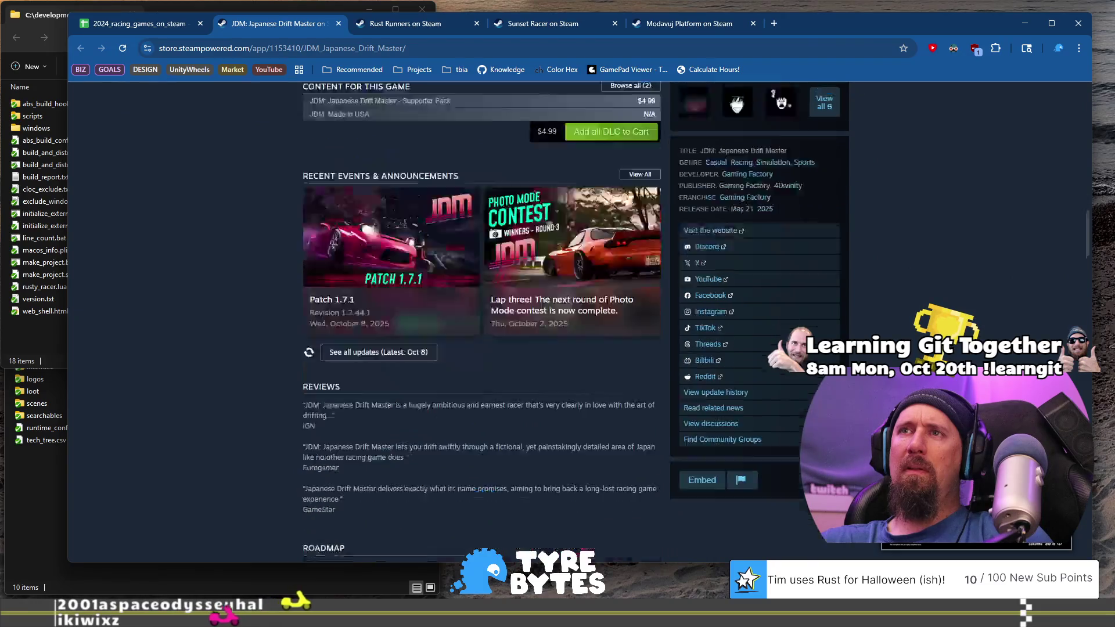
scroll(498, 389, down, 15)
scroll(497, 389, up, 4)
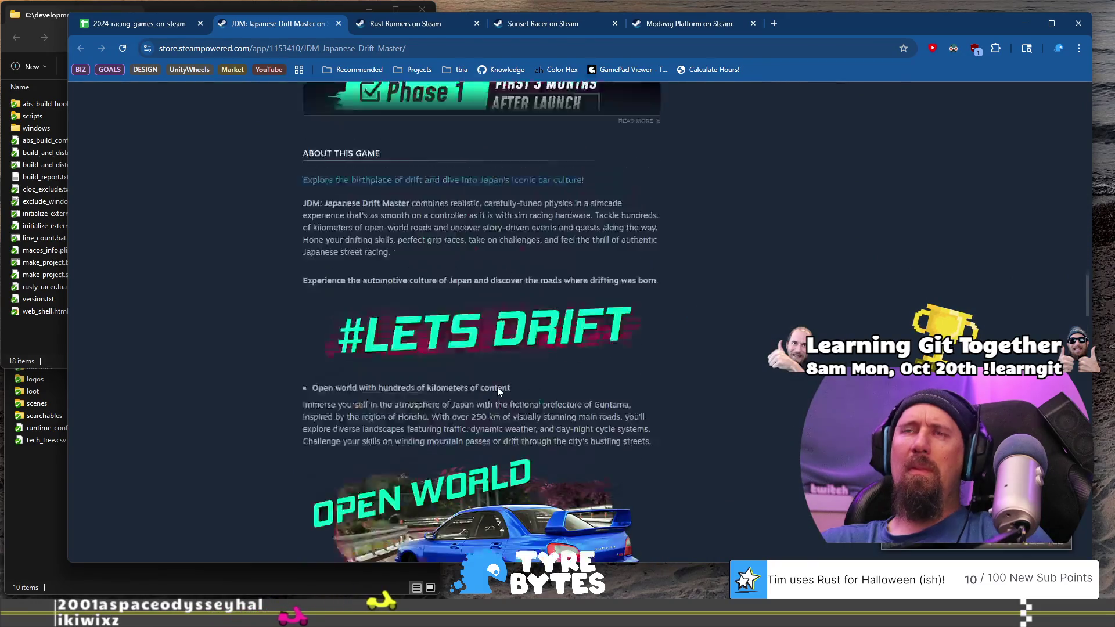
scroll(497, 387, up, 10)
click(167, 25)
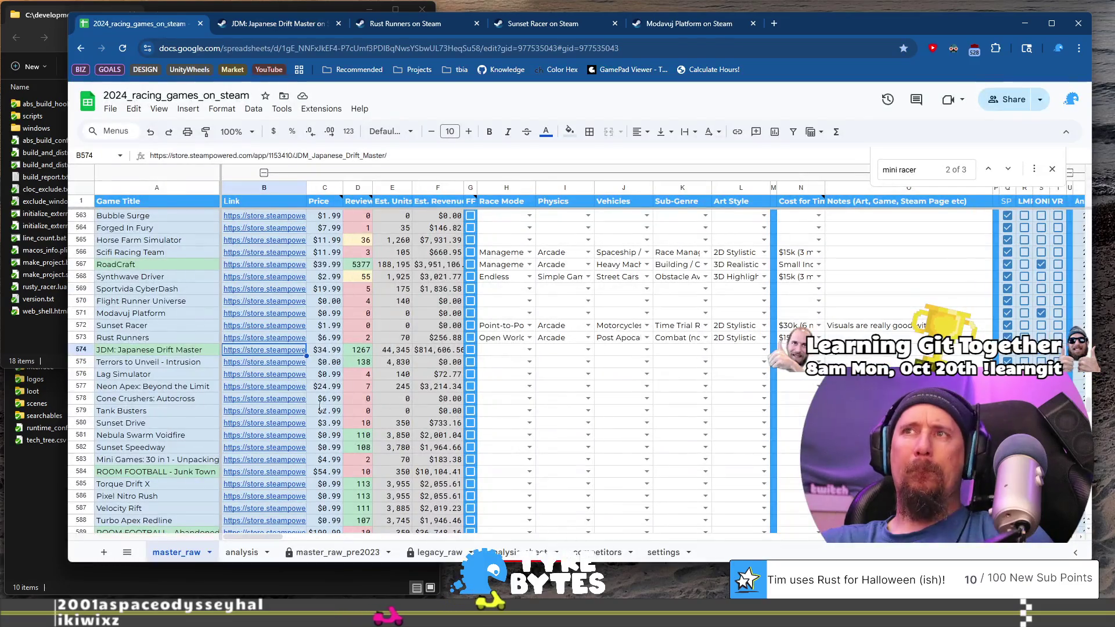
Set row 574's race mode to Drifting and physics to Sim-Cade.
click(511, 350)
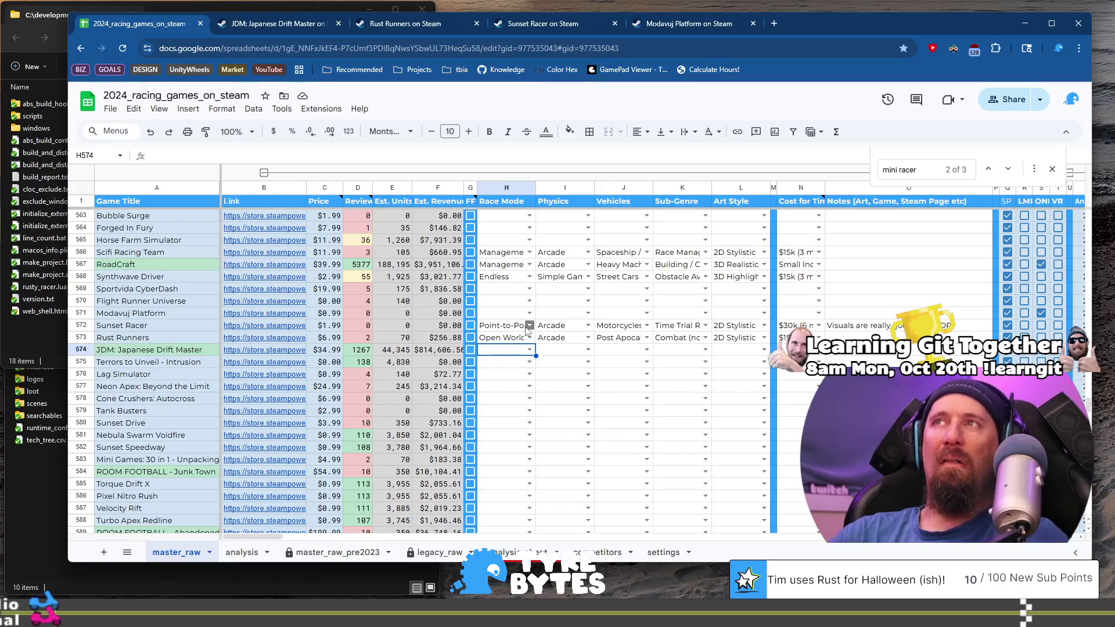
key(Return)
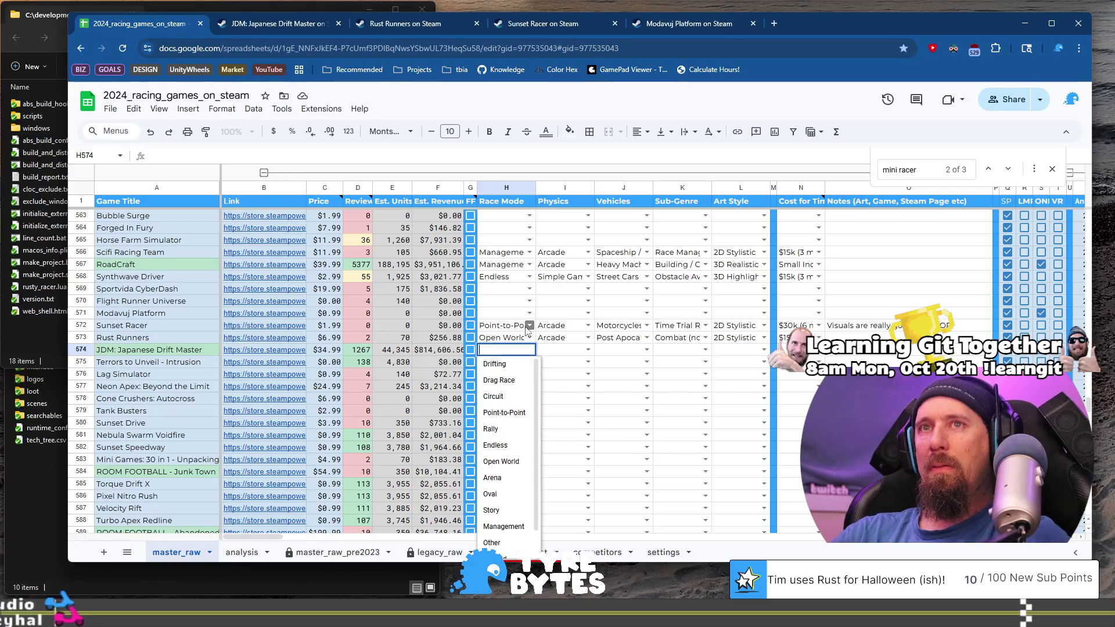
text(dr)
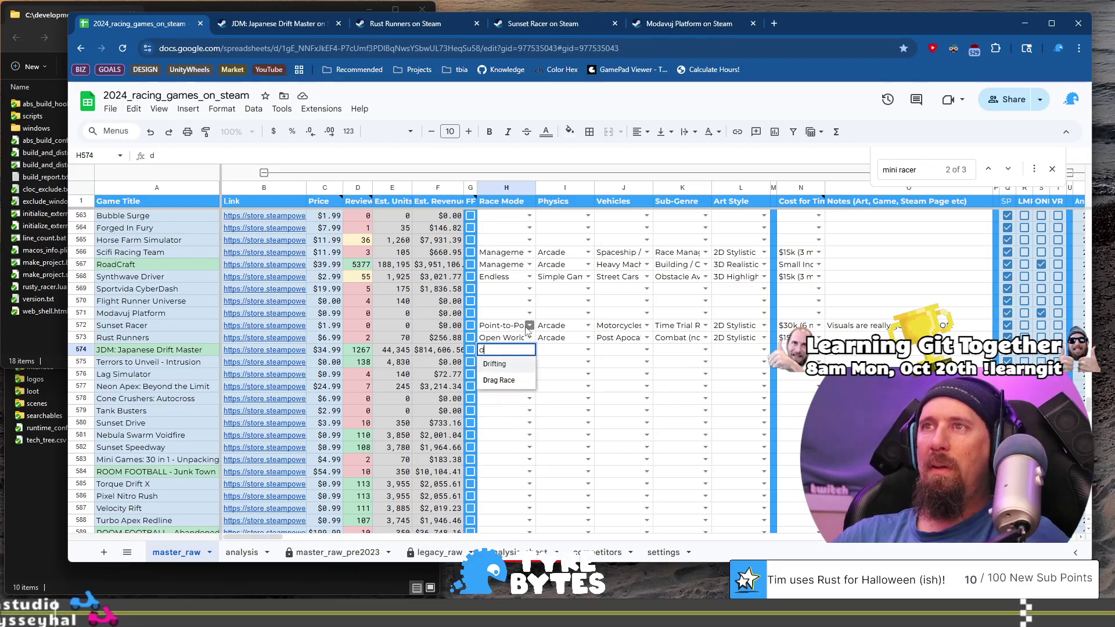
key(Tab)
text(S)
key(Down)
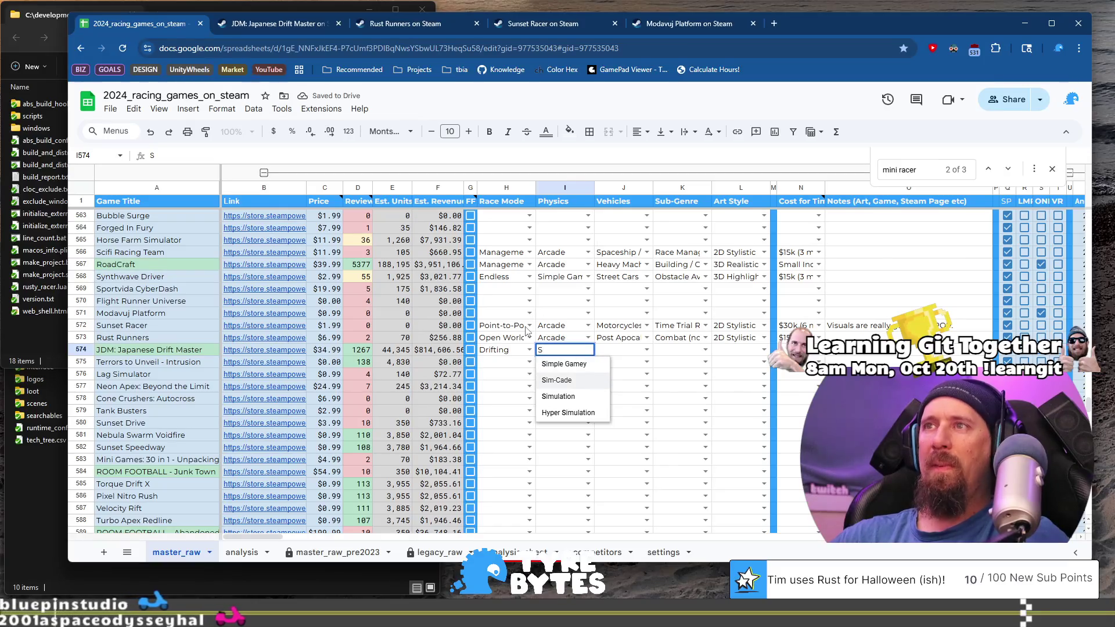
Set the vehicles to Exotic Street Cars and the sub-genre to Drifting, then review row 574.
key(Tab)
key(Return)
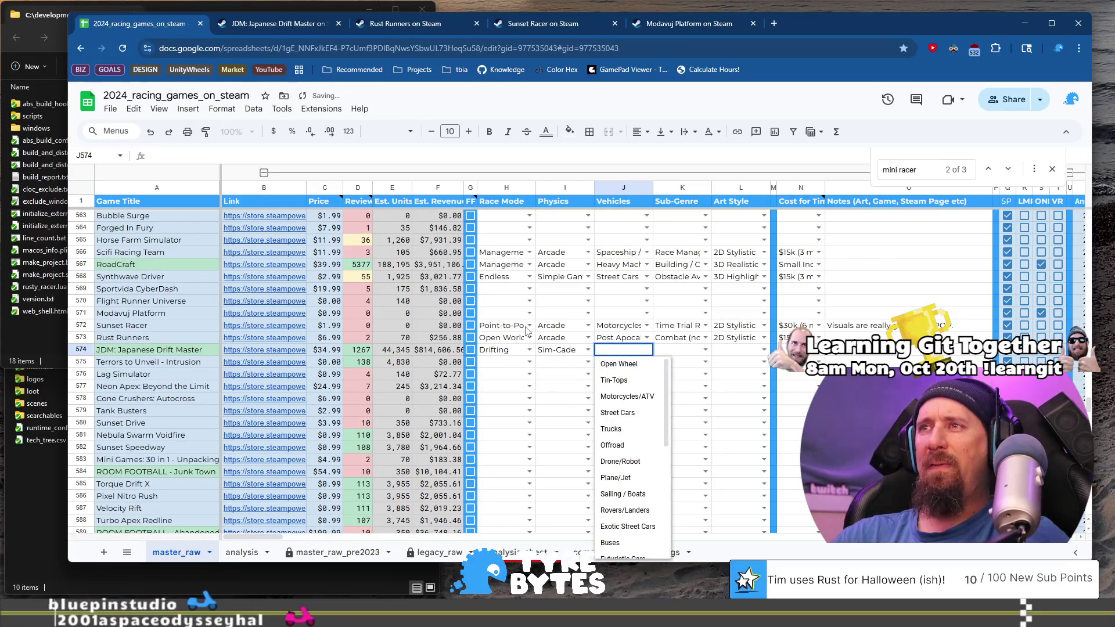
text(S)
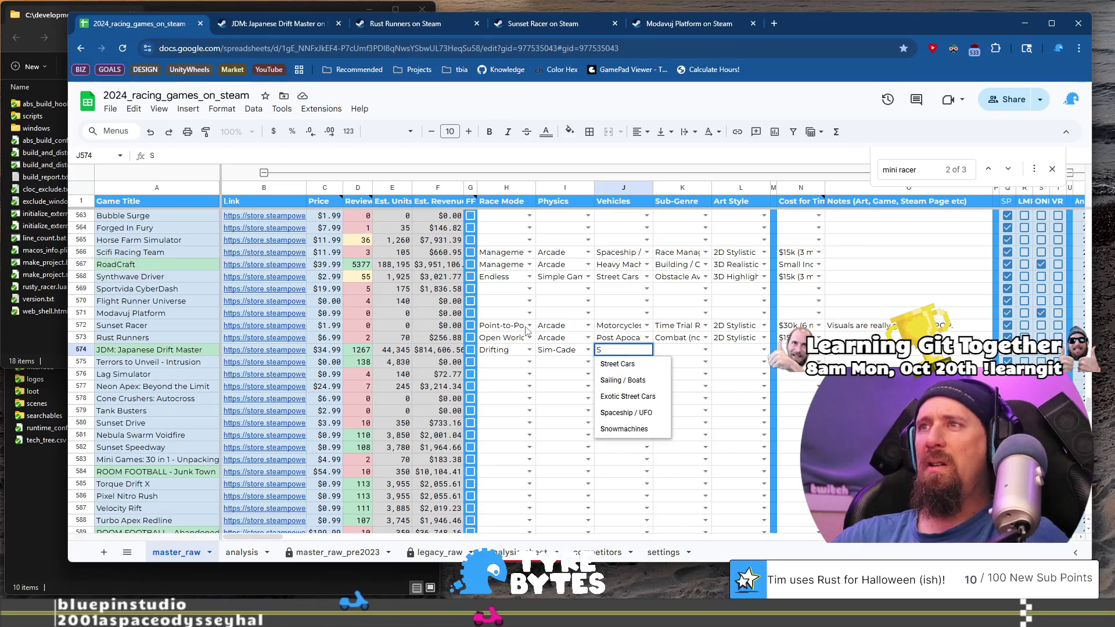
key(Down)
key(Down)
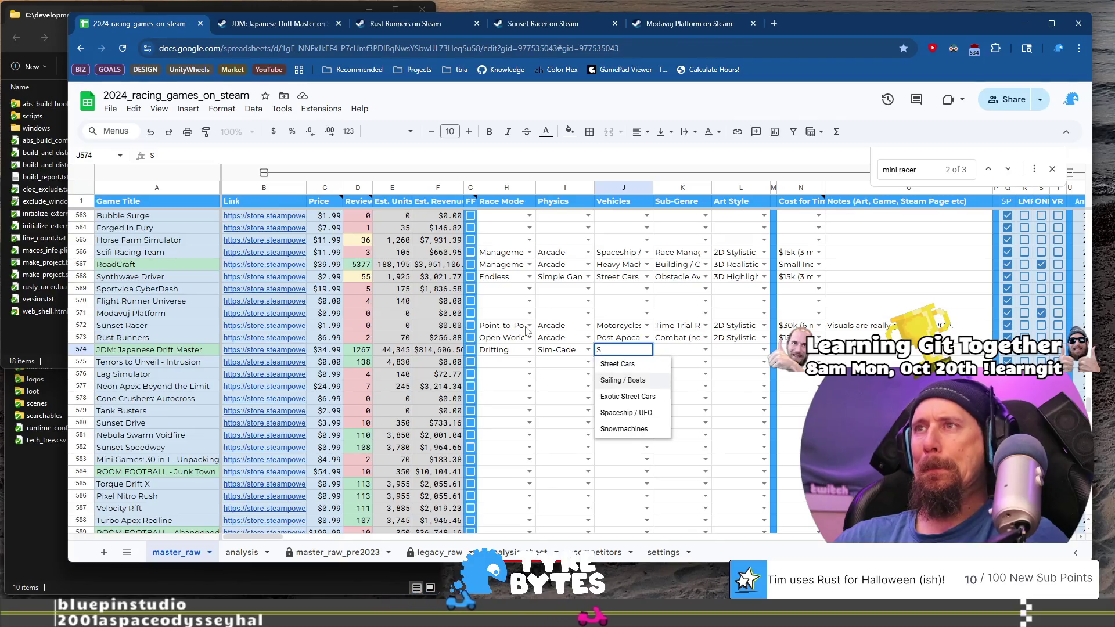
key(Up)
key(Up)
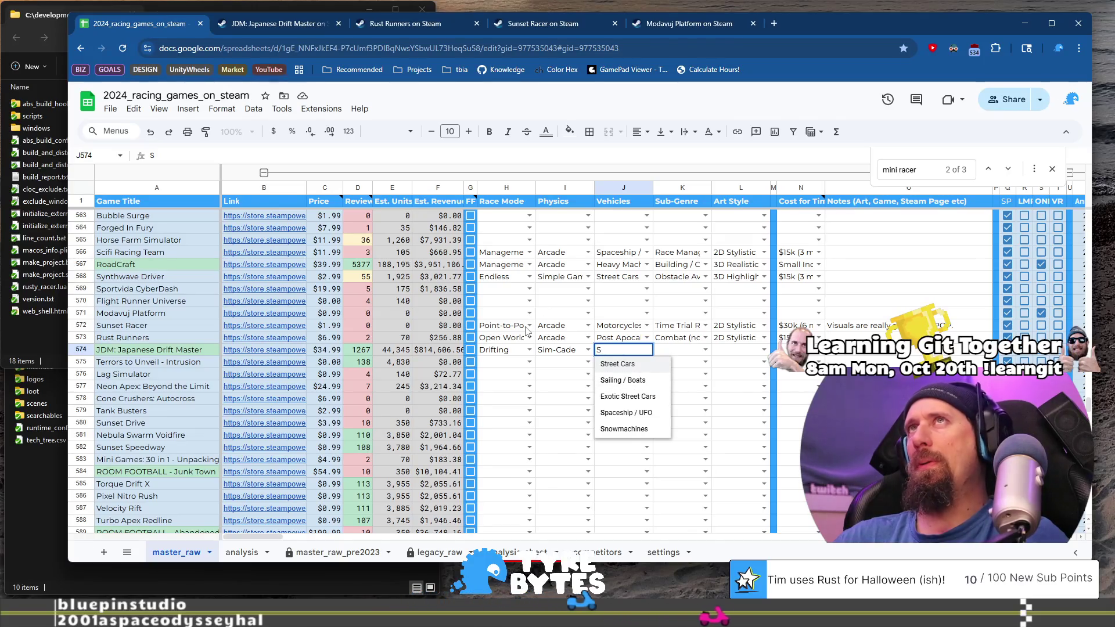
key(Down)
key(Down)
key(Tab)
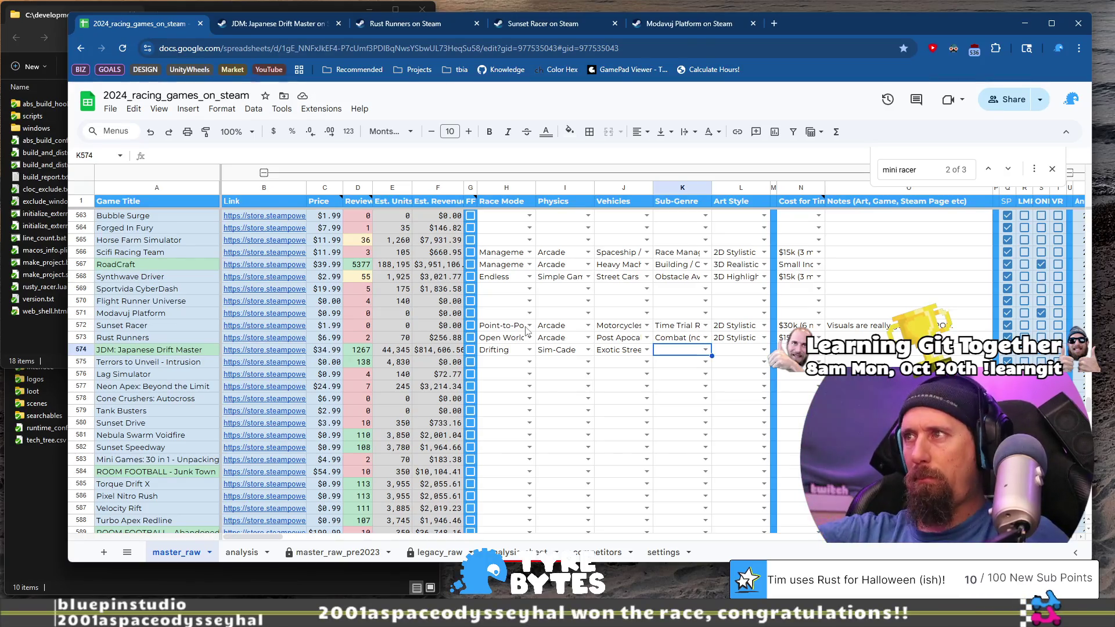
text(D)
key(Down)
key(Down)
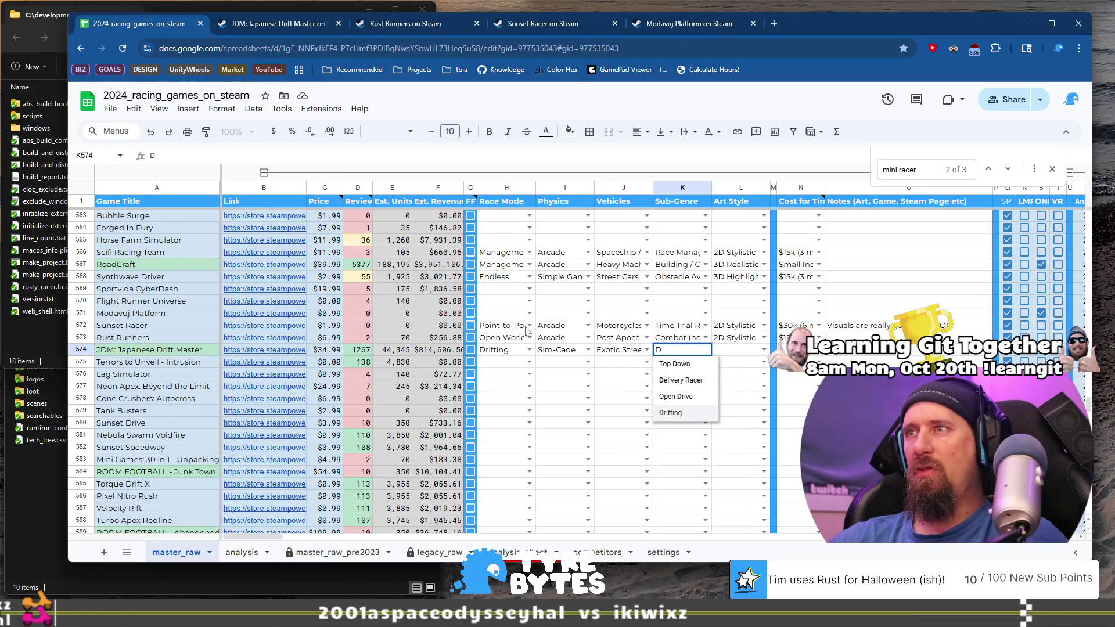
key(Tab)
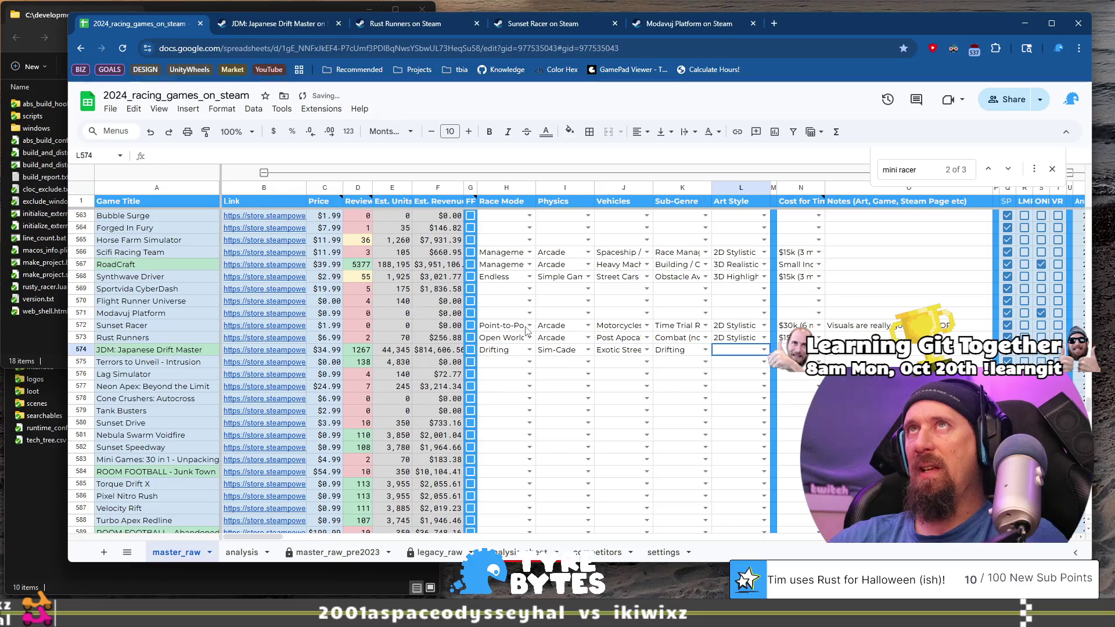
key(Left)
key(Left)
key(Left)
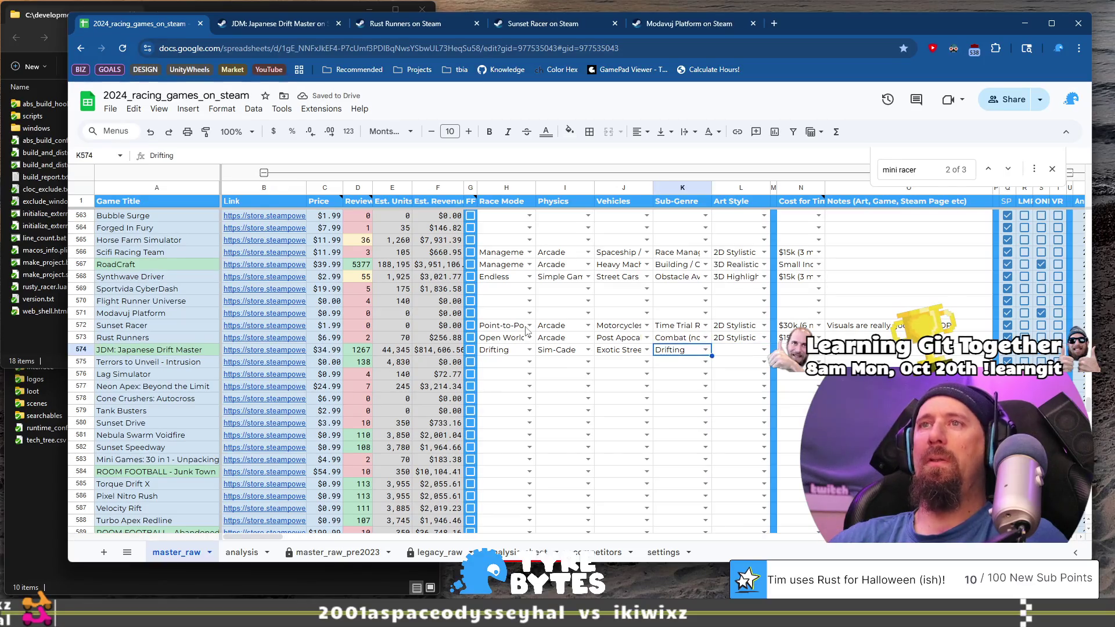
key(Right)
key(Right)
key(Right)
key(Right)
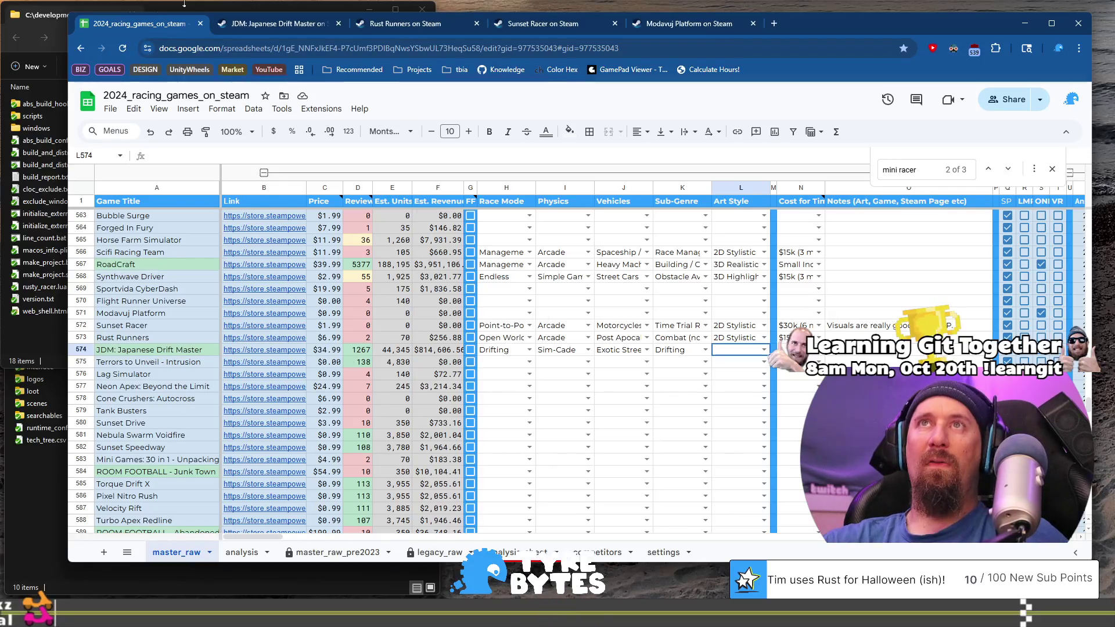
click(248, 26)
scroll(736, 303, up, 10)
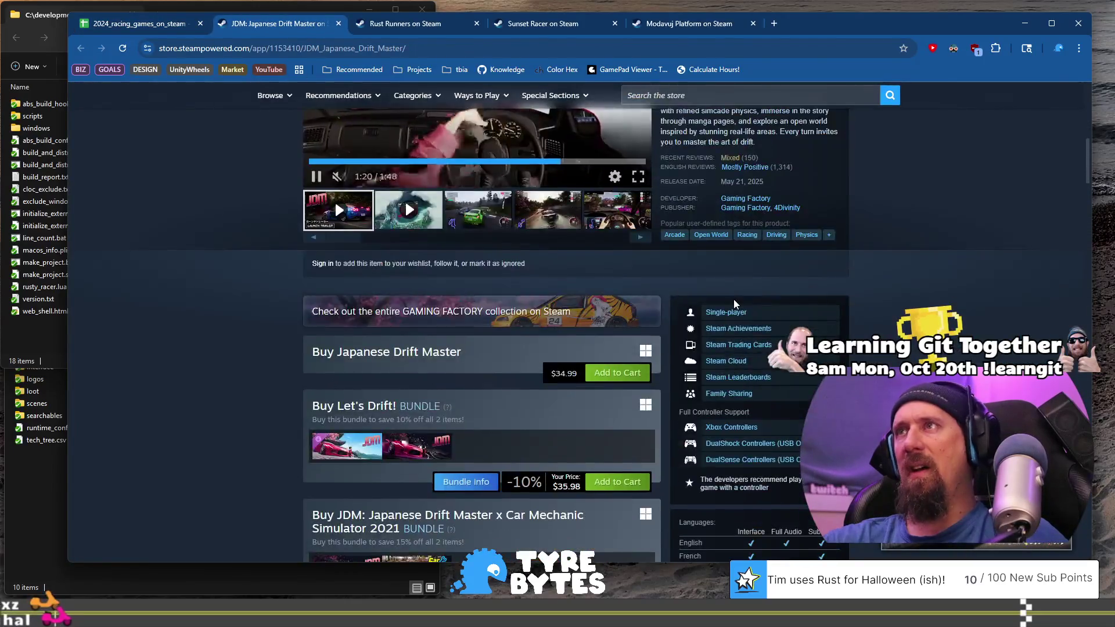
scroll(815, 314, down, 4)
scroll(816, 313, down, 1)
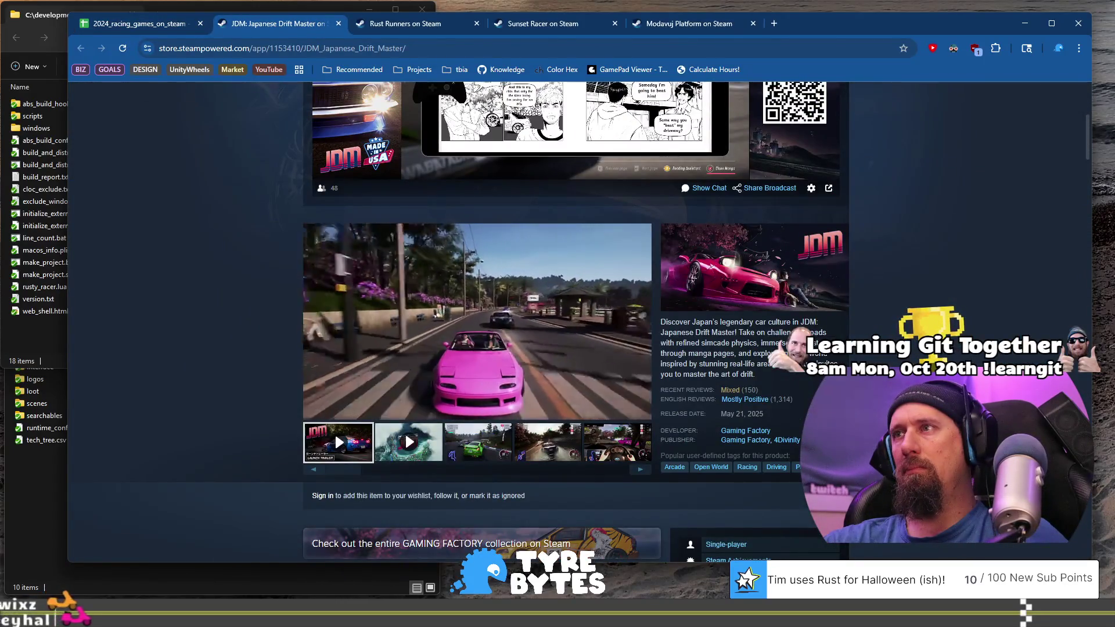
click(149, 26)
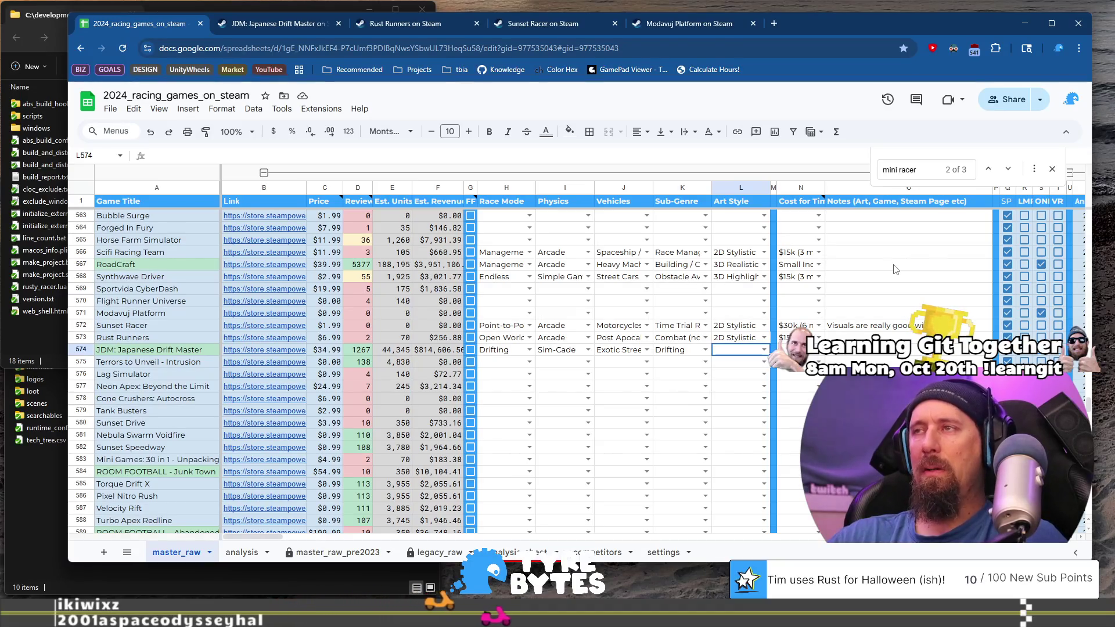
Pick 3D Realistic from the Art Style dropdown in cell L574.
key(Return)
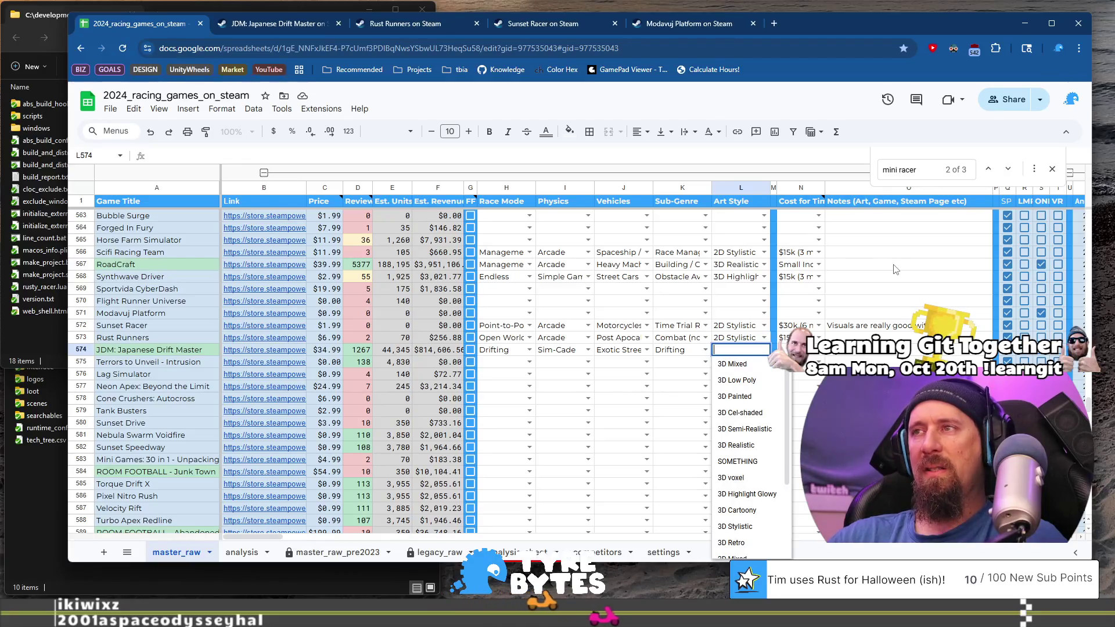
key(Down)
key(Down)
key(Down)
key(Down)
key(Down)
key(Down)
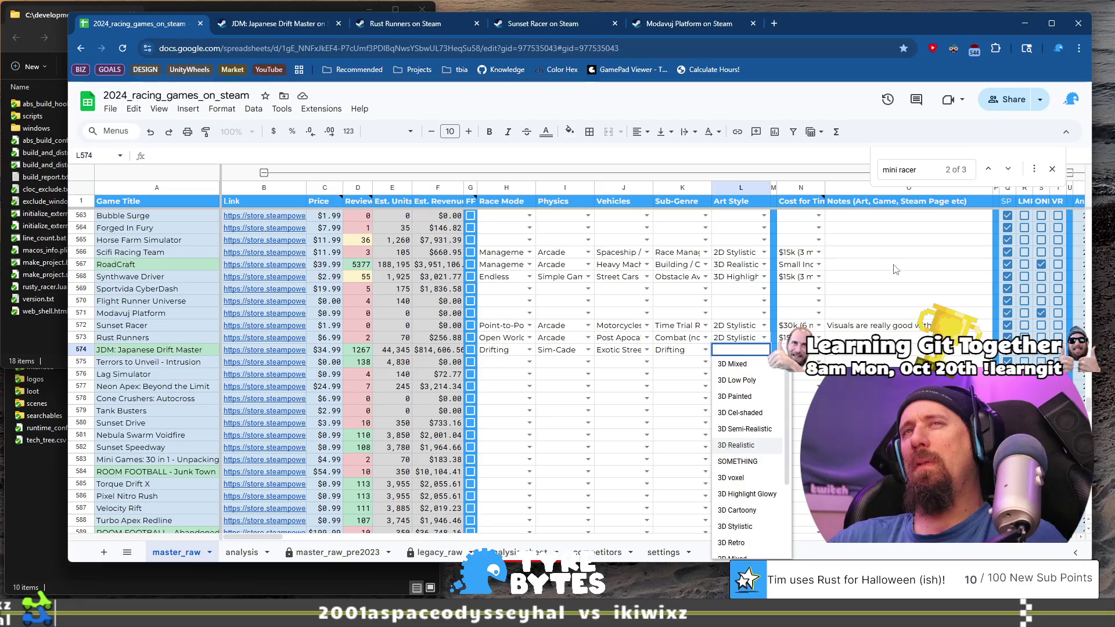
key(Return)
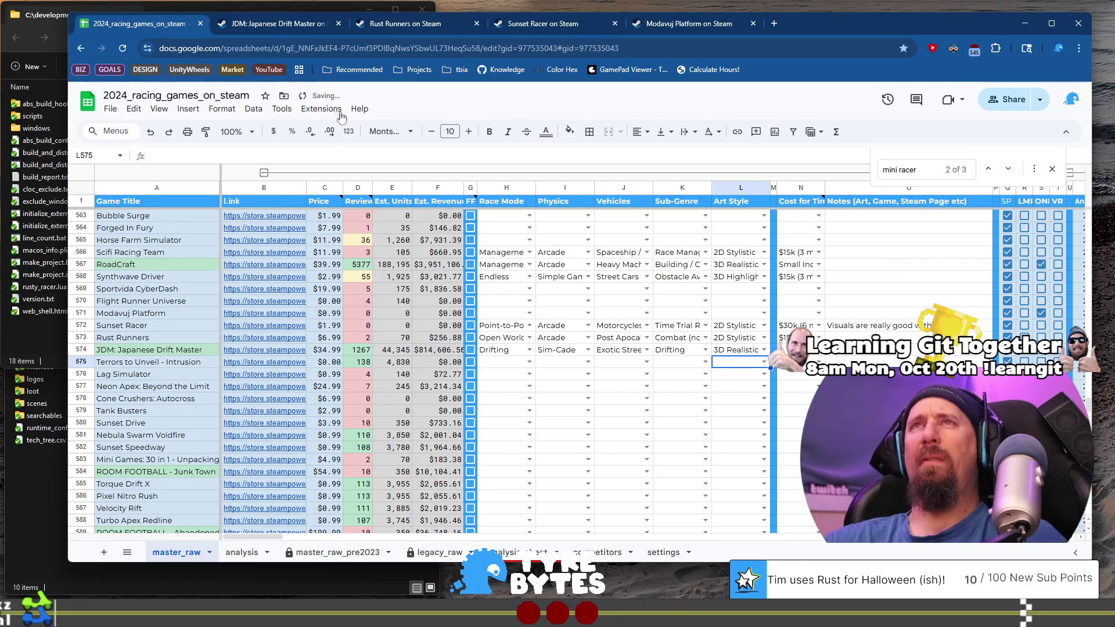
click(238, 20)
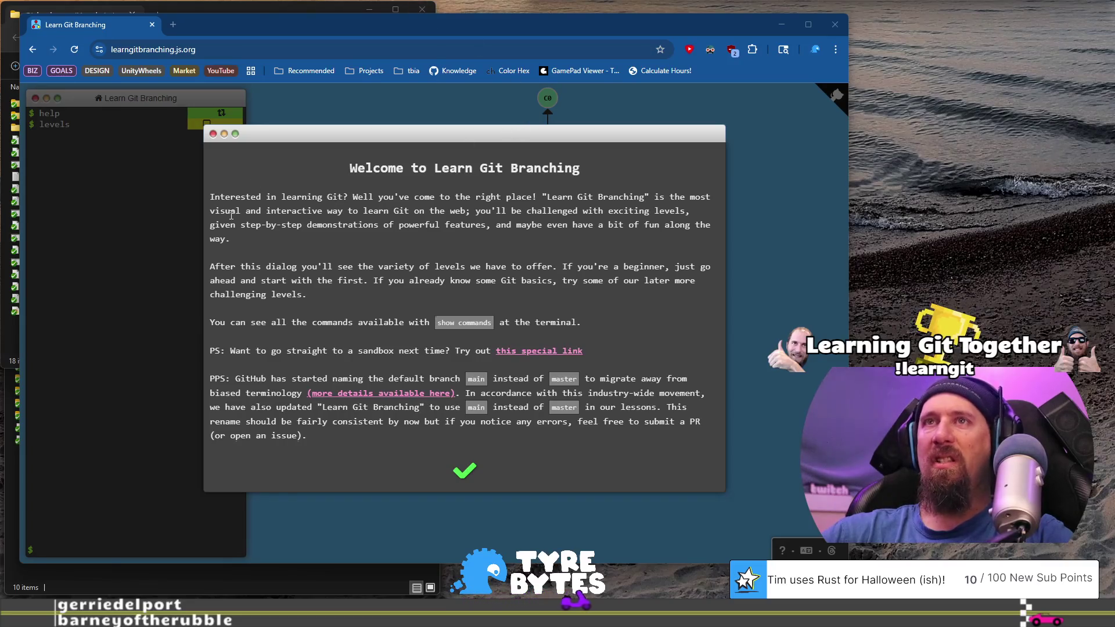
Read the Welcome dialog's paragraphs and open its sandbox link in a new tab.
drag(235, 207, 393, 213)
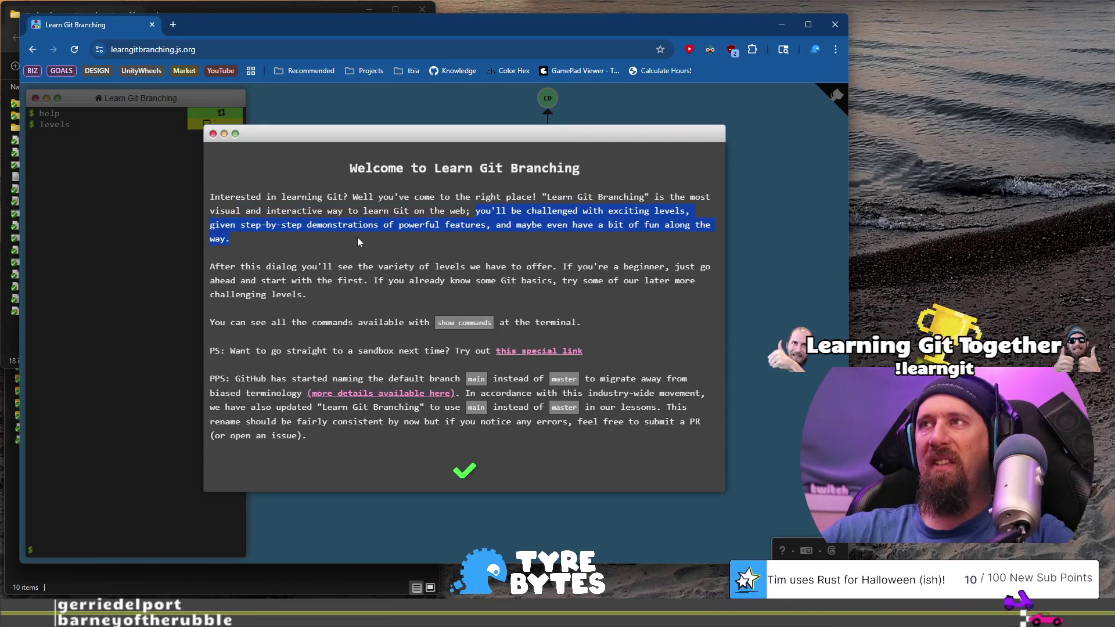
drag(358, 241, 343, 224)
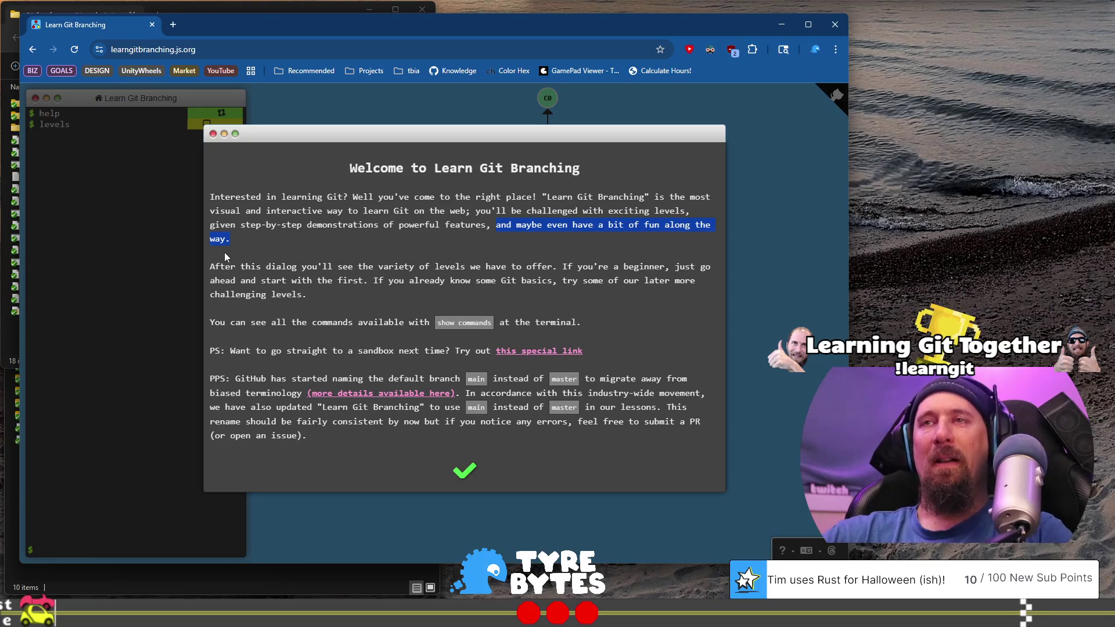
mouse_move(341, 292)
mouse_down()
mouse_move(514, 268)
mouse_move(677, 268)
mouse_move(349, 268)
mouse_move(346, 286)
mouse_move(639, 283)
mouse_move(334, 294)
mouse_up()
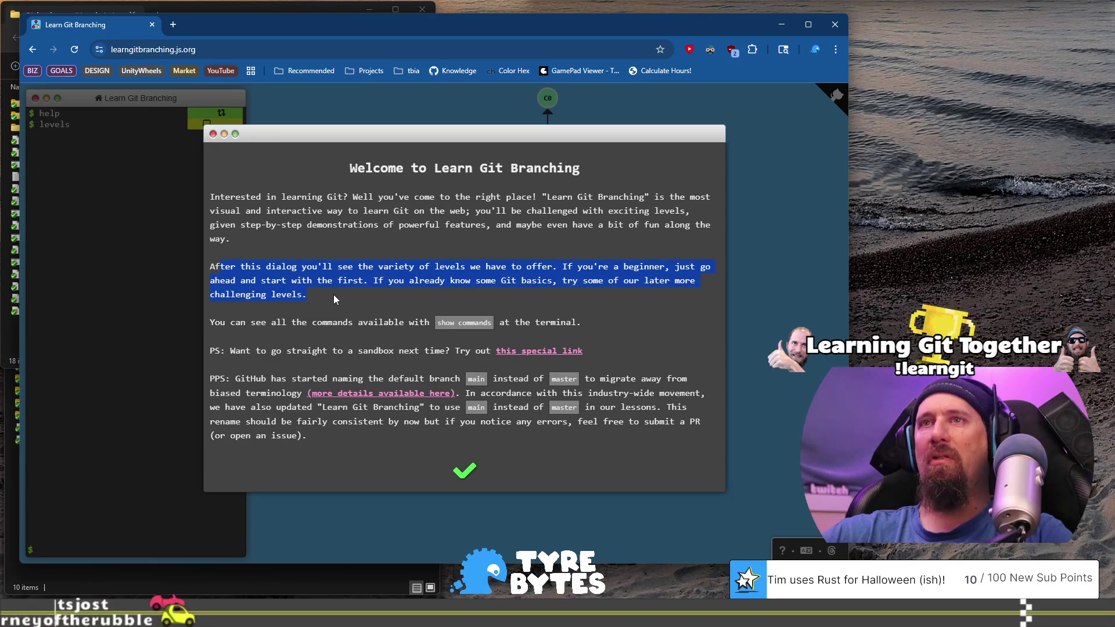
drag(223, 322, 581, 322)
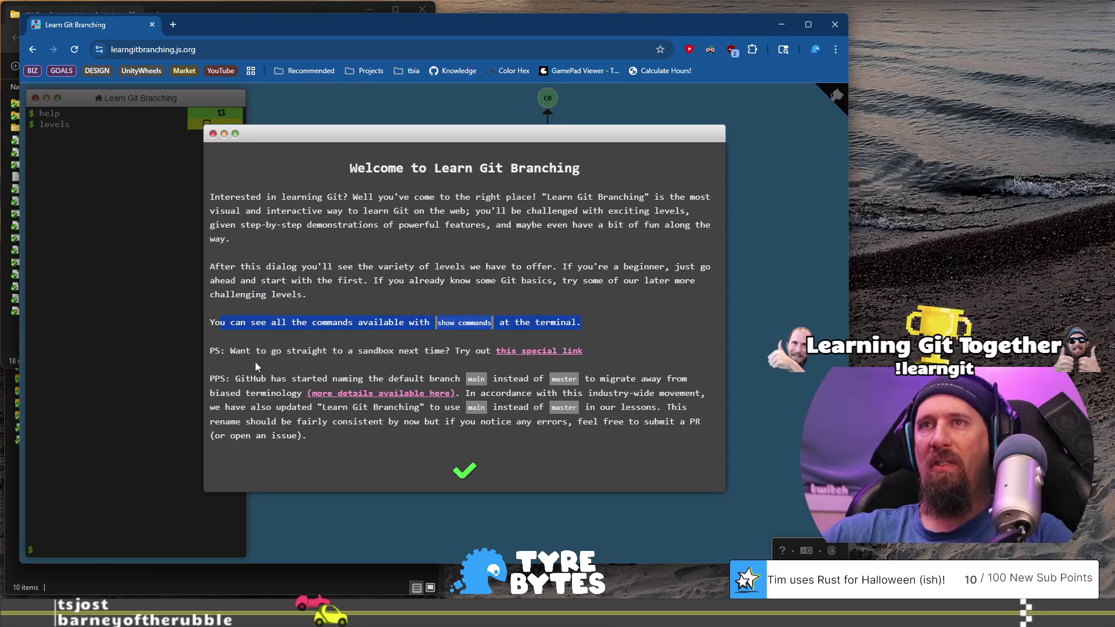
drag(230, 351, 587, 354)
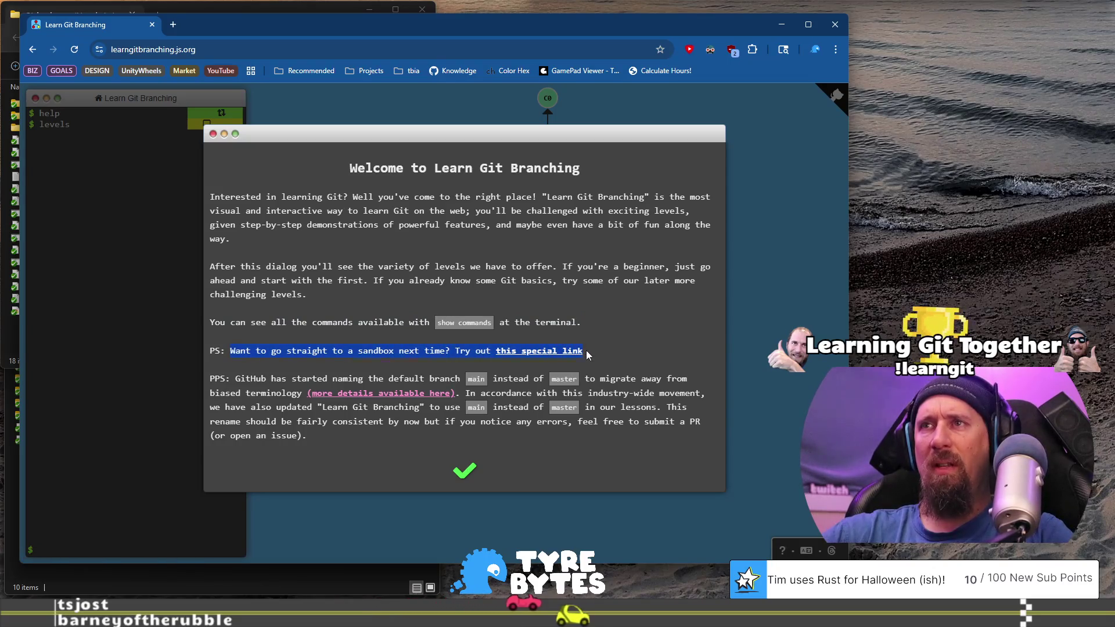
click(588, 349)
middle_click(552, 351)
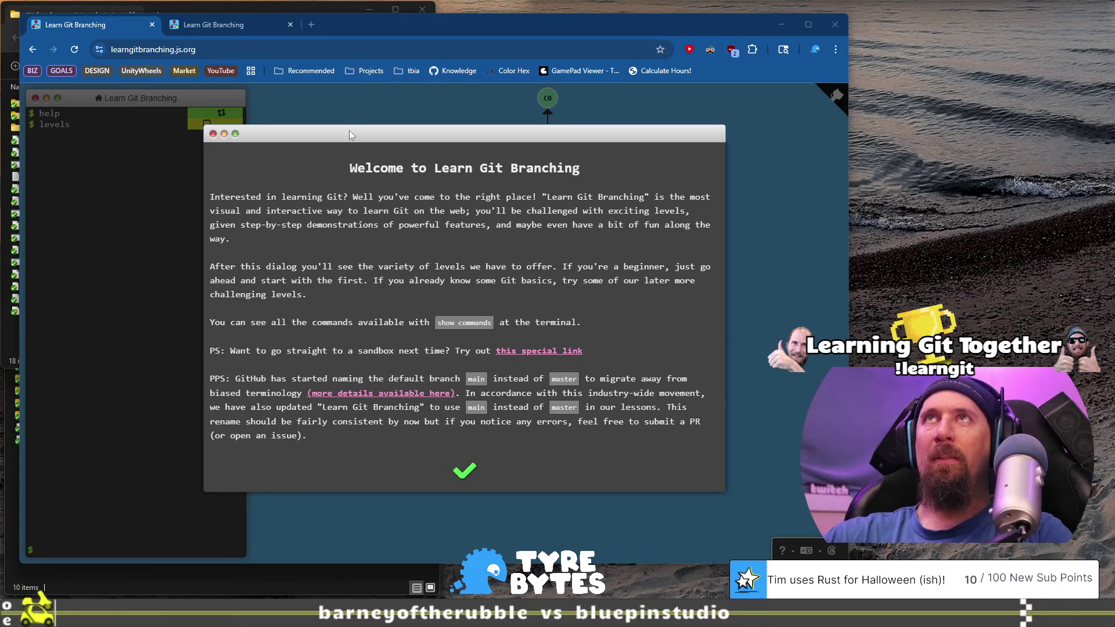
drag(237, 379, 324, 375)
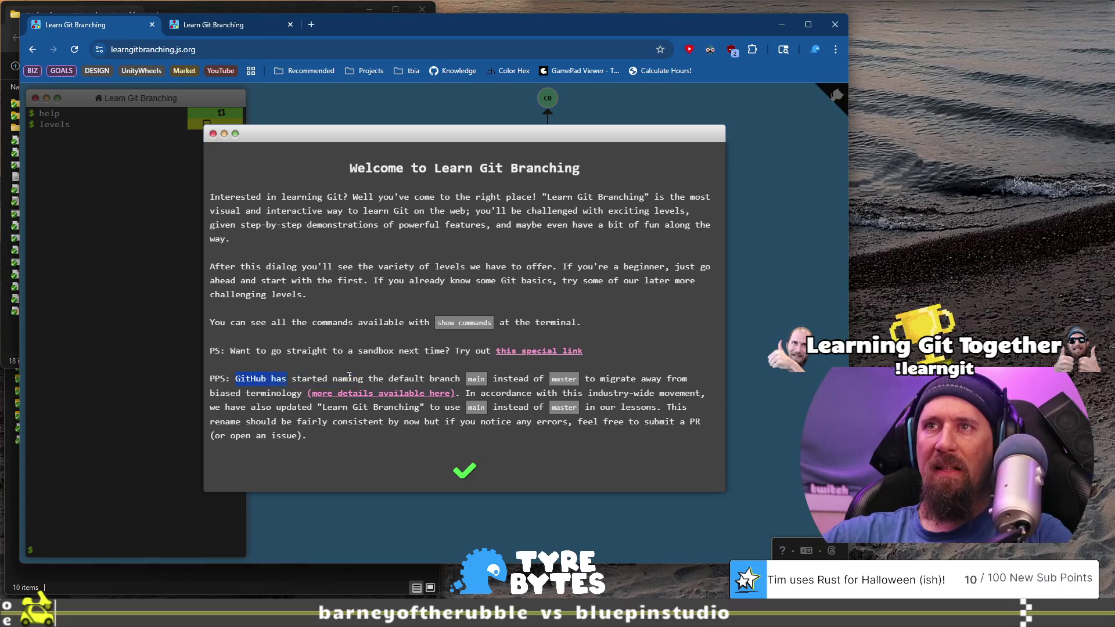
drag(470, 374, 459, 381)
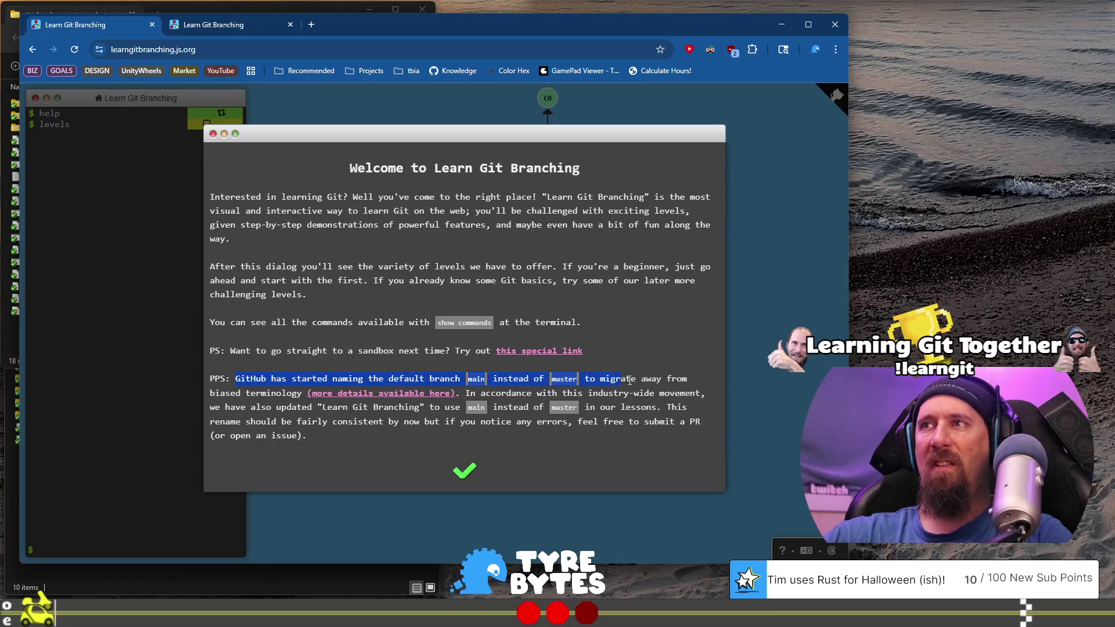
drag(318, 385, 298, 392)
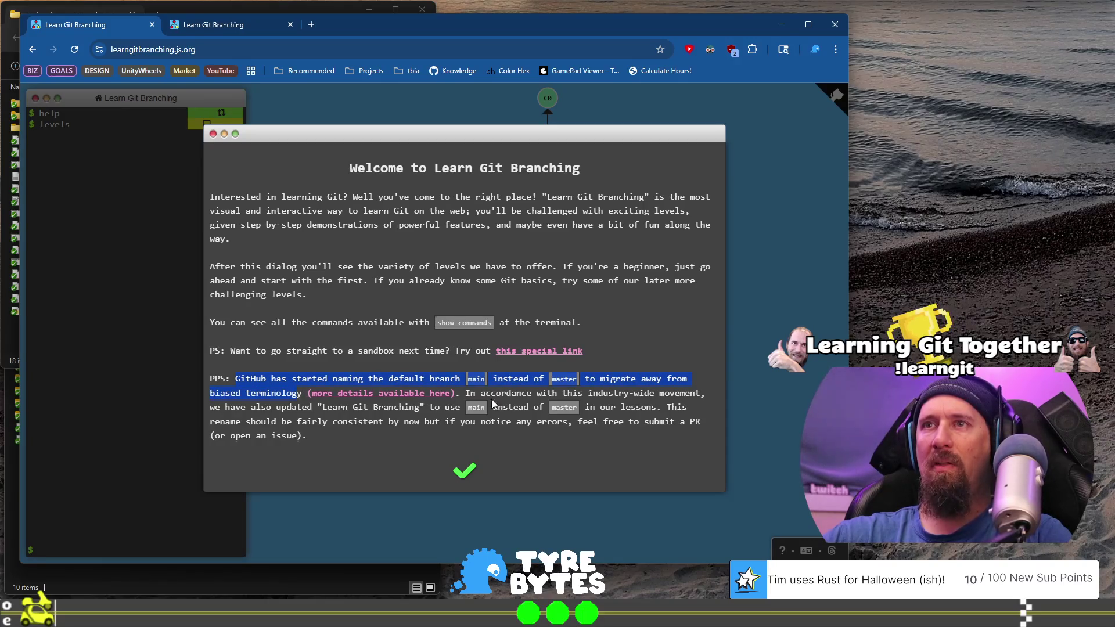
mouse_move(674, 394)
mouse_down()
mouse_move(580, 408)
mouse_move(268, 410)
mouse_move(705, 430)
mouse_move(500, 440)
mouse_up()
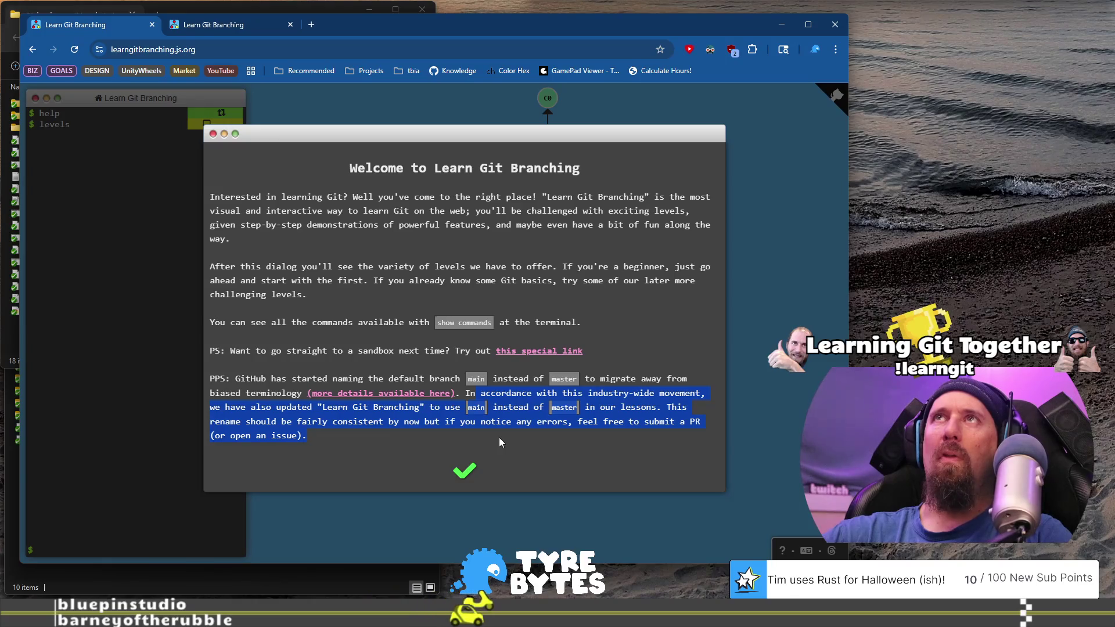
click(471, 477)
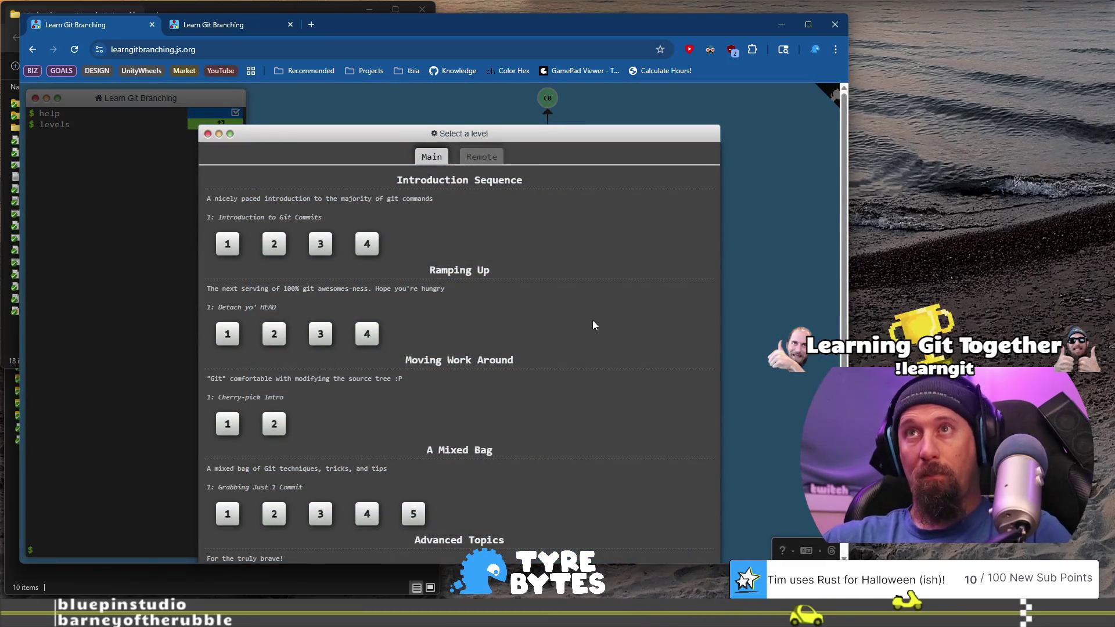
Start Introduction Sequence level 1 and read the Git Commits explanation about lightweight commit deltas.
click(227, 245)
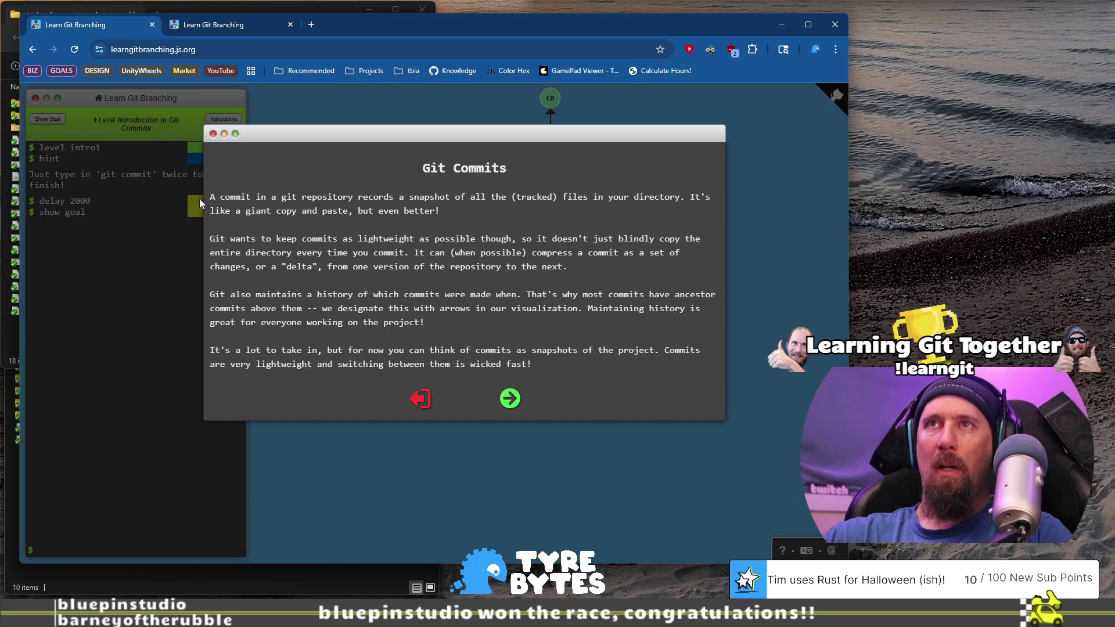
drag(471, 199, 534, 199)
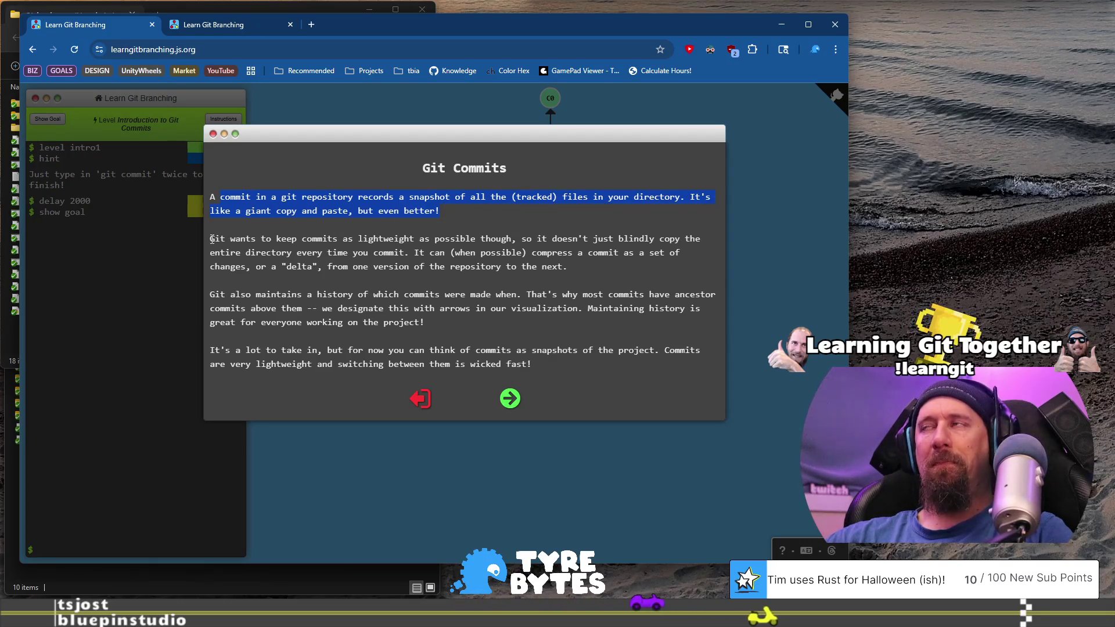
drag(212, 239, 343, 224)
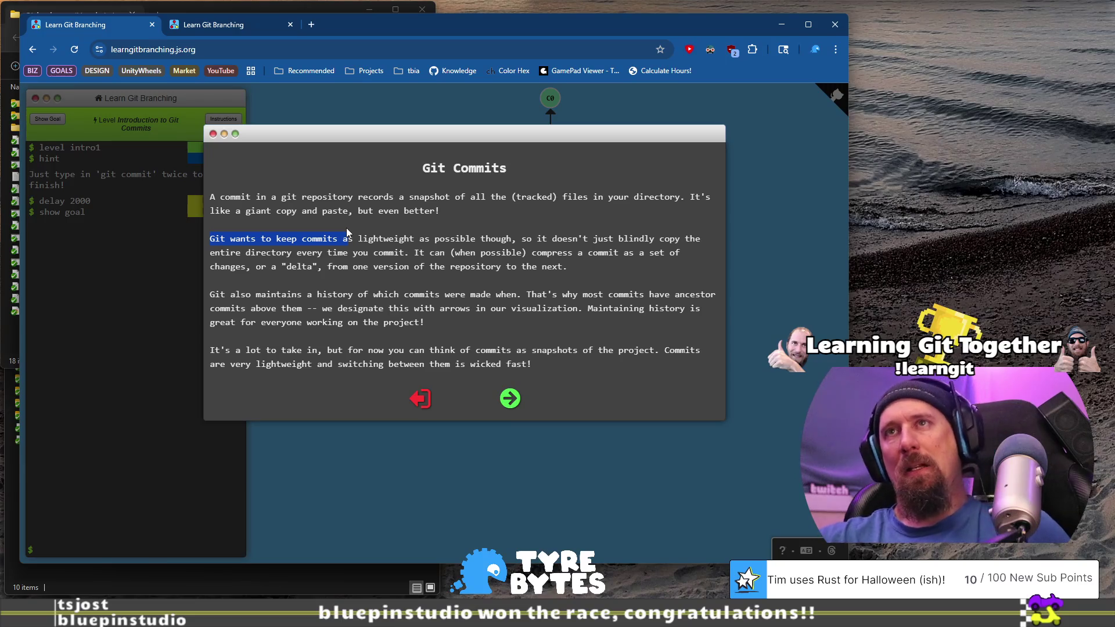
drag(363, 298, 343, 240)
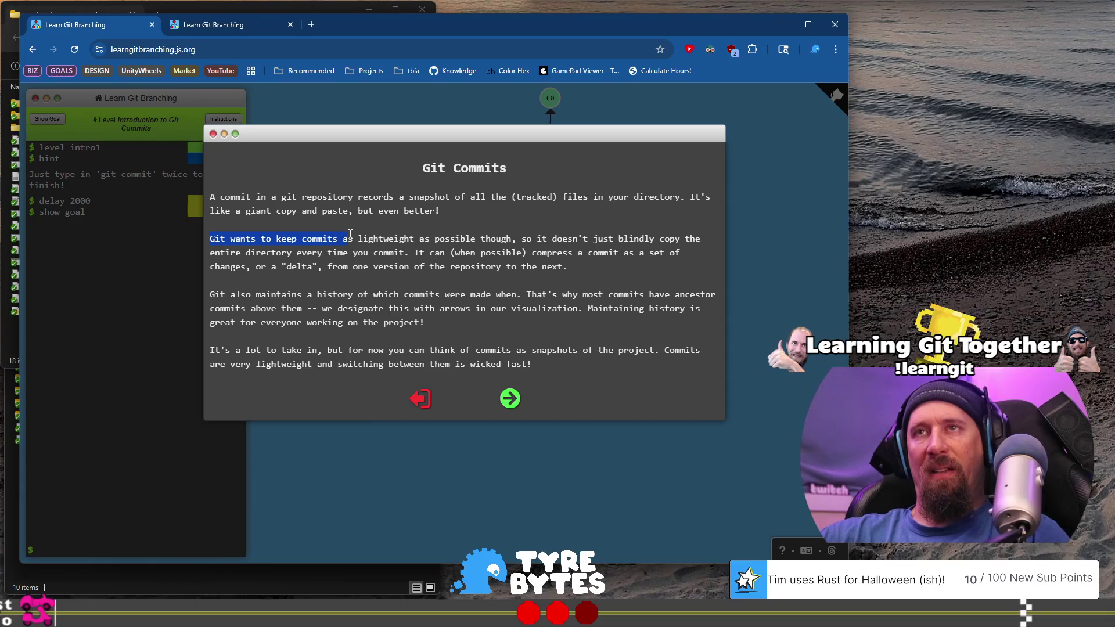
drag(321, 237, 452, 240)
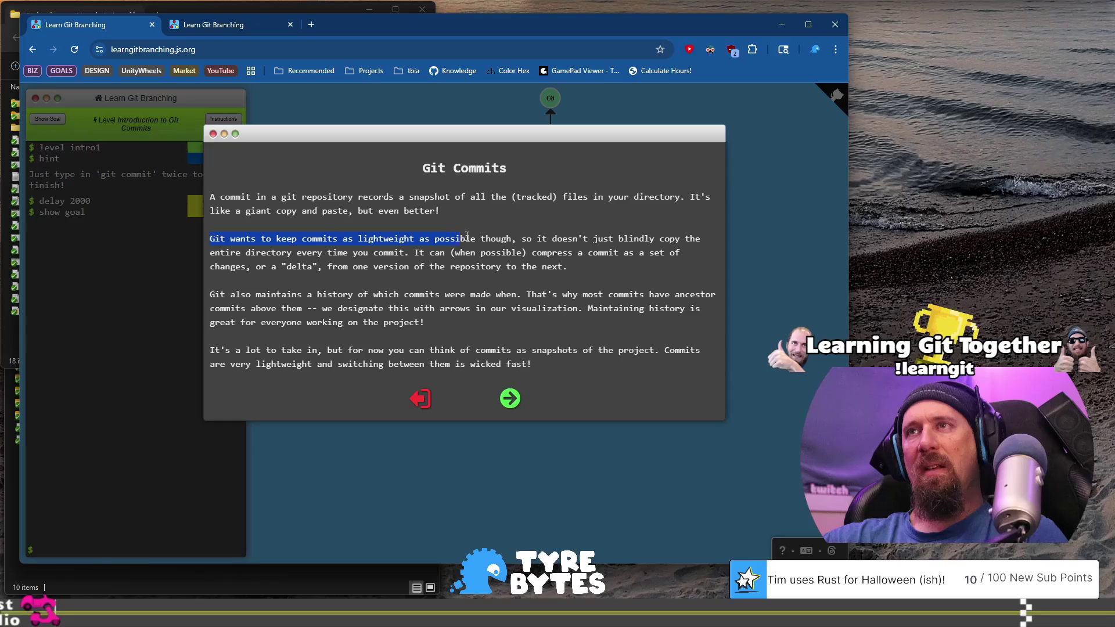
mouse_move(656, 240)
mouse_down()
mouse_move(703, 240)
mouse_move(414, 240)
mouse_move(322, 251)
mouse_move(513, 256)
mouse_up()
mouse_move(666, 258)
mouse_down()
mouse_move(319, 267)
mouse_move(372, 269)
mouse_up()
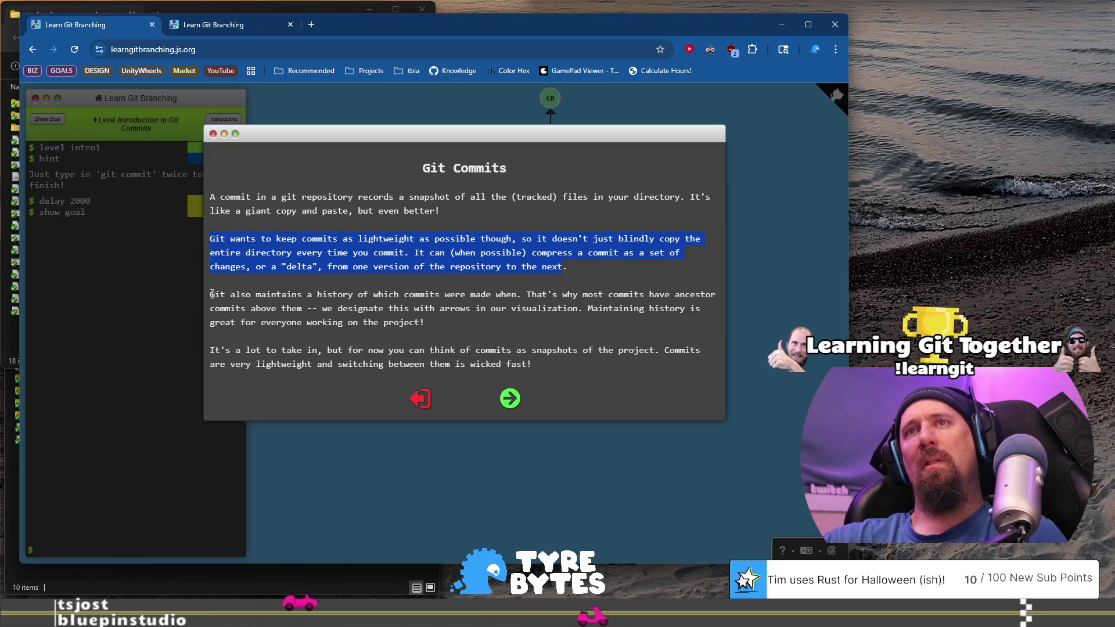
mouse_move(377, 312)
mouse_down()
mouse_move(559, 291)
mouse_move(201, 289)
mouse_move(245, 301)
mouse_move(307, 295)
mouse_up()
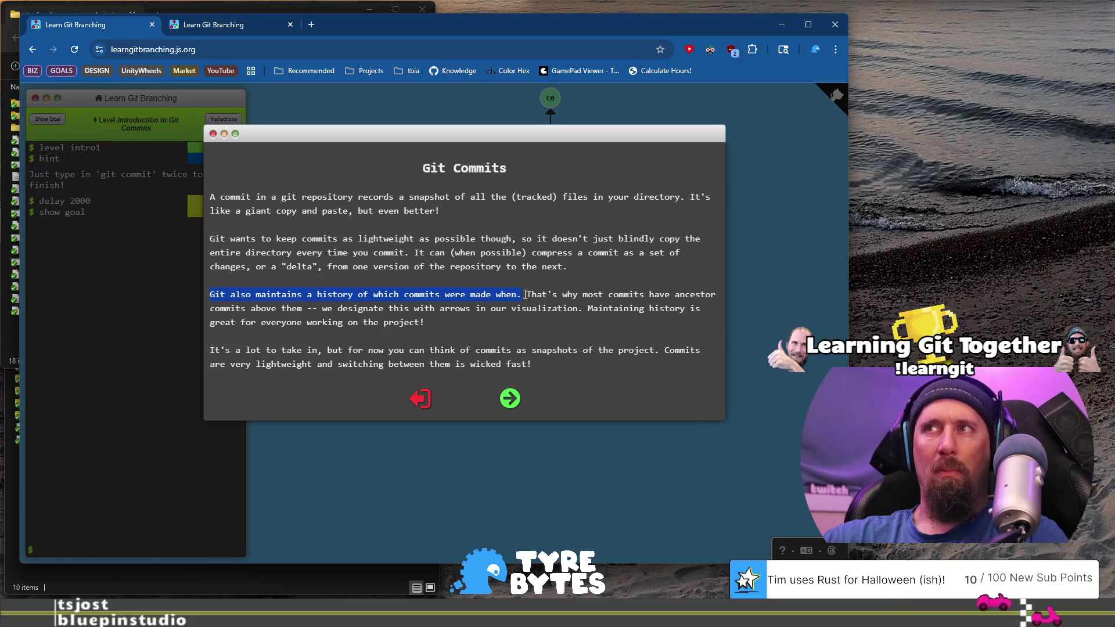
drag(531, 296, 454, 310)
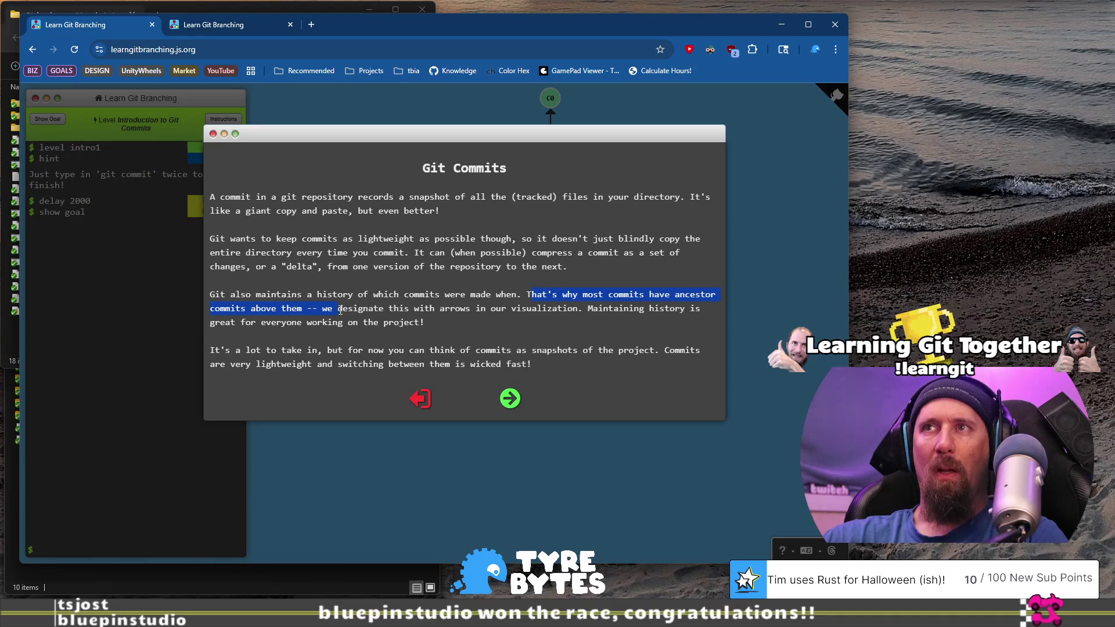
drag(538, 305, 591, 316)
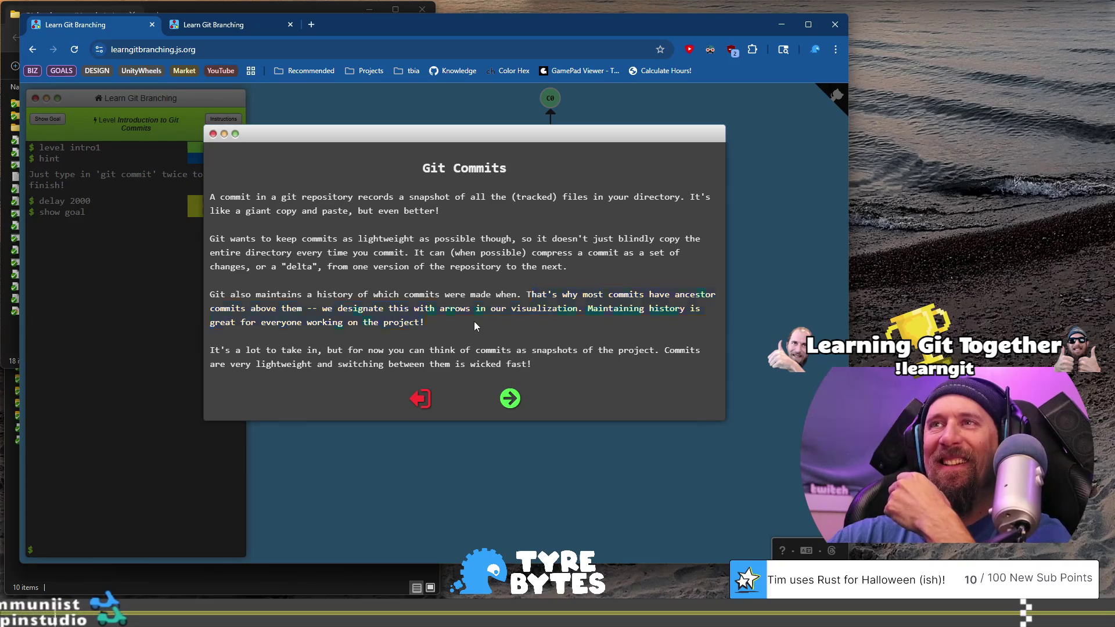
drag(208, 295, 503, 295)
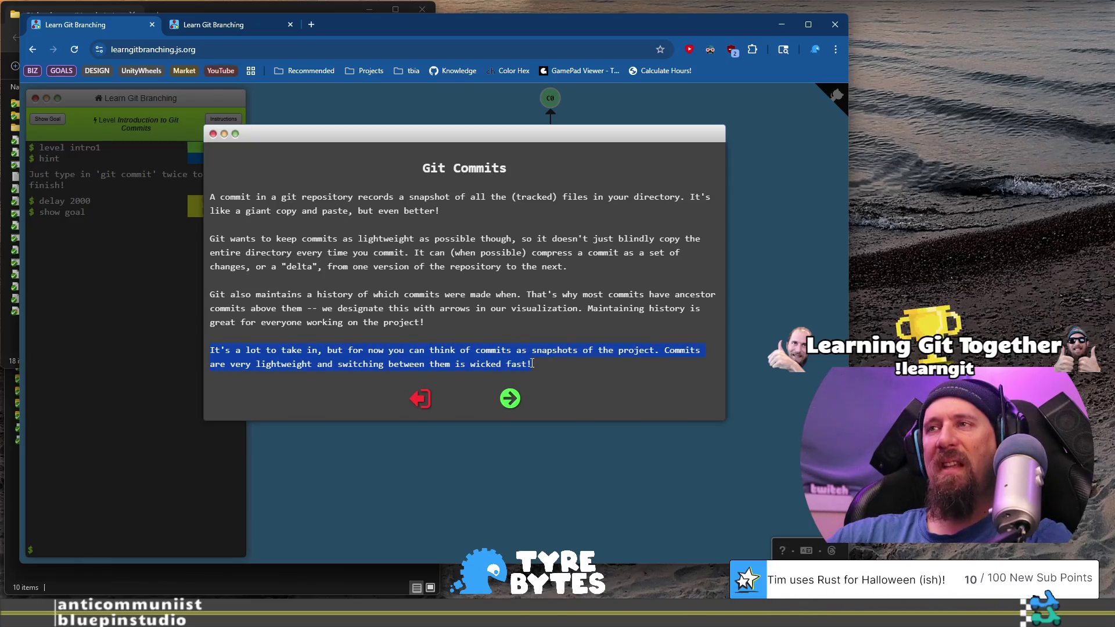
Advance to the demonstration page and make the demo commit so C2 appears below C1.
click(510, 400)
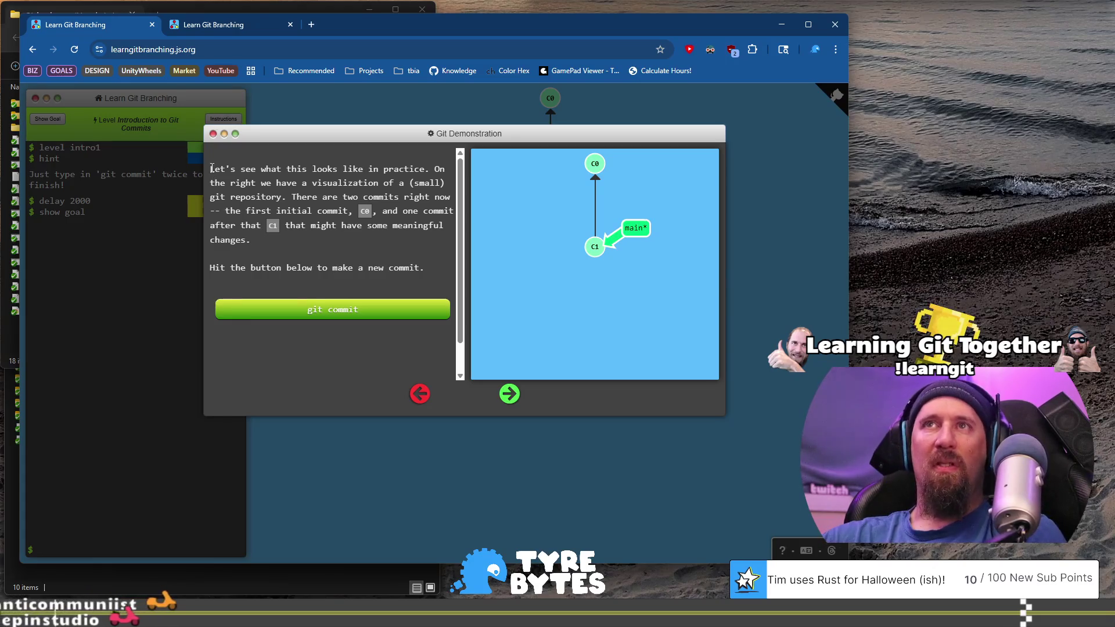
mouse_move(211, 169)
mouse_down()
mouse_move(429, 181)
mouse_move(385, 198)
mouse_move(447, 199)
mouse_move(350, 212)
mouse_move(485, 180)
mouse_move(590, 179)
mouse_up()
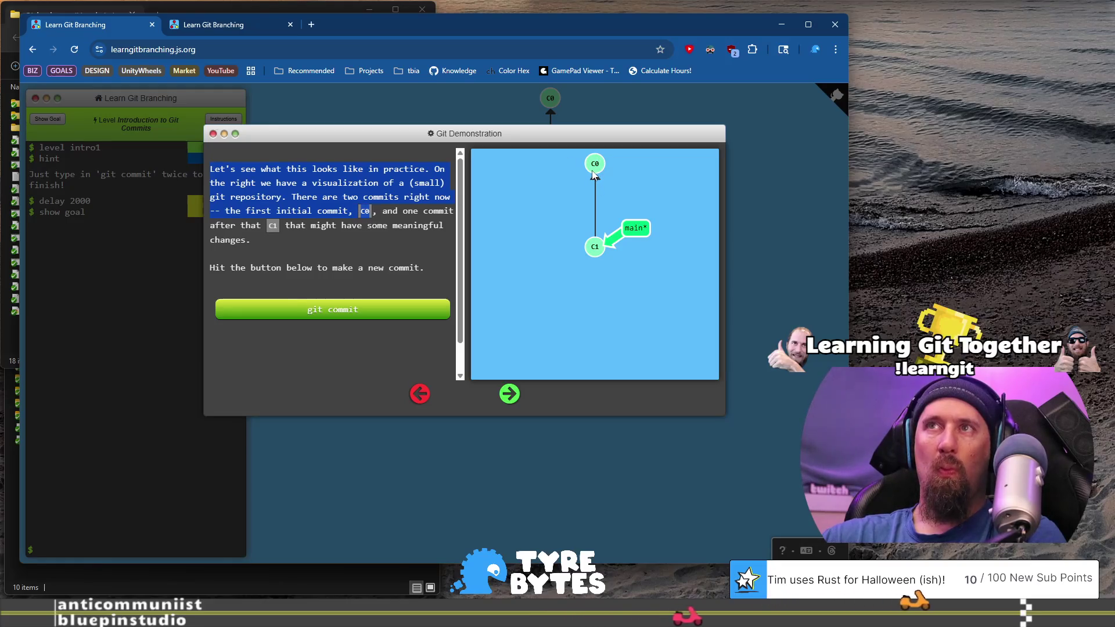
drag(209, 226, 314, 228)
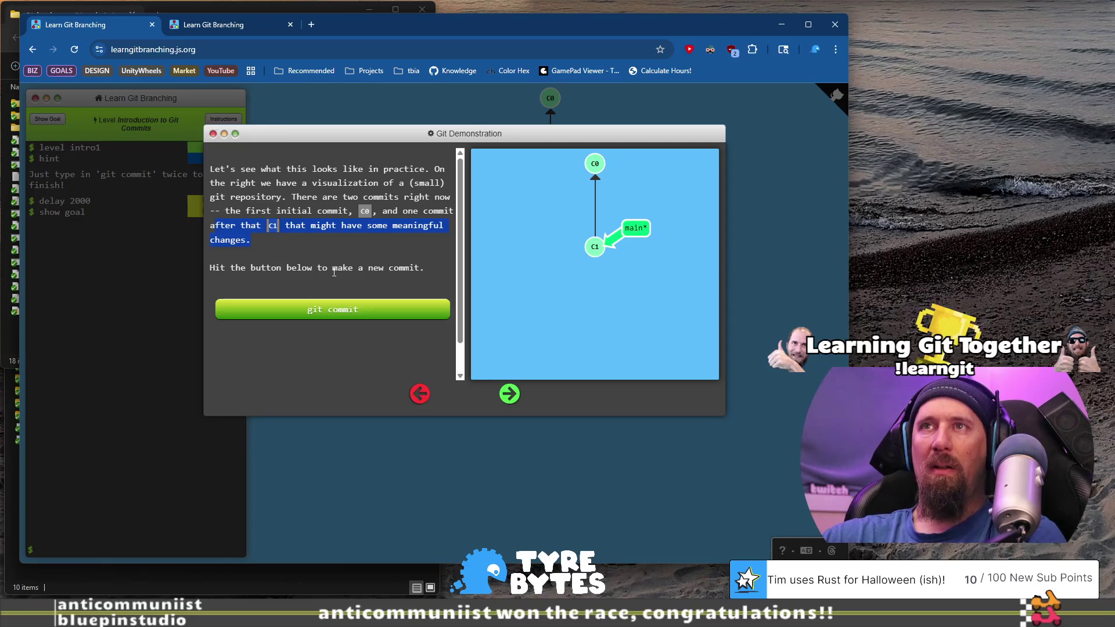
click(346, 312)
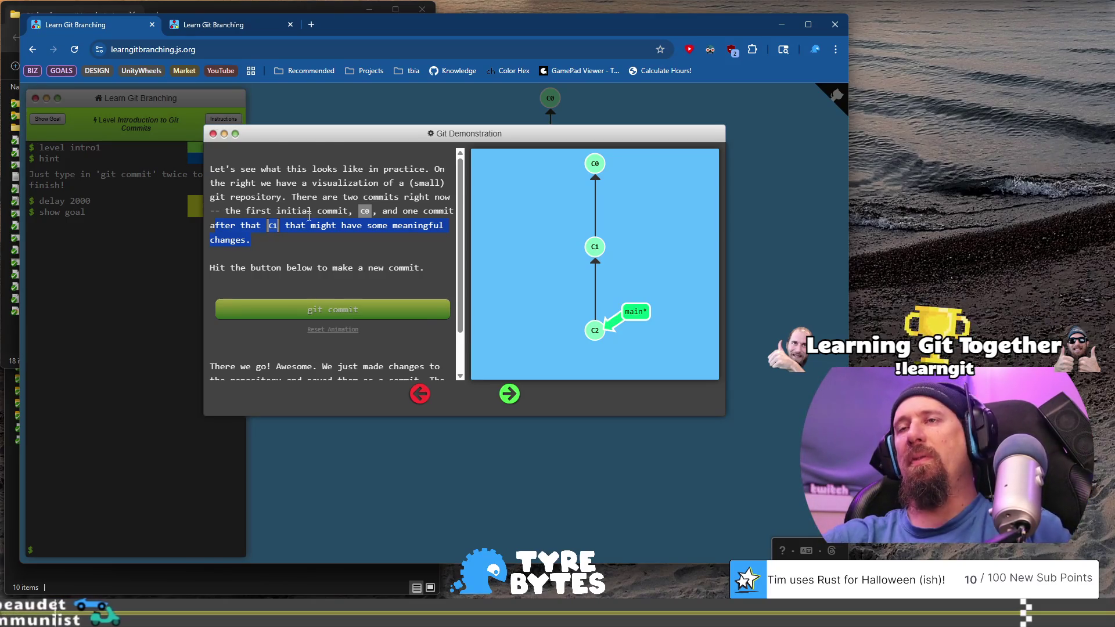
Read about C2's parent, then dismiss the lesson to view the C0–C3 goal.
scroll(343, 302, down, 1)
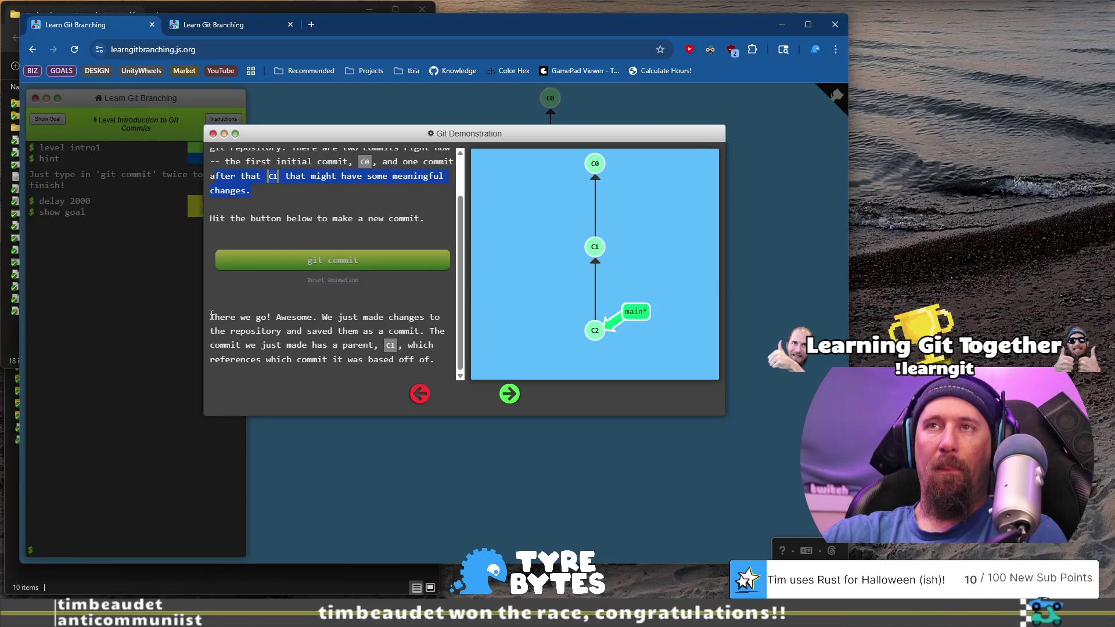
drag(209, 315, 361, 317)
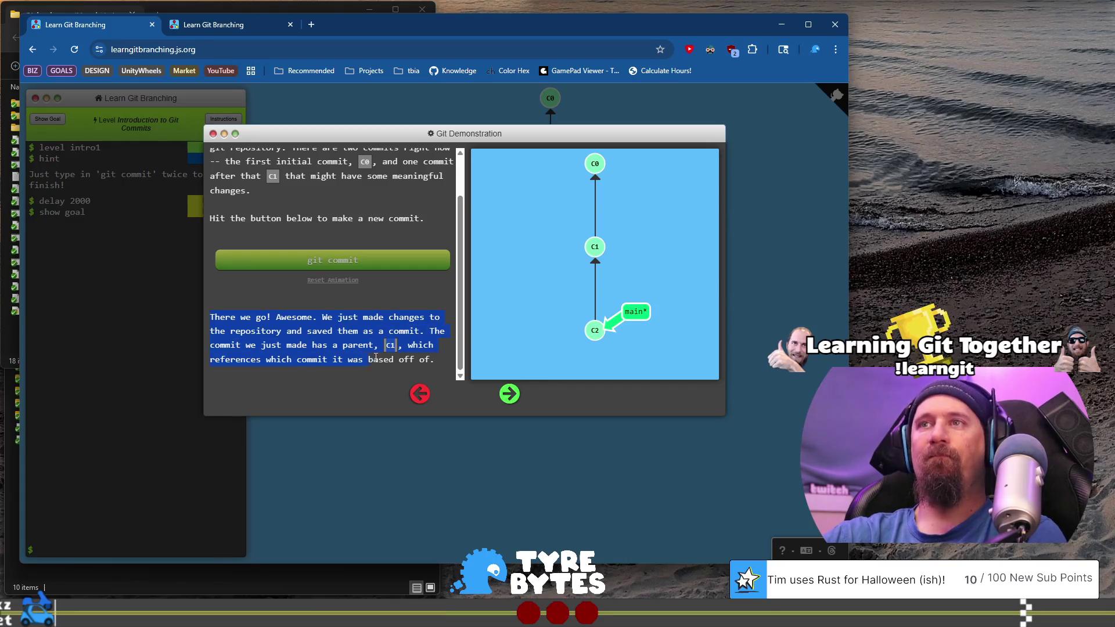
click(510, 394)
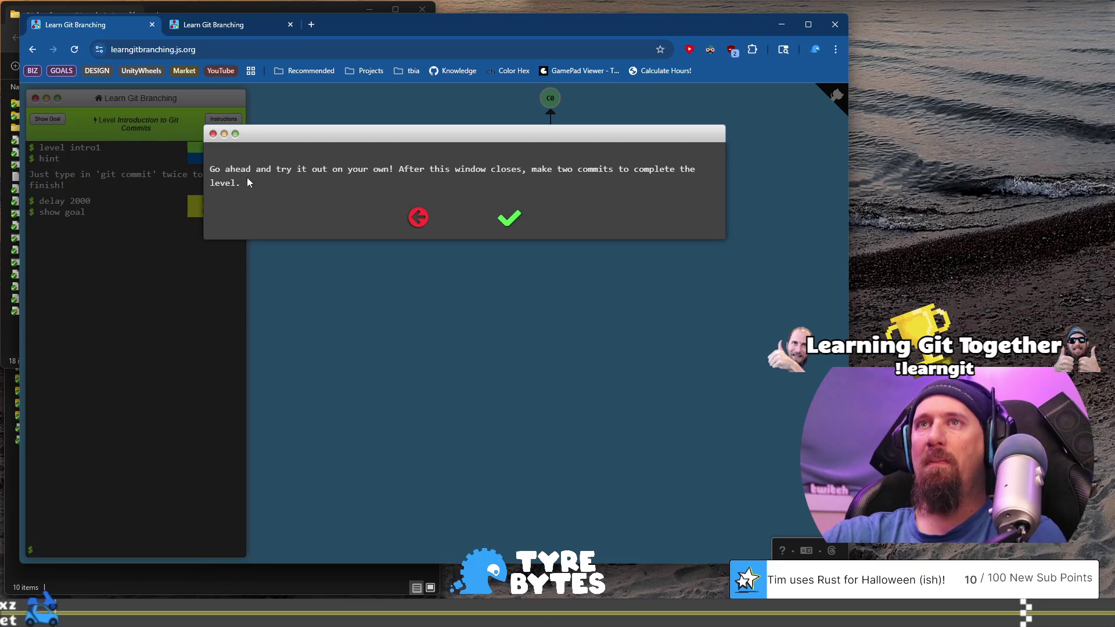
click(520, 224)
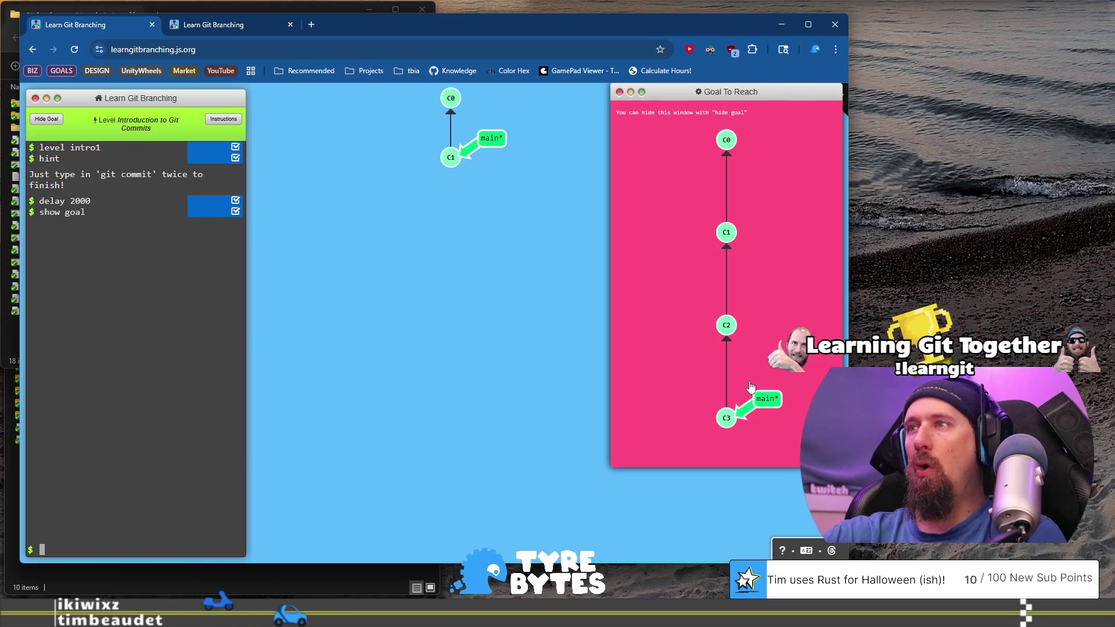
Run git commit twice in the terminal to create C2 and C3.
text(git commit)
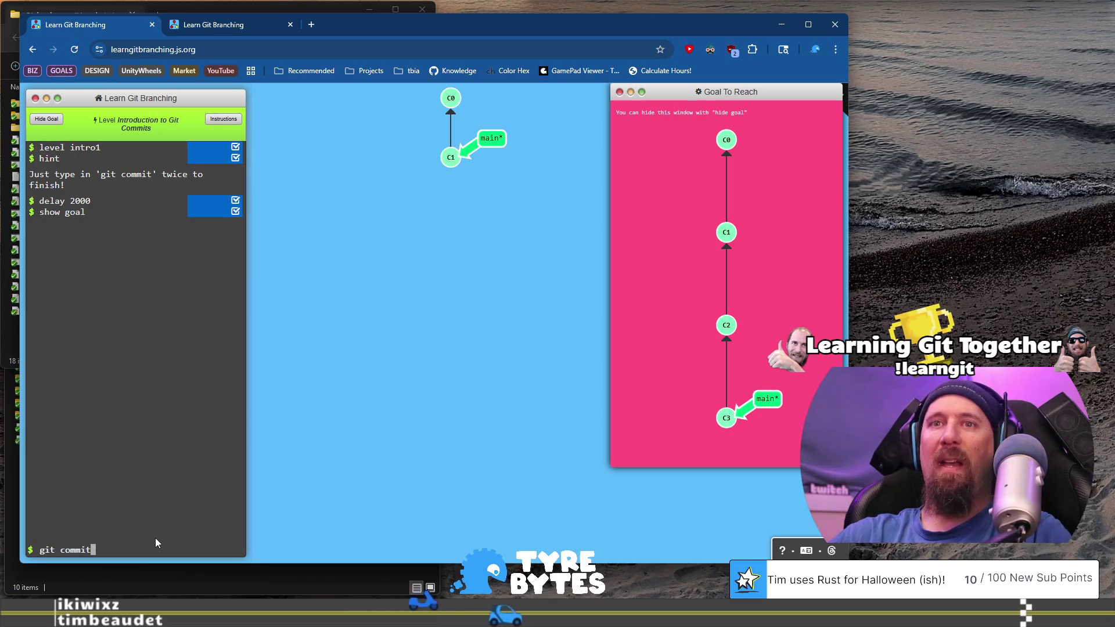
key(Return)
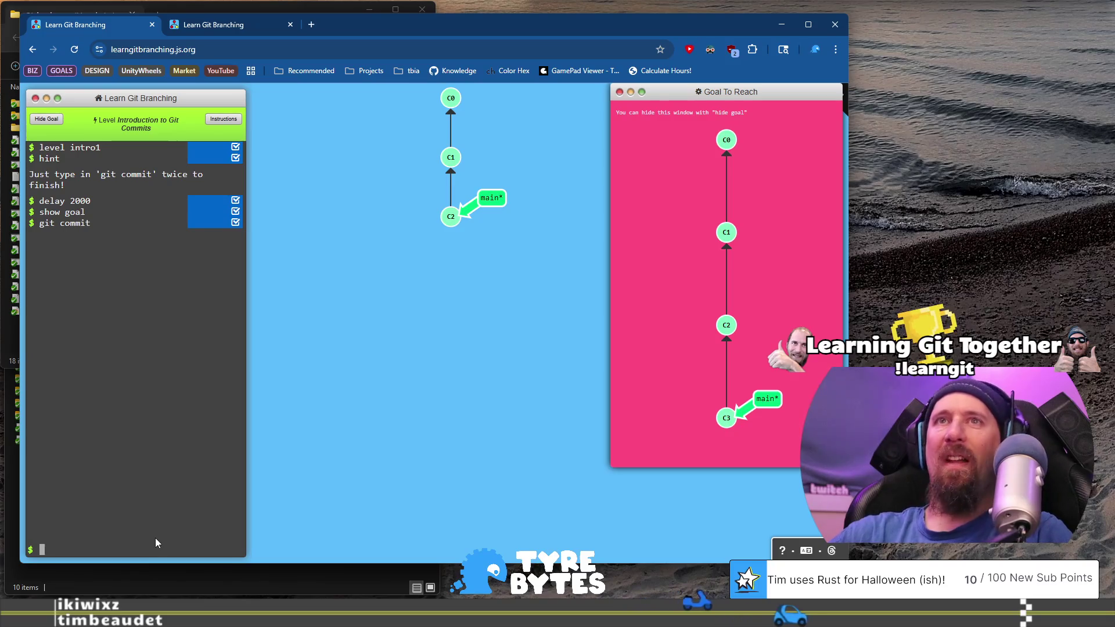
text(git commit)
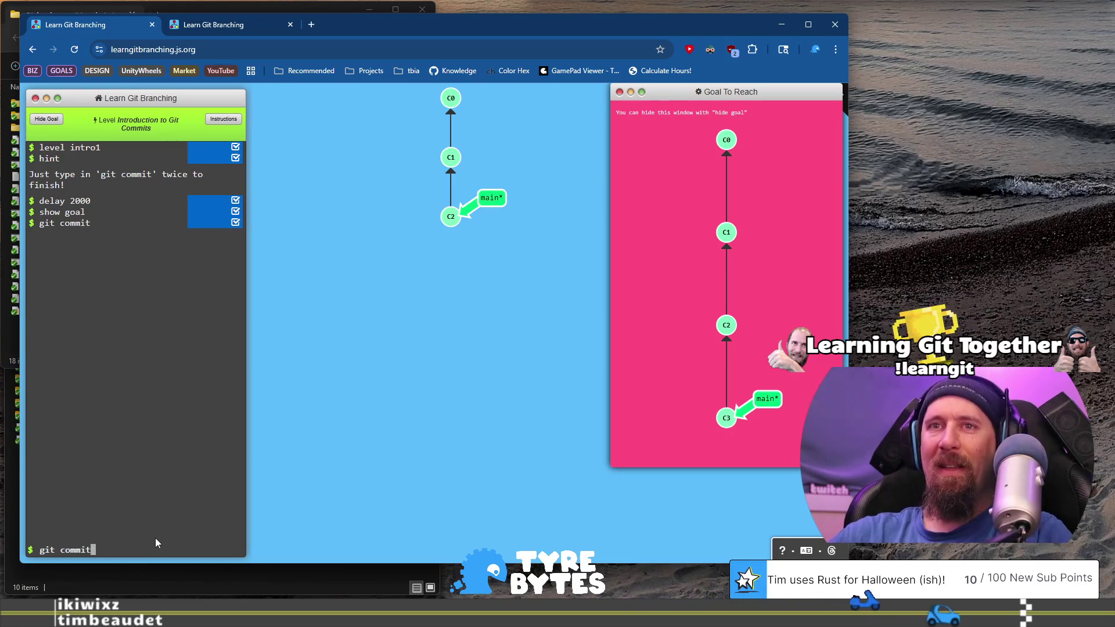
key(Return)
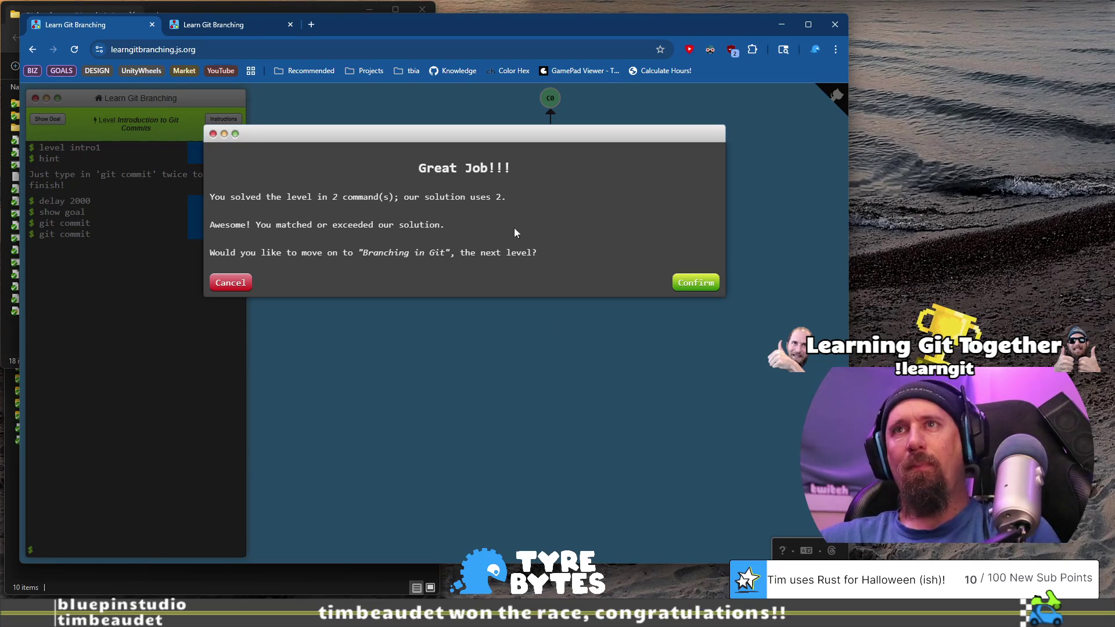
Confirm the Great Job dialog and read the Git Branches explanation of branches as cheap pointers.
click(684, 284)
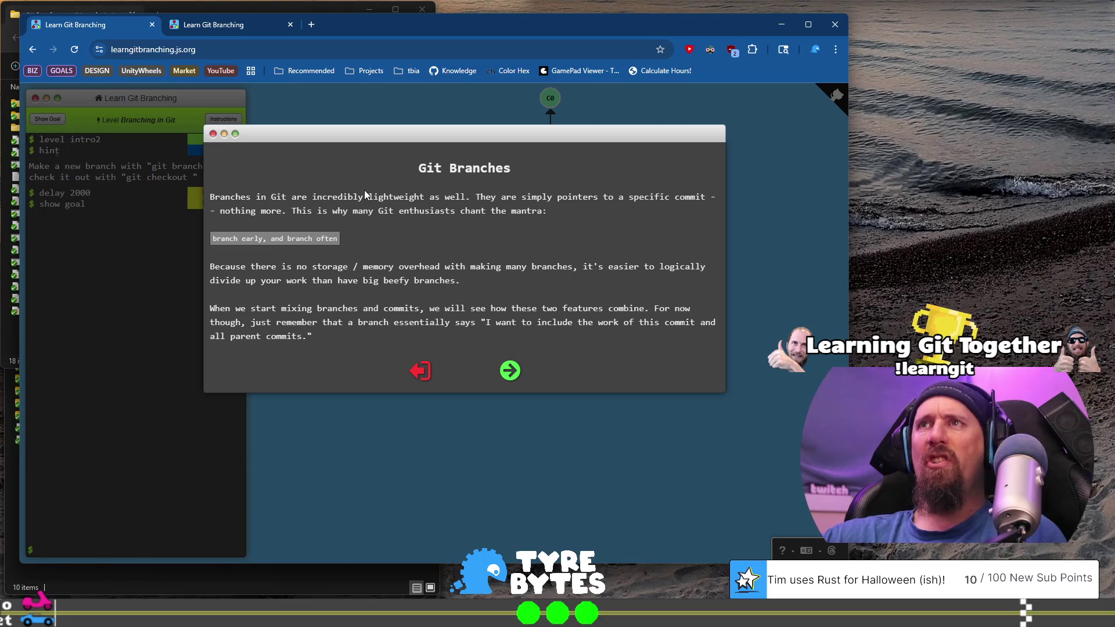
drag(462, 196, 522, 209)
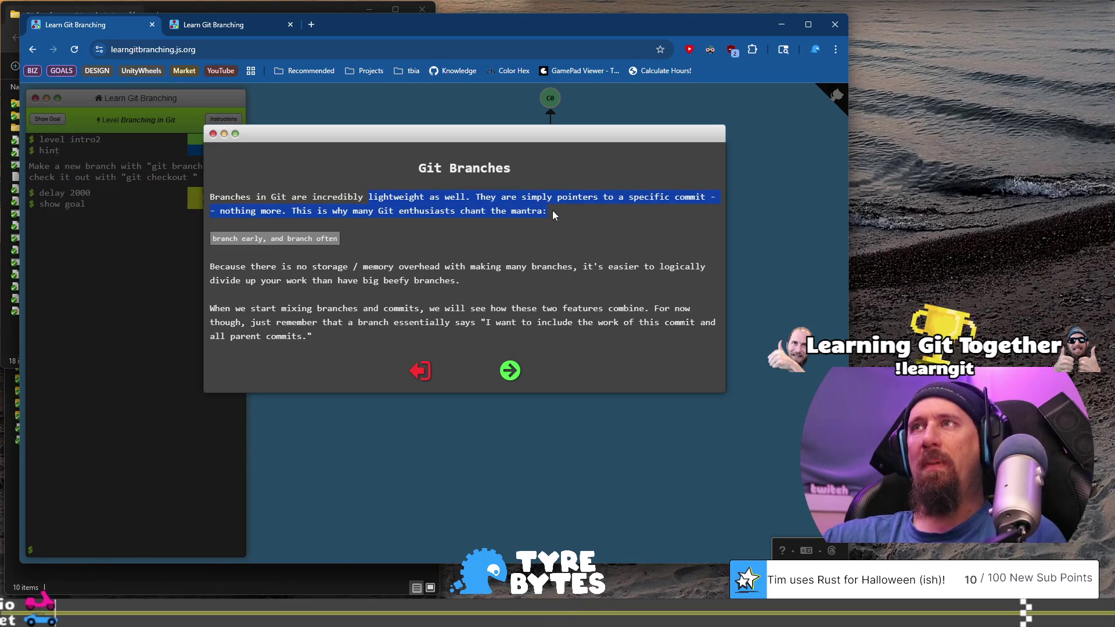
mouse_move(611, 207)
mouse_down()
mouse_move(699, 204)
mouse_move(399, 214)
mouse_up()
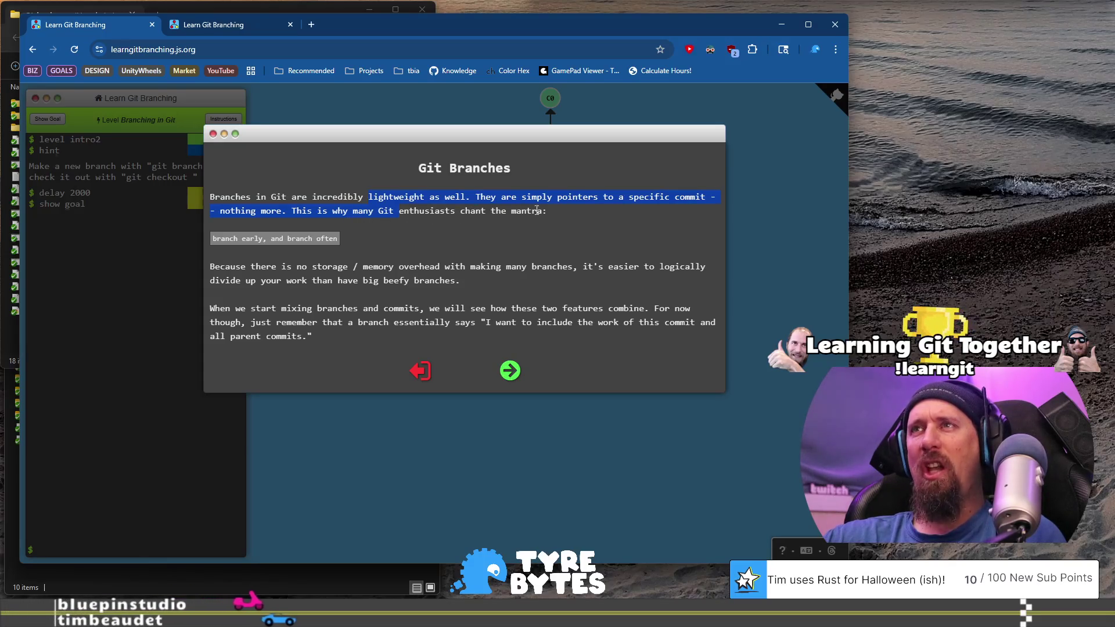
click(233, 267)
drag(233, 267, 465, 284)
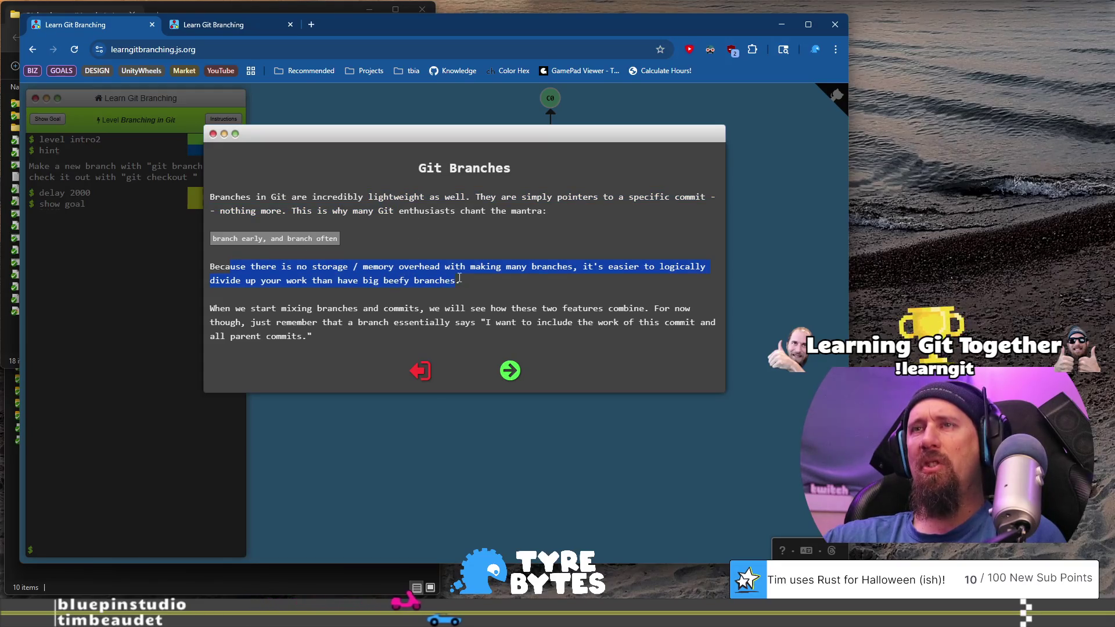
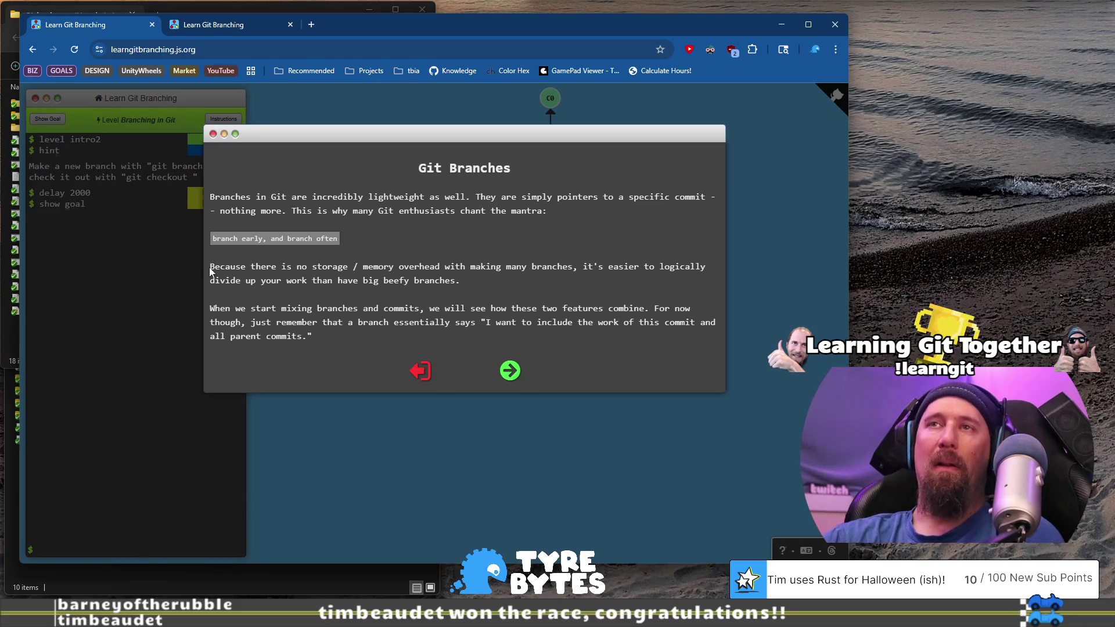
Read the Git Branches notes on storage overhead and the branch definition, then go to the demonstration.
drag(212, 268, 232, 268)
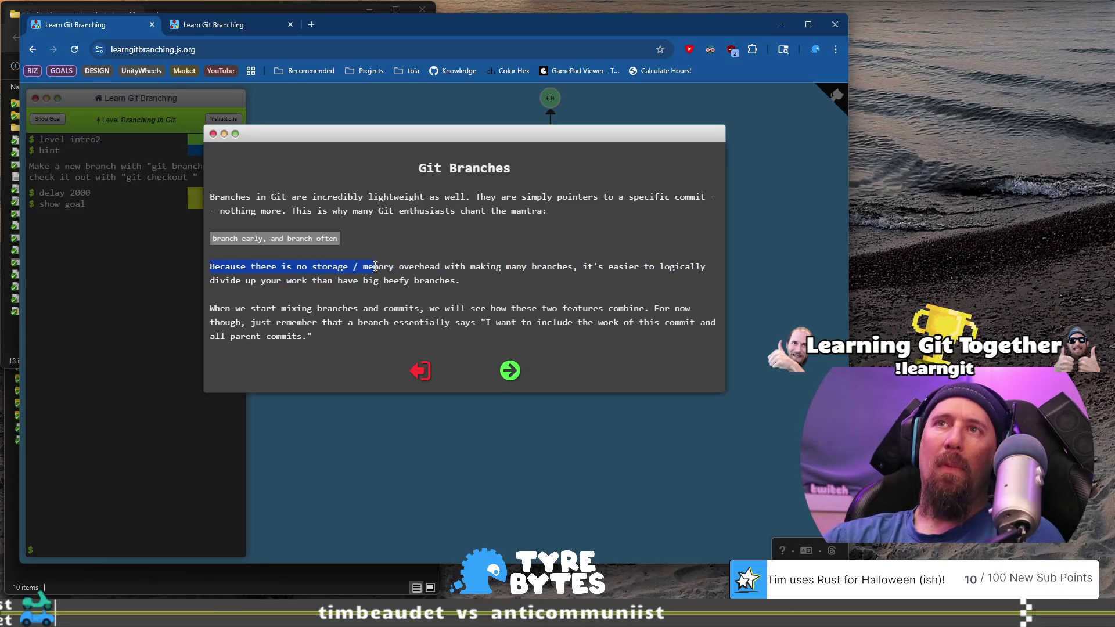
drag(468, 269, 546, 267)
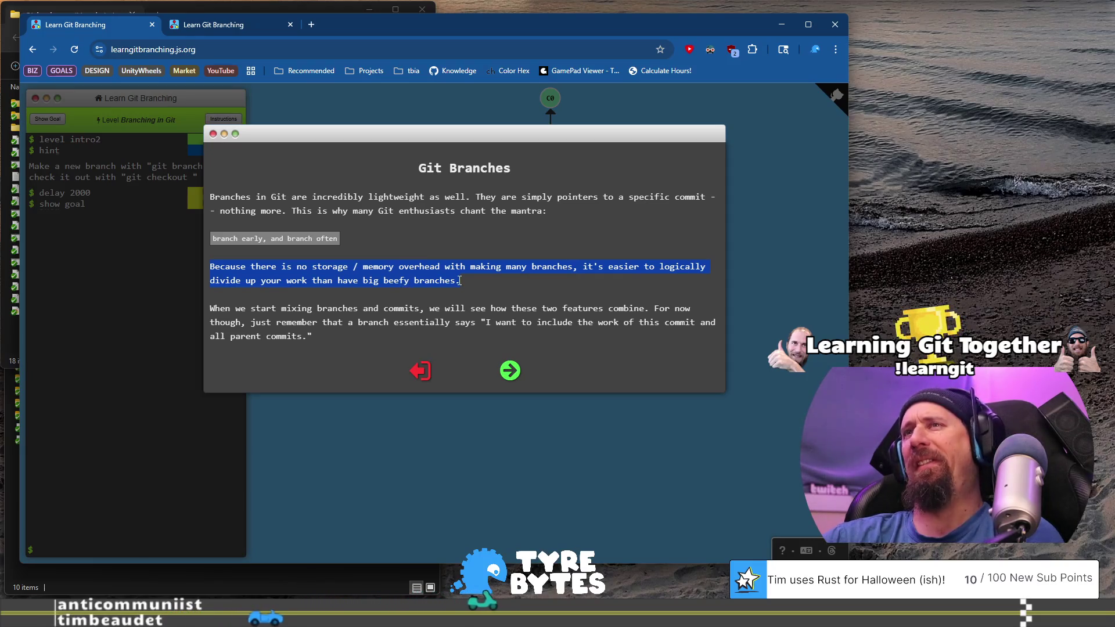
click(395, 298)
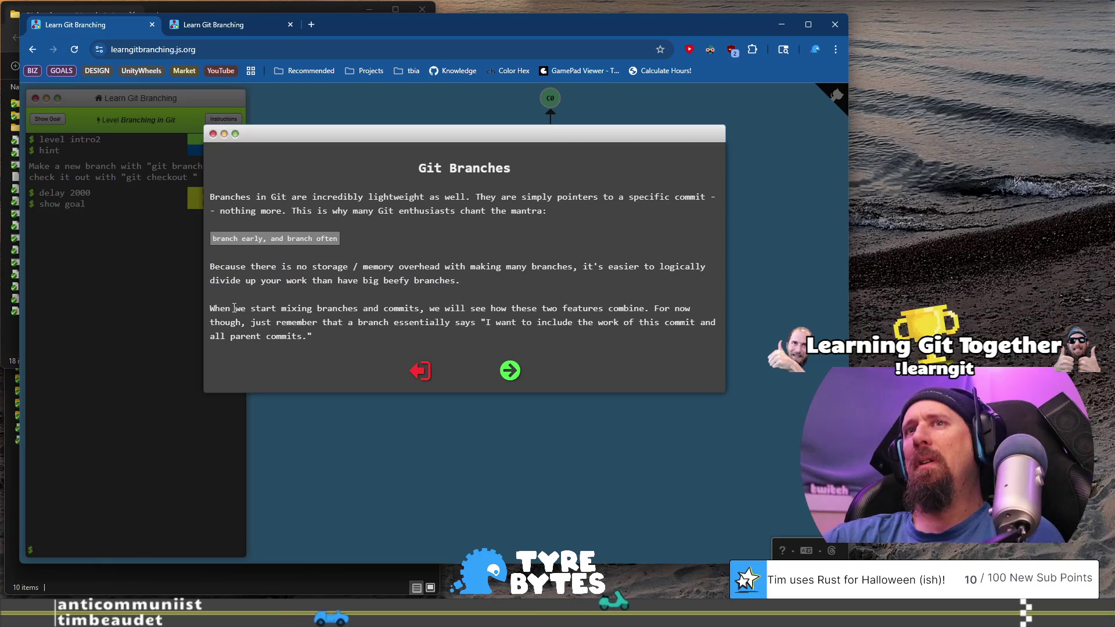
mouse_move(210, 309)
mouse_down()
mouse_move(269, 322)
mouse_move(394, 303)
mouse_move(451, 307)
mouse_move(326, 324)
mouse_move(393, 327)
mouse_up()
click(452, 308)
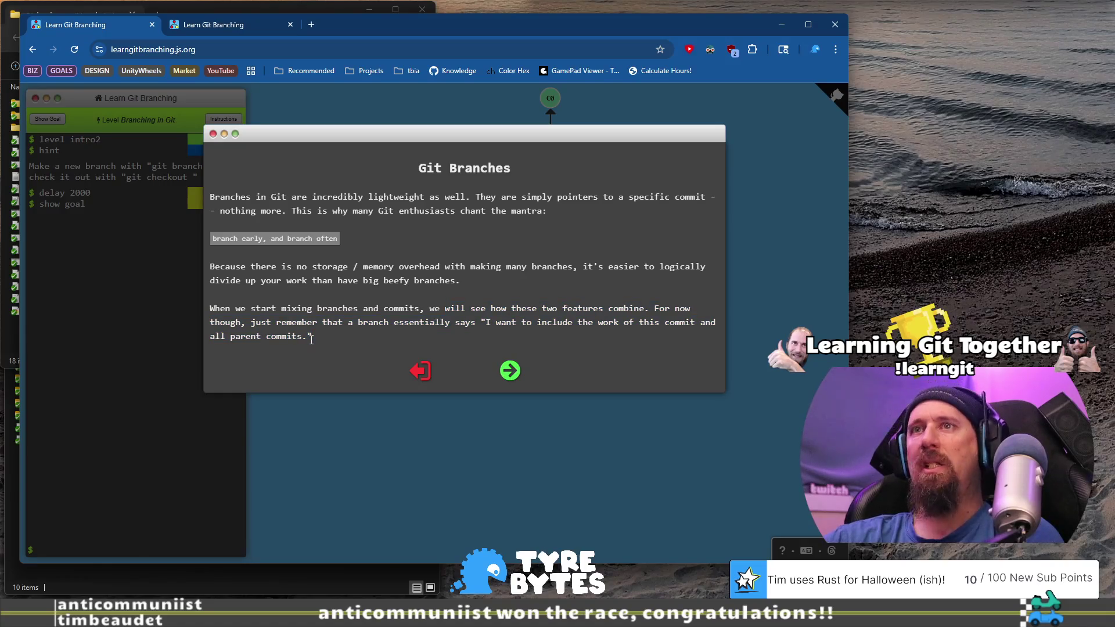
drag(489, 323, 482, 322)
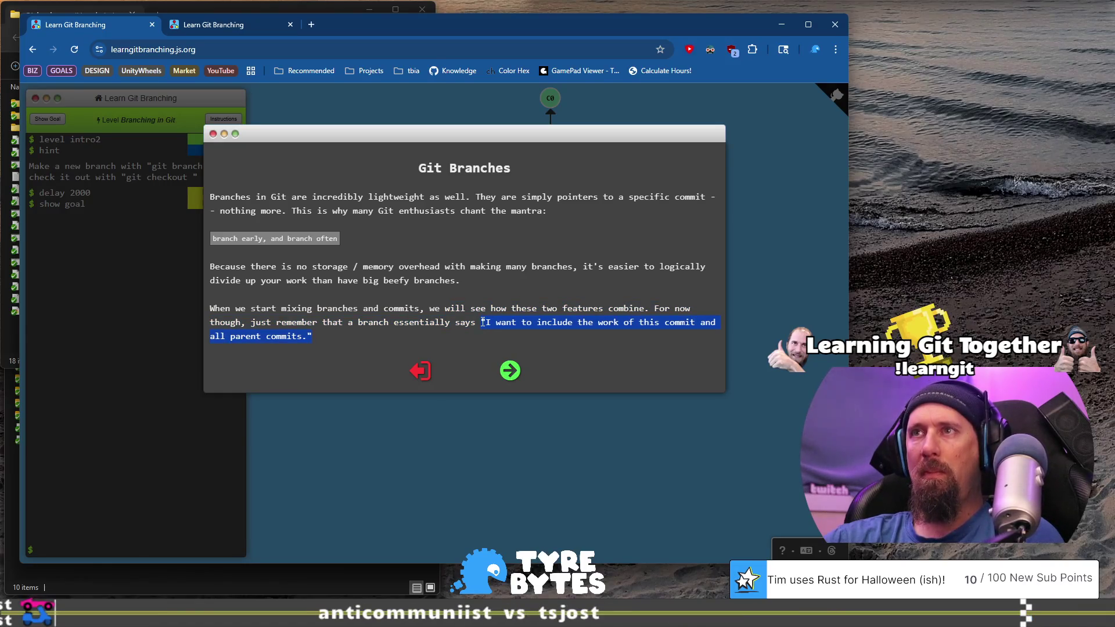
click(510, 372)
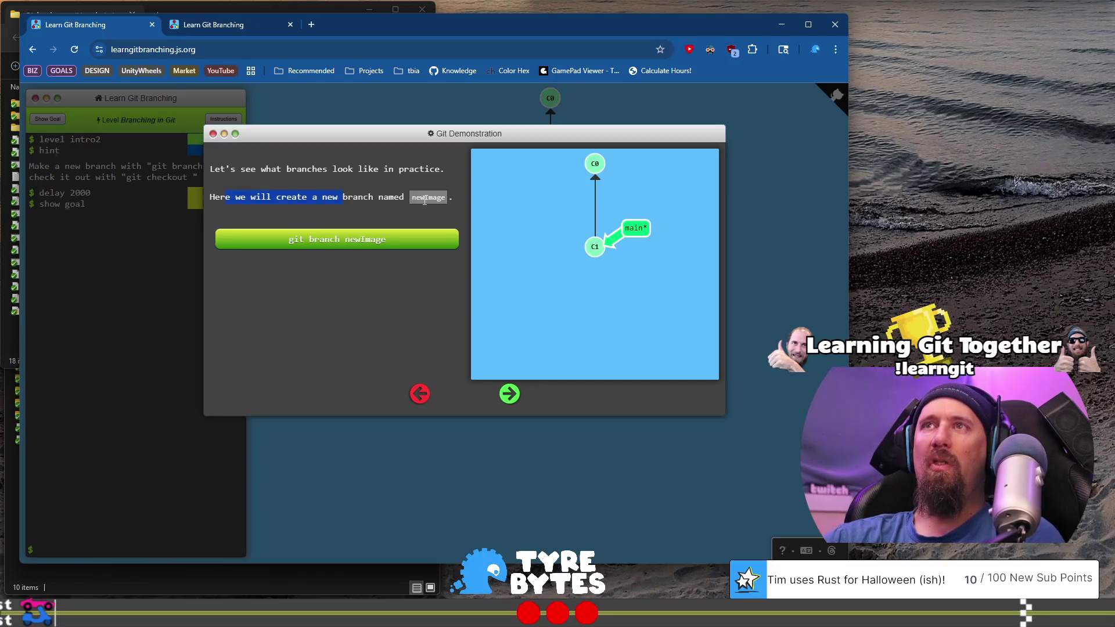
Run the 'git branch newImage' demo so newImage points at C1, then advance to the commit page.
click(377, 247)
drag(246, 296, 402, 296)
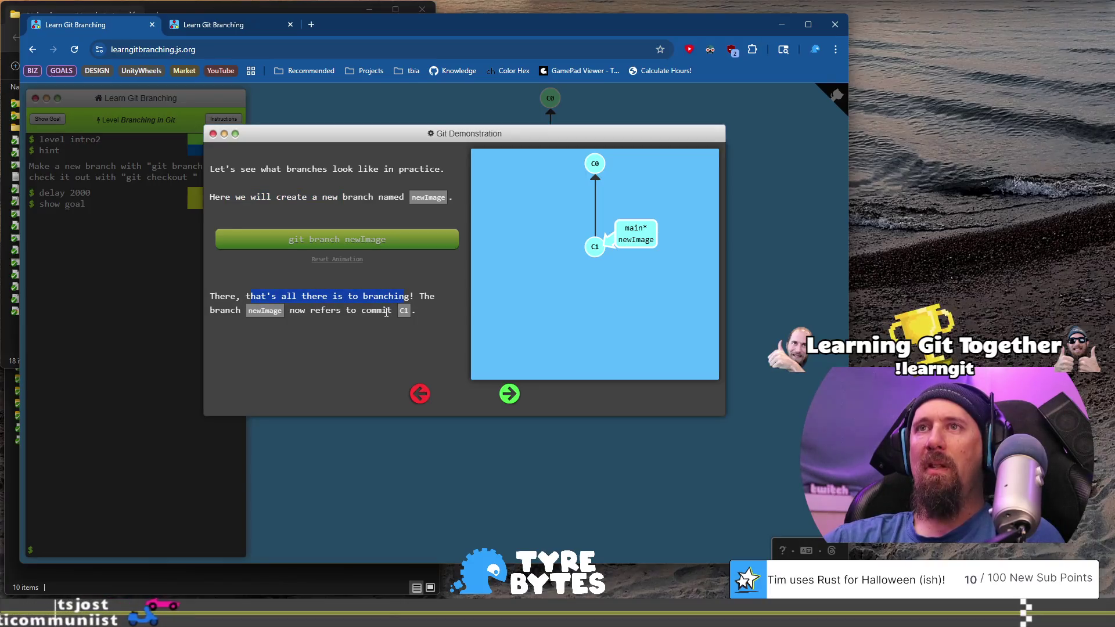
mouse_move(326, 311)
mouse_down()
mouse_move(400, 311)
mouse_move(382, 311)
mouse_up()
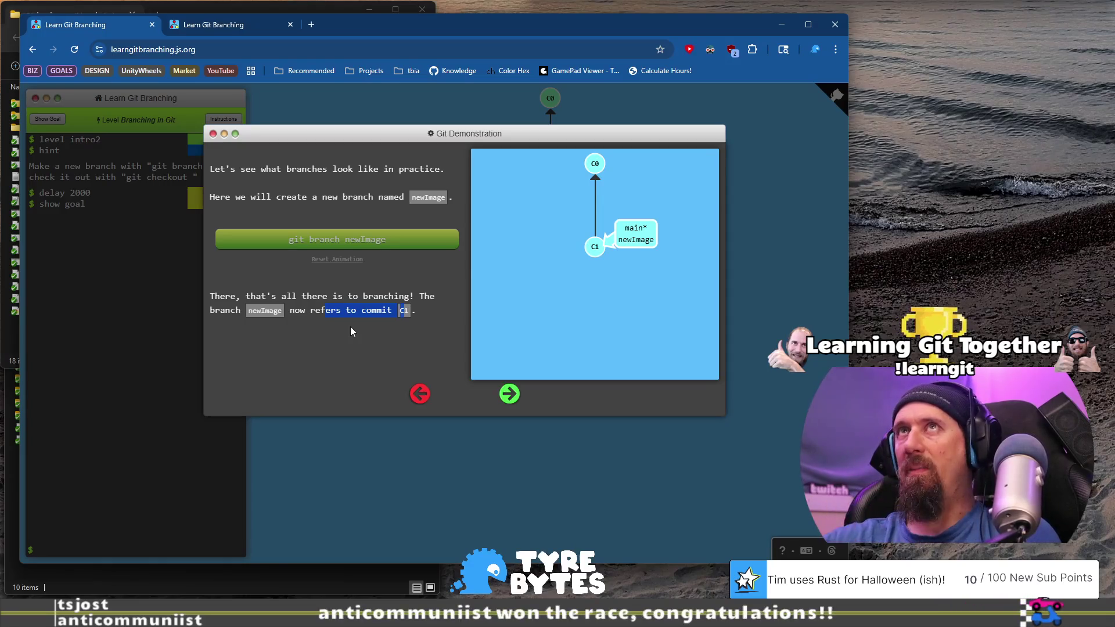
click(509, 396)
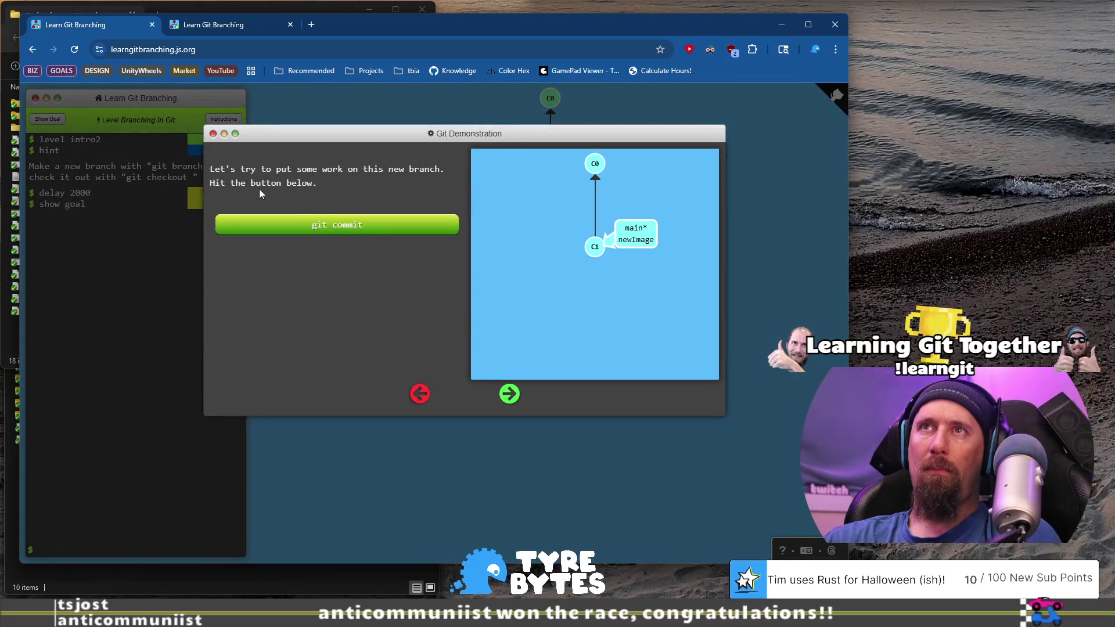
Run the demo git commit so main moves to C2 while newImage stays on C1.
drag(226, 170, 333, 189)
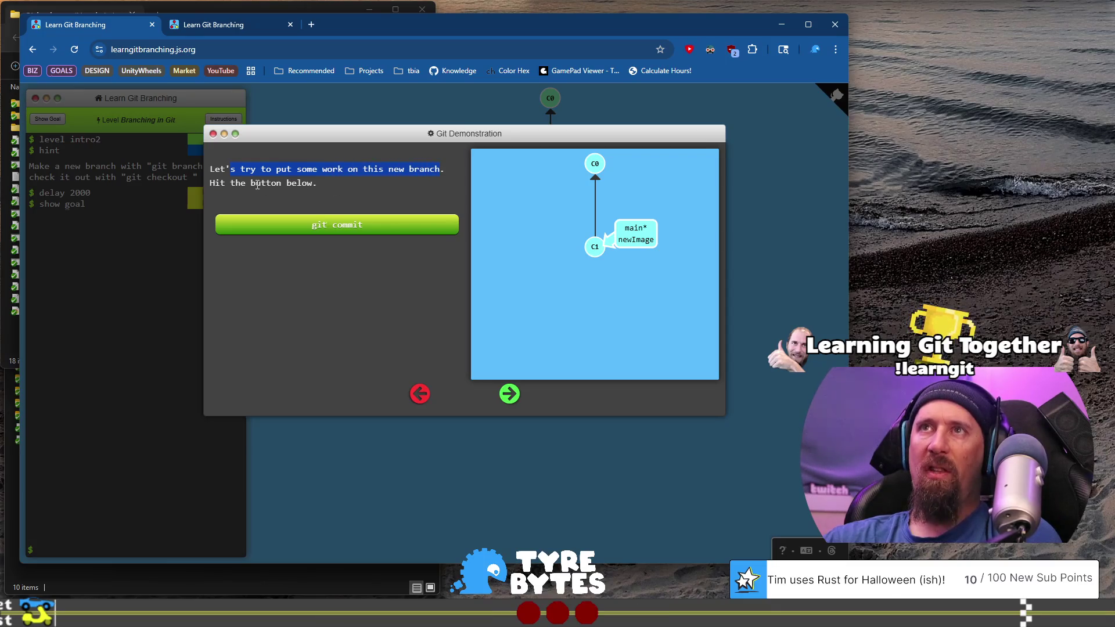
click(318, 230)
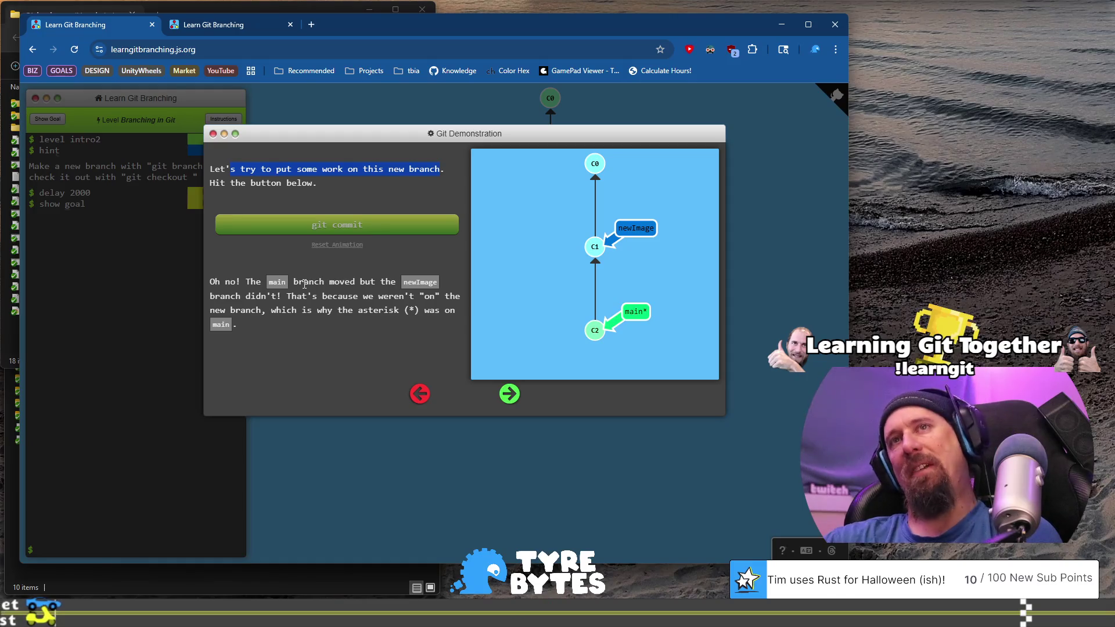
mouse_move(294, 282)
mouse_down()
mouse_move(401, 282)
mouse_move(326, 299)
mouse_move(401, 295)
mouse_move(383, 308)
mouse_move(323, 313)
mouse_move(446, 321)
mouse_move(430, 322)
mouse_up()
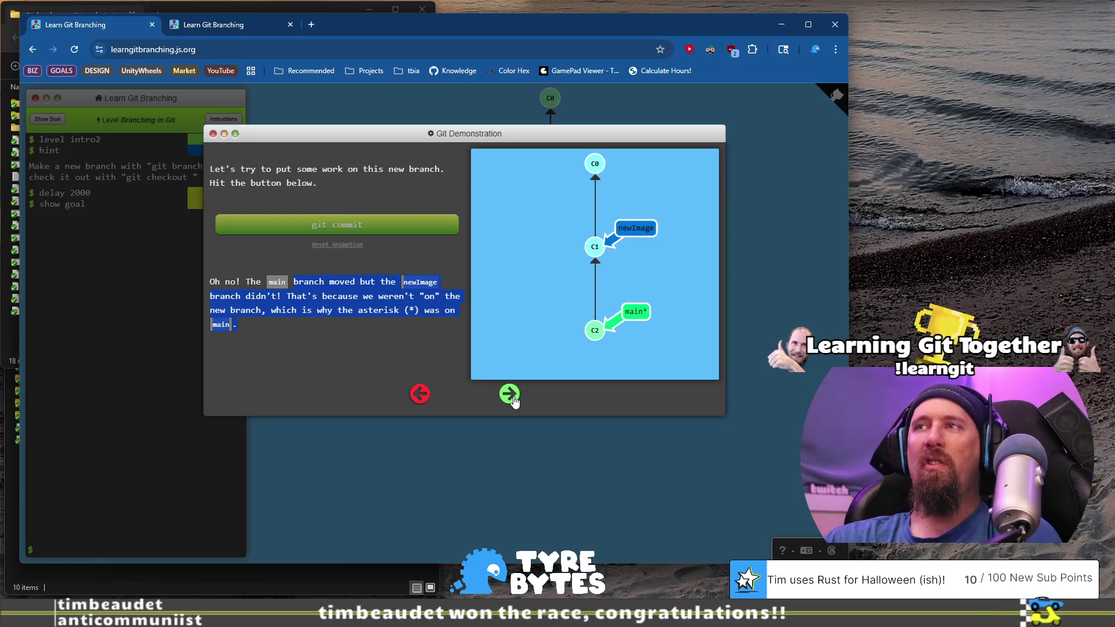
click(514, 398)
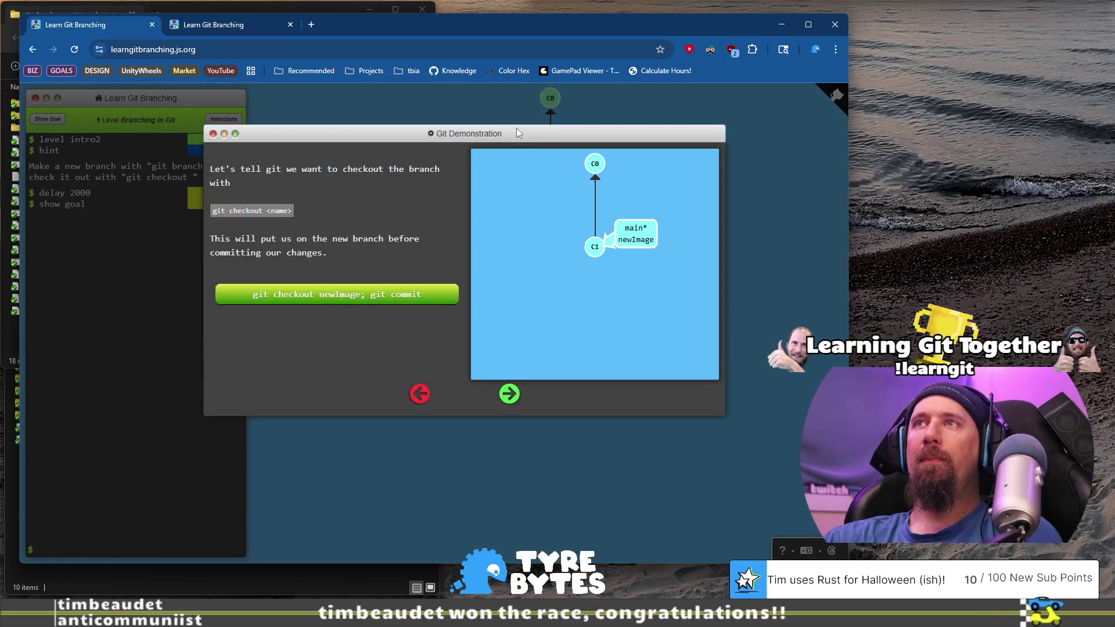
Run the 'git checkout newImage; git commit' demo so newImage lands on C2, then view the git switch note.
triple_click(468, 225)
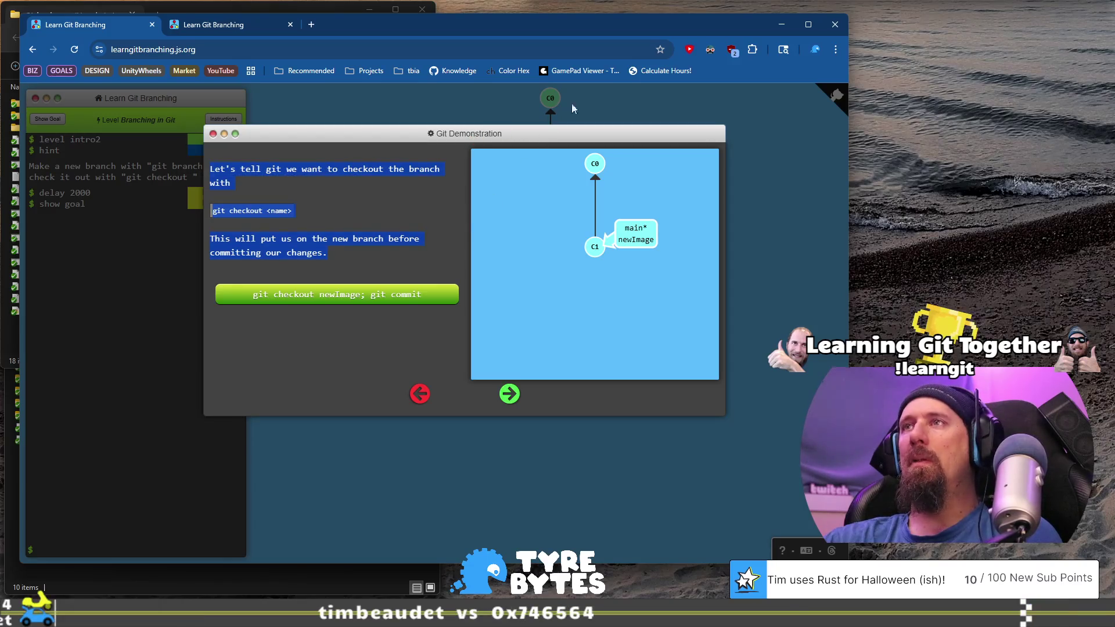
click(333, 203)
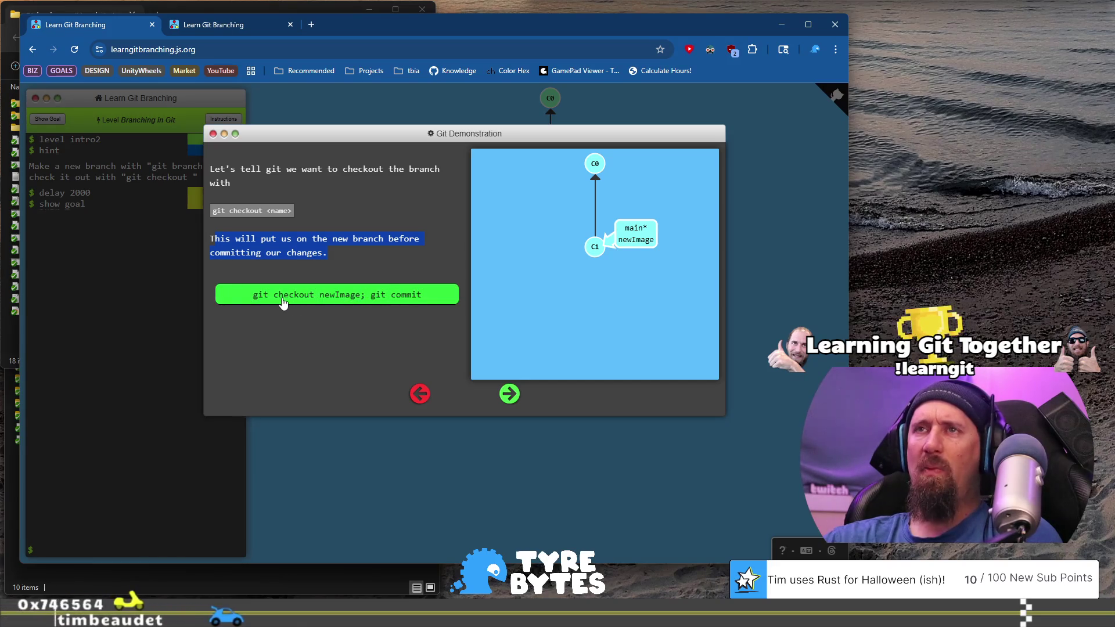
click(317, 303)
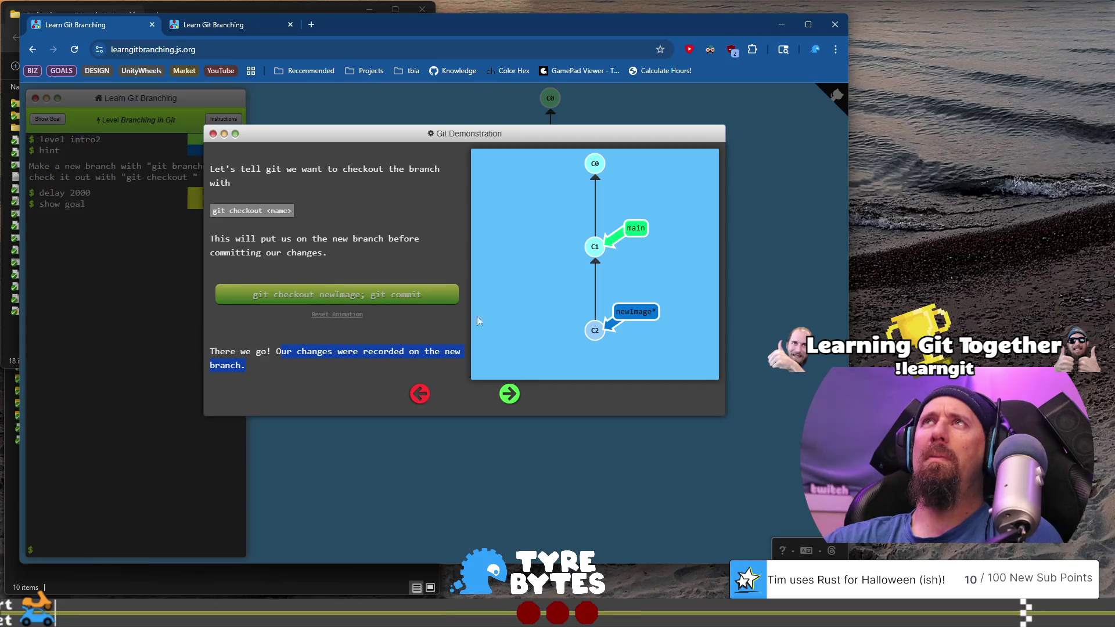
click(511, 395)
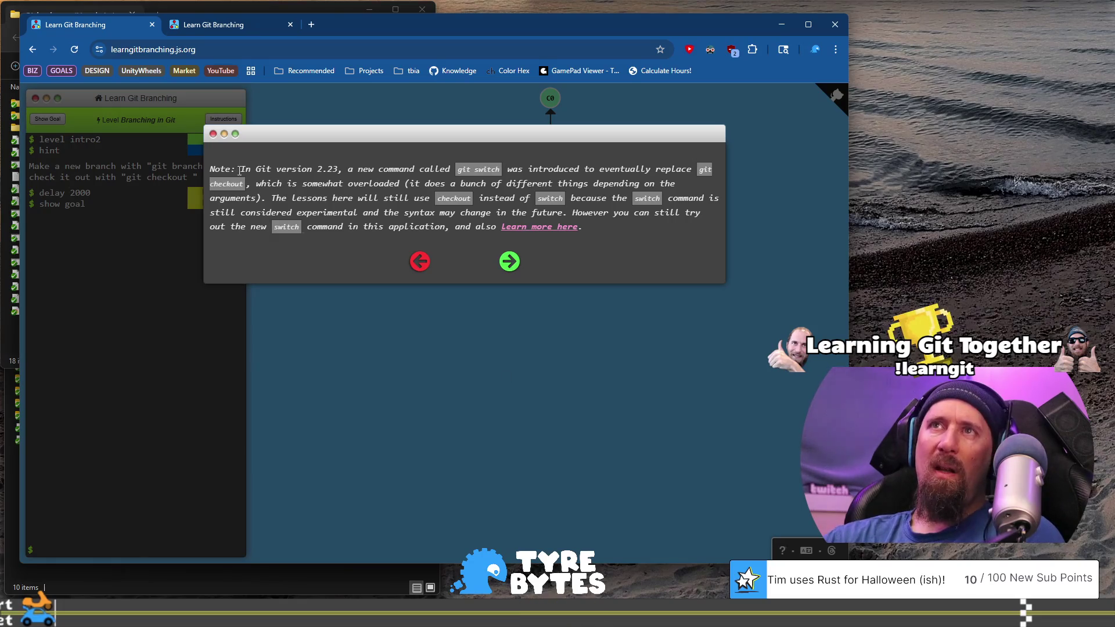
mouse_move(375, 171)
mouse_down()
mouse_move(706, 171)
mouse_move(247, 186)
mouse_move(272, 188)
mouse_up()
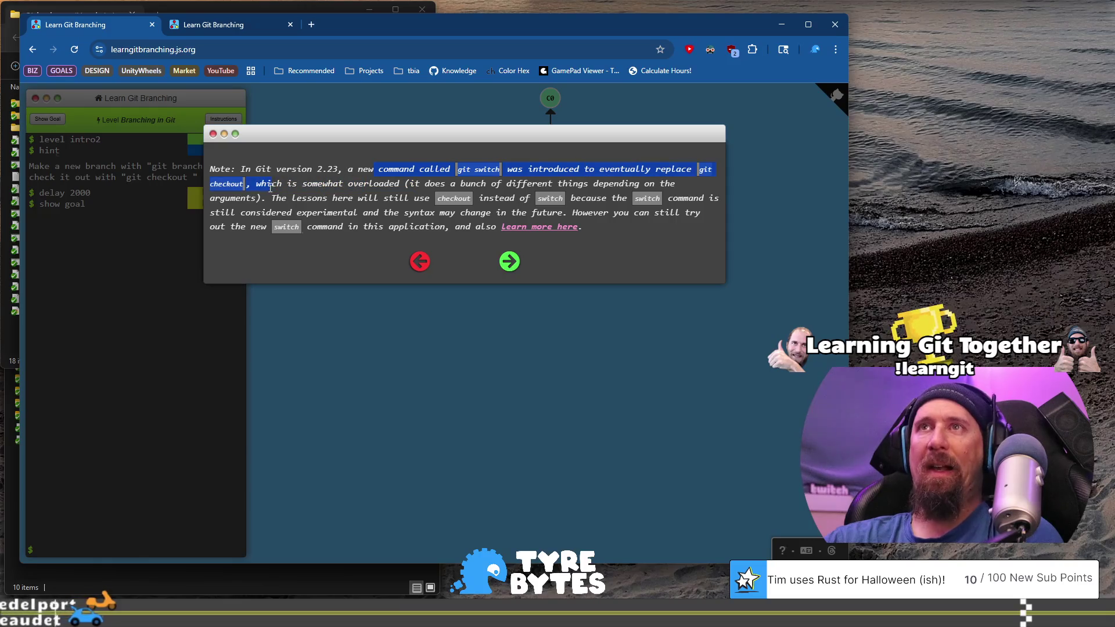
click(564, 179)
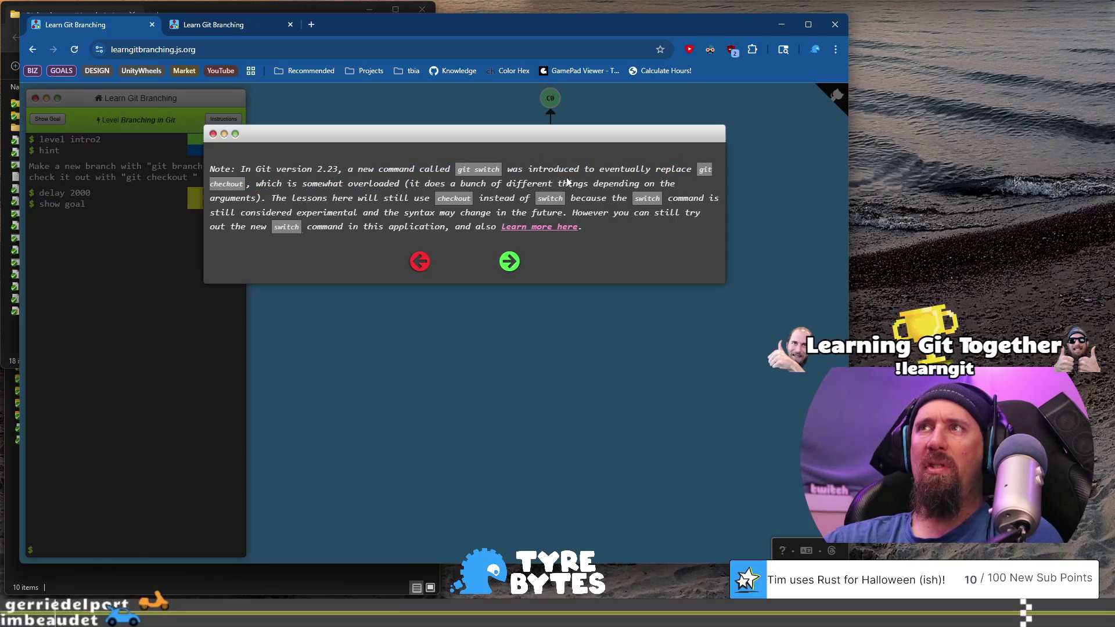
drag(539, 171, 691, 170)
mouse_move(262, 183)
mouse_down()
mouse_move(674, 185)
mouse_move(270, 198)
mouse_move(585, 205)
mouse_move(337, 214)
mouse_move(415, 217)
mouse_up()
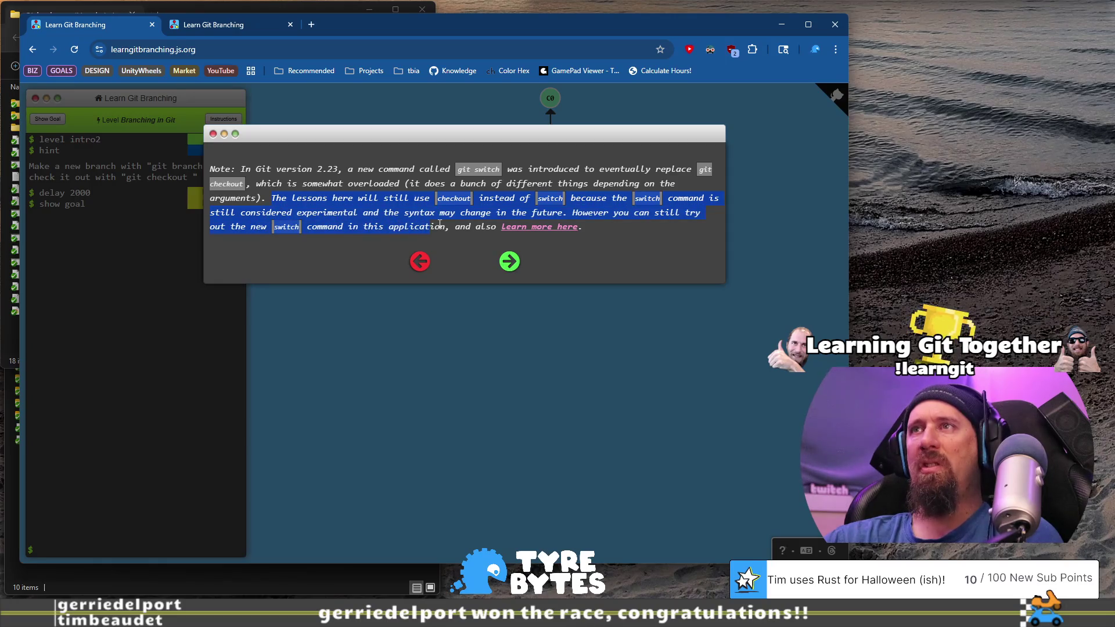
click(473, 225)
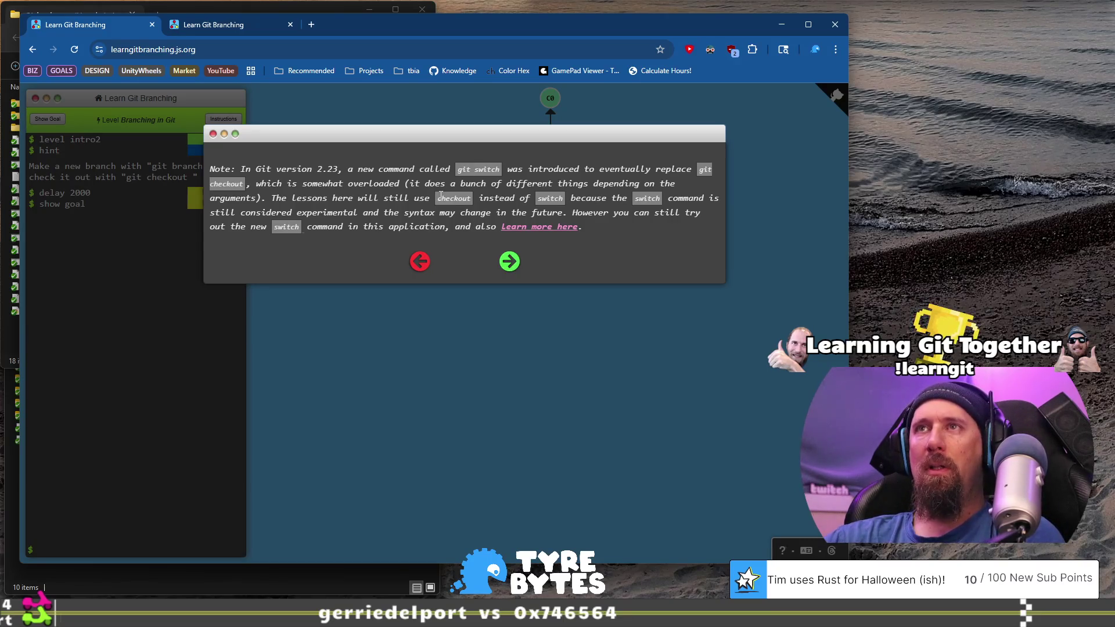
click(512, 263)
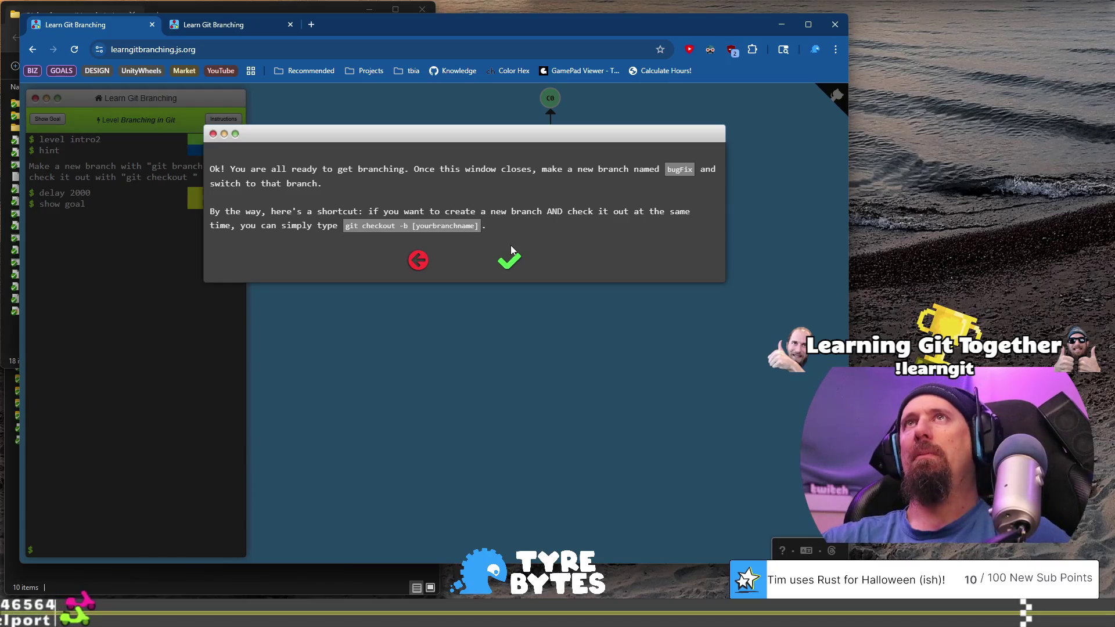
Read the instruction to create and check out bugFix, then close the dialog to start the level.
drag(415, 169, 409, 180)
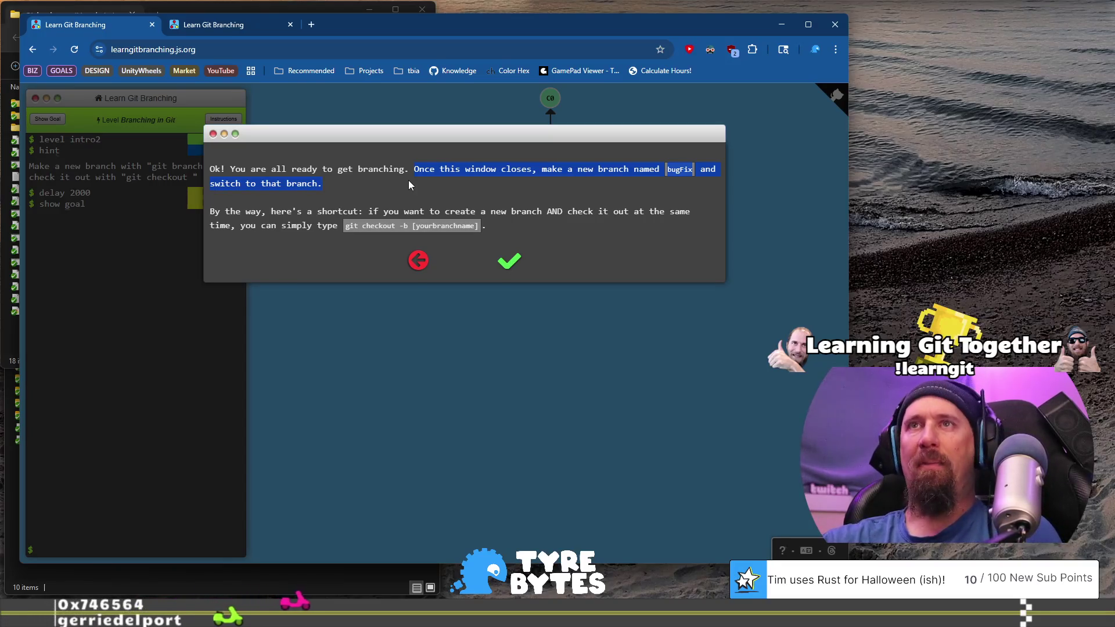
click(264, 215)
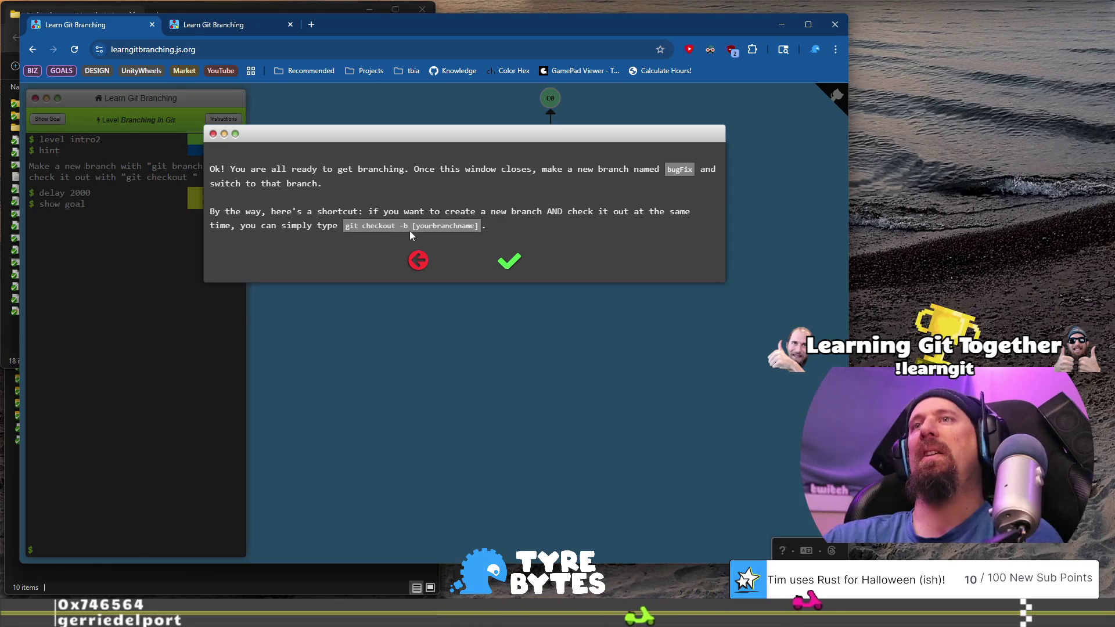
click(507, 260)
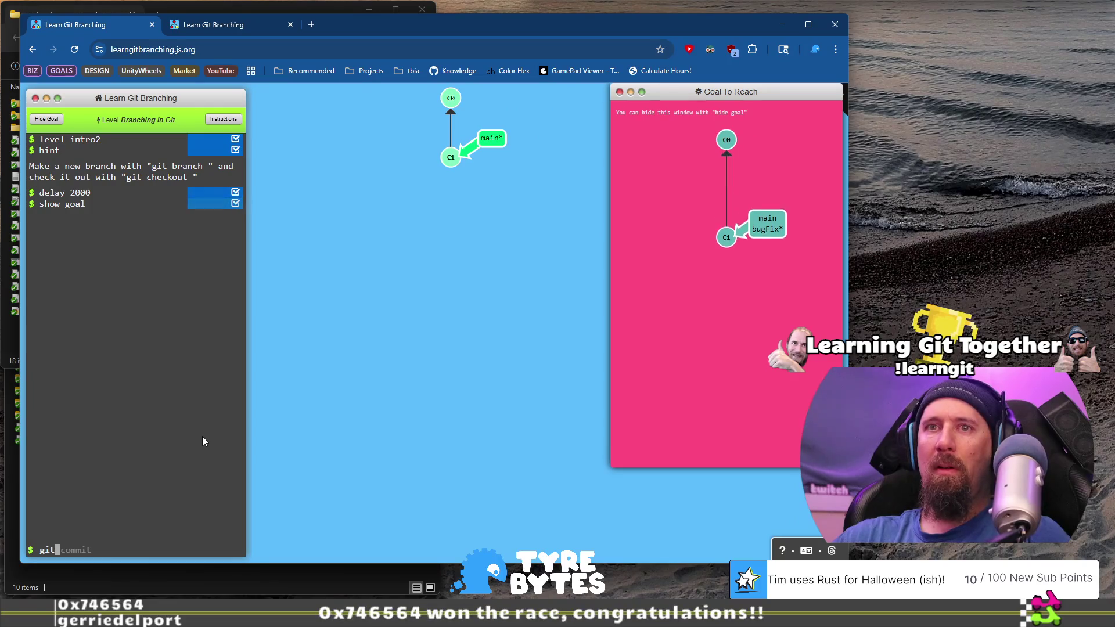
Solve the level with 'git checkout -b bugFix' and continue to Merging in Git.
text(checkout -b bugFix)
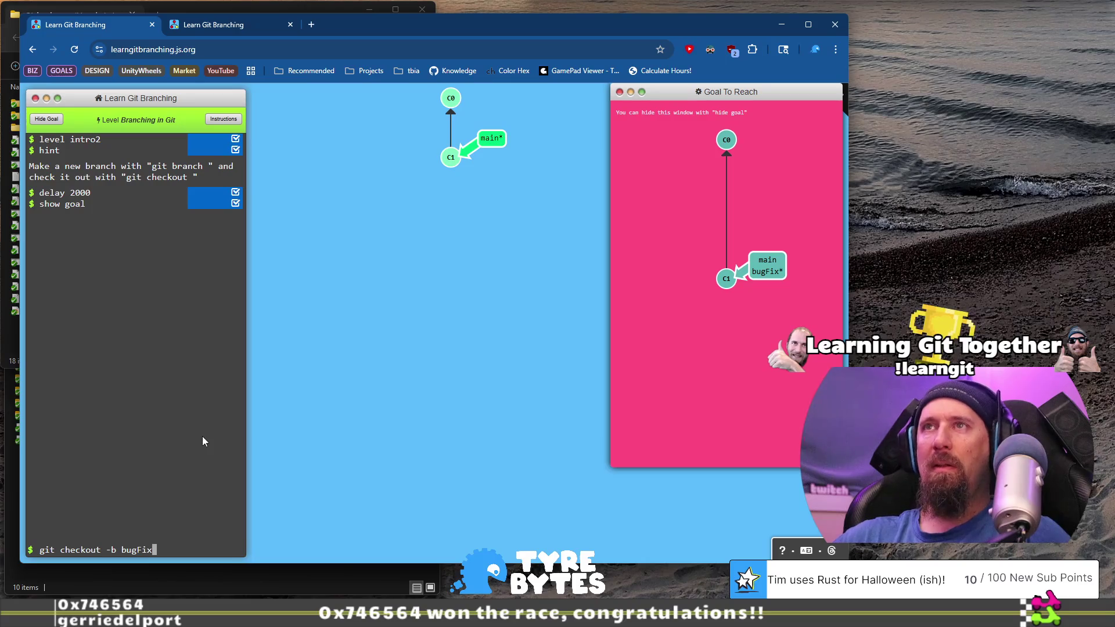
key(Return)
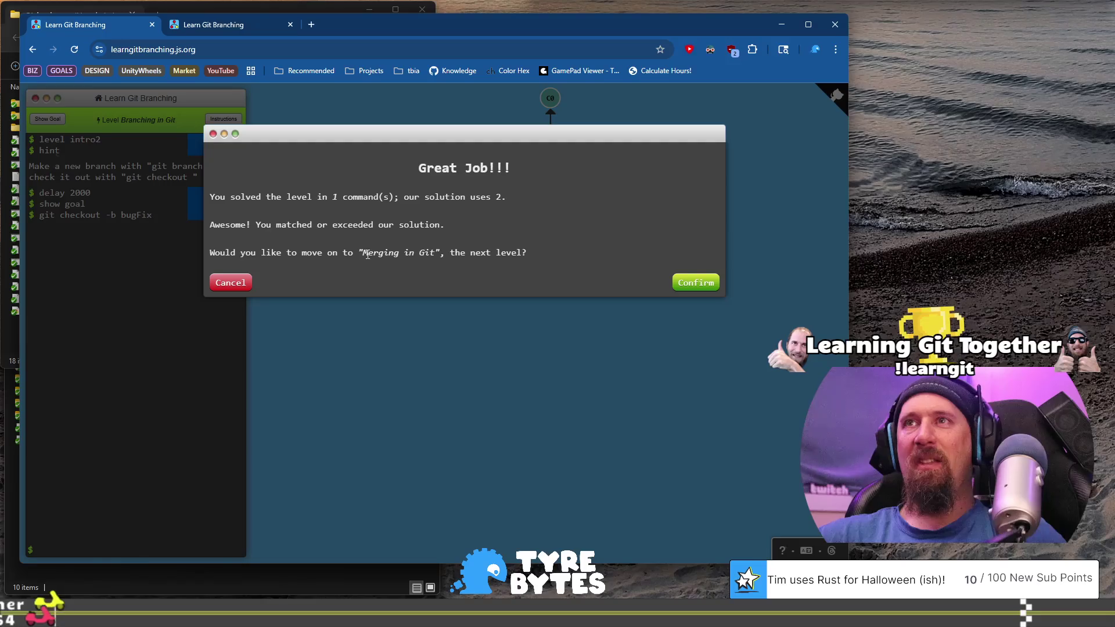
click(680, 284)
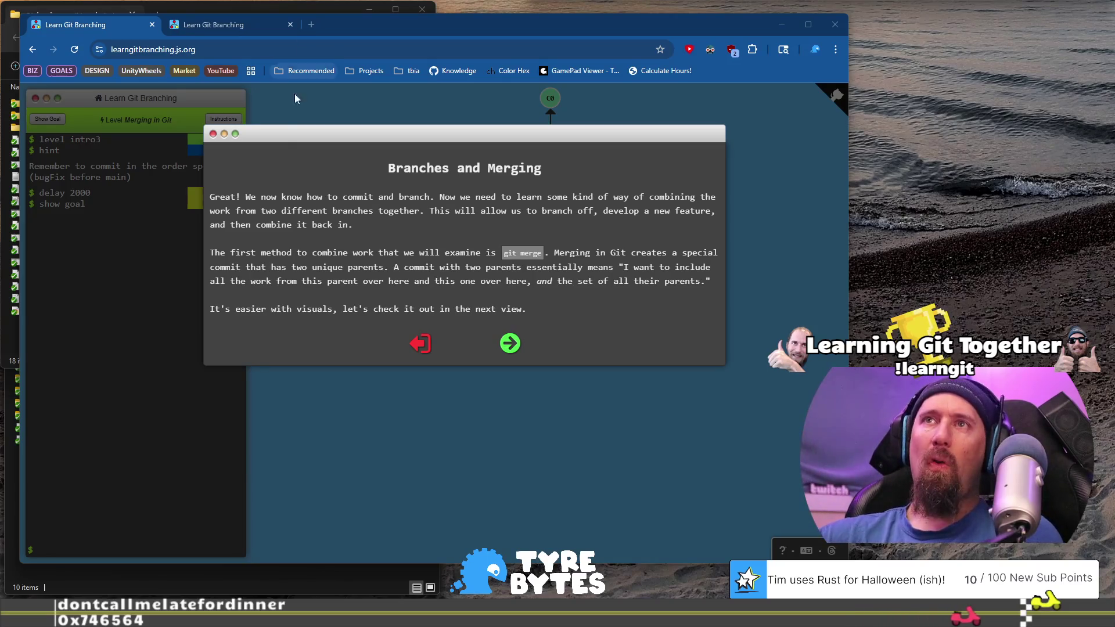
triple_click(559, 168)
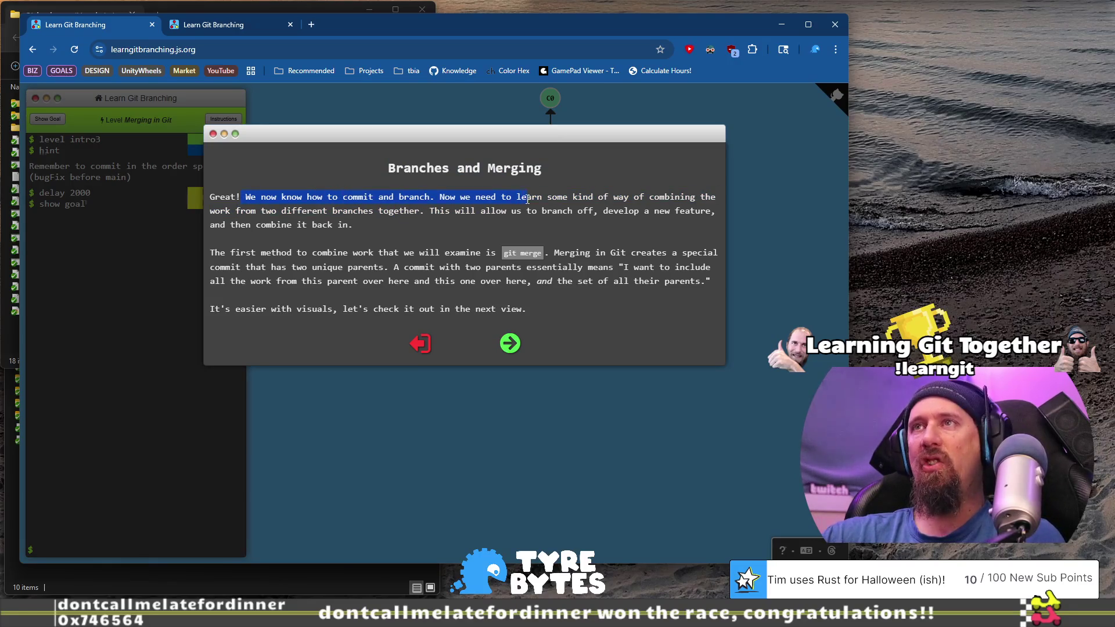
drag(527, 199, 590, 199)
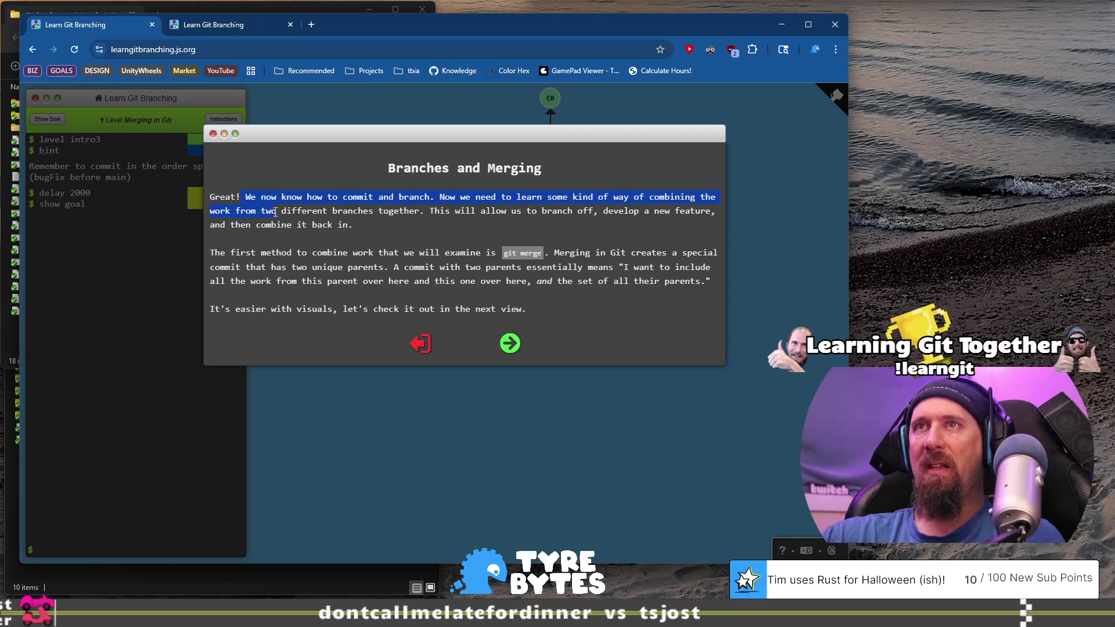
drag(288, 213, 379, 210)
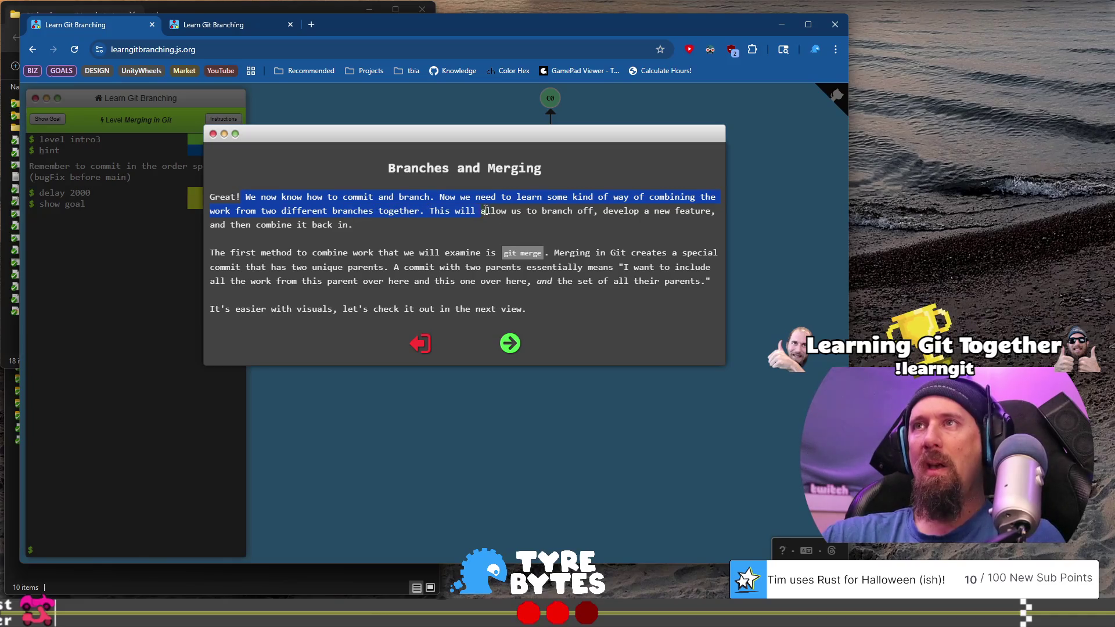
drag(599, 208, 638, 207)
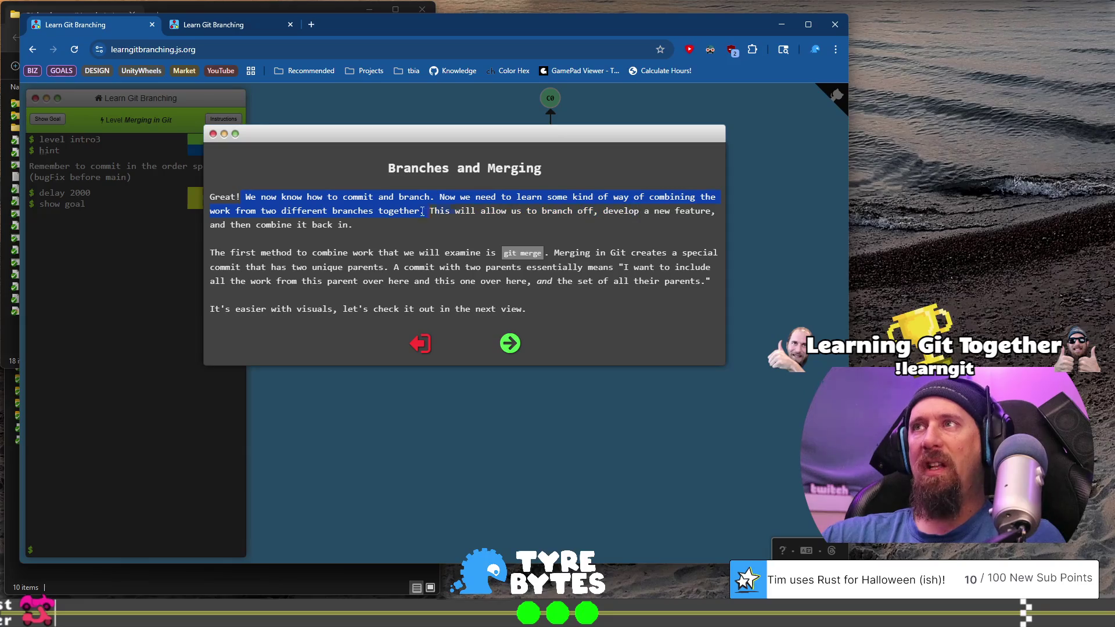
drag(425, 212, 316, 226)
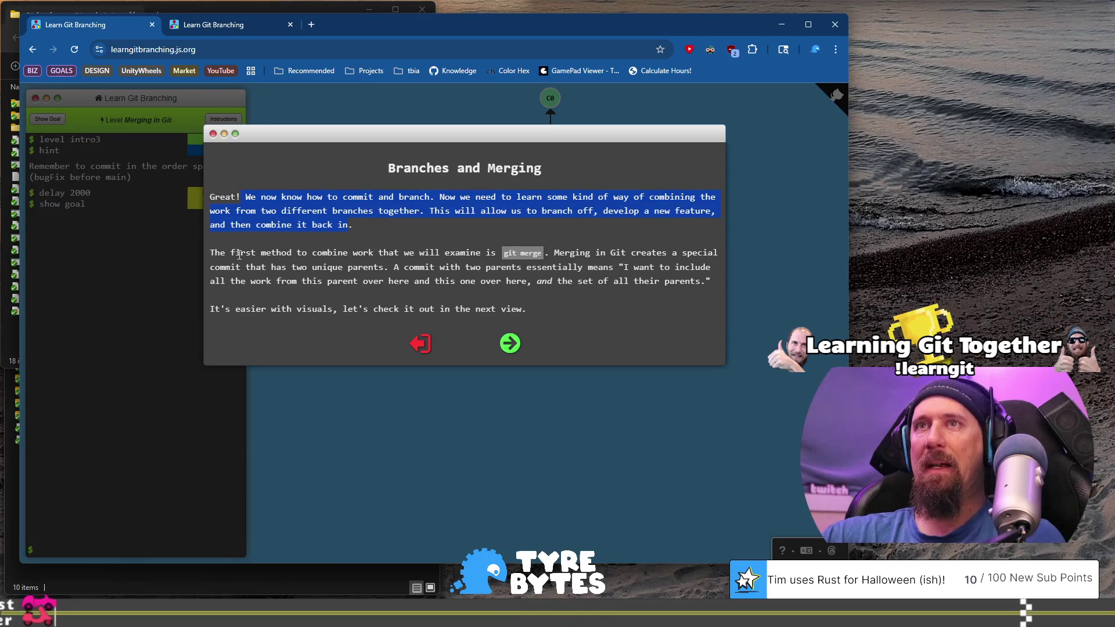
mouse_move(211, 253)
mouse_down()
mouse_move(716, 255)
mouse_move(633, 267)
mouse_move(337, 267)
mouse_move(484, 268)
mouse_up()
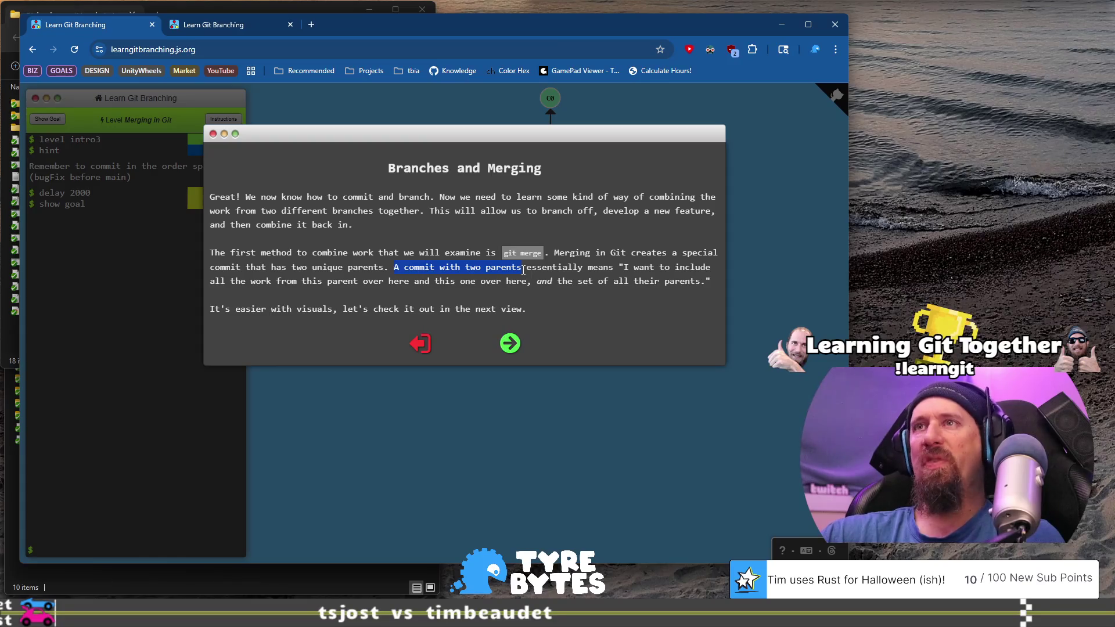
drag(490, 273, 503, 267)
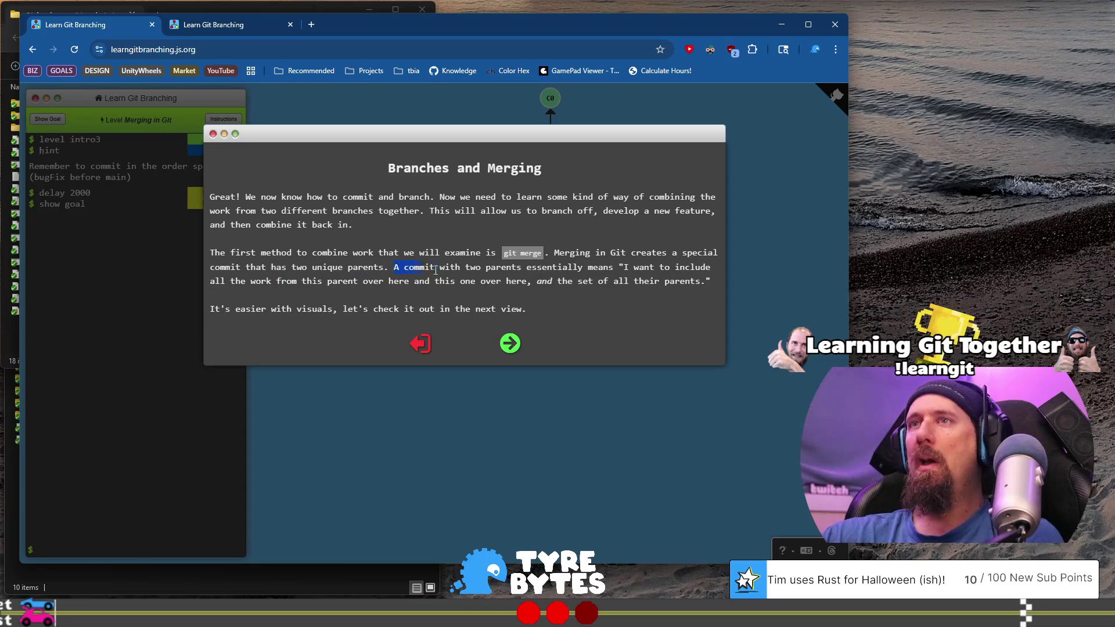
drag(530, 266, 649, 268)
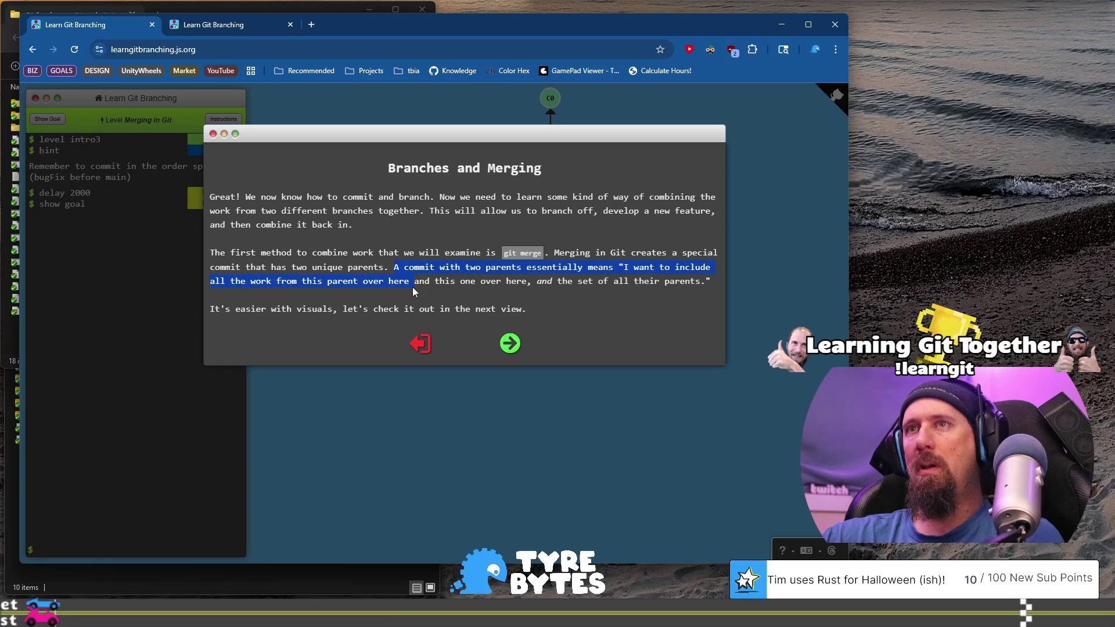
drag(365, 285, 708, 282)
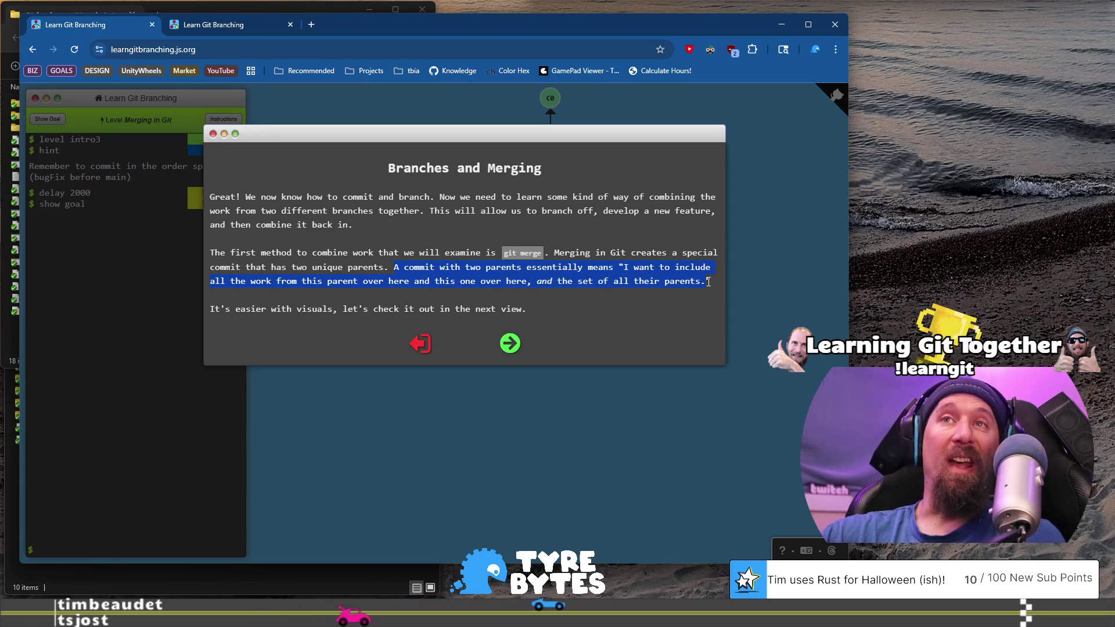
mouse_move(708, 282)
mouse_down()
mouse_move(566, 268)
mouse_move(656, 267)
mouse_up()
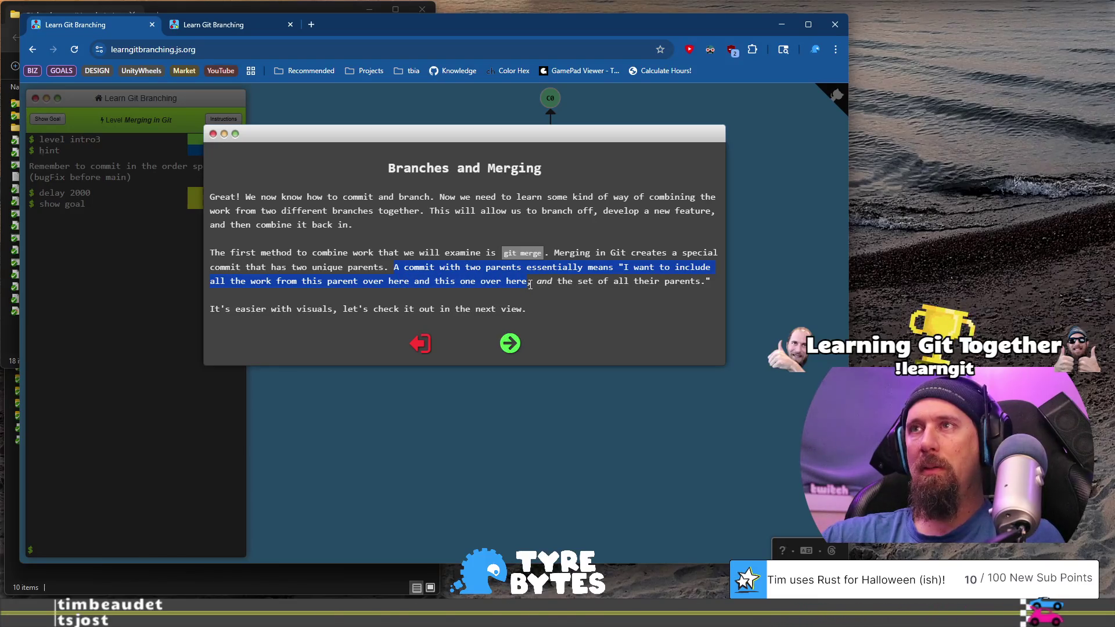
drag(529, 285, 620, 283)
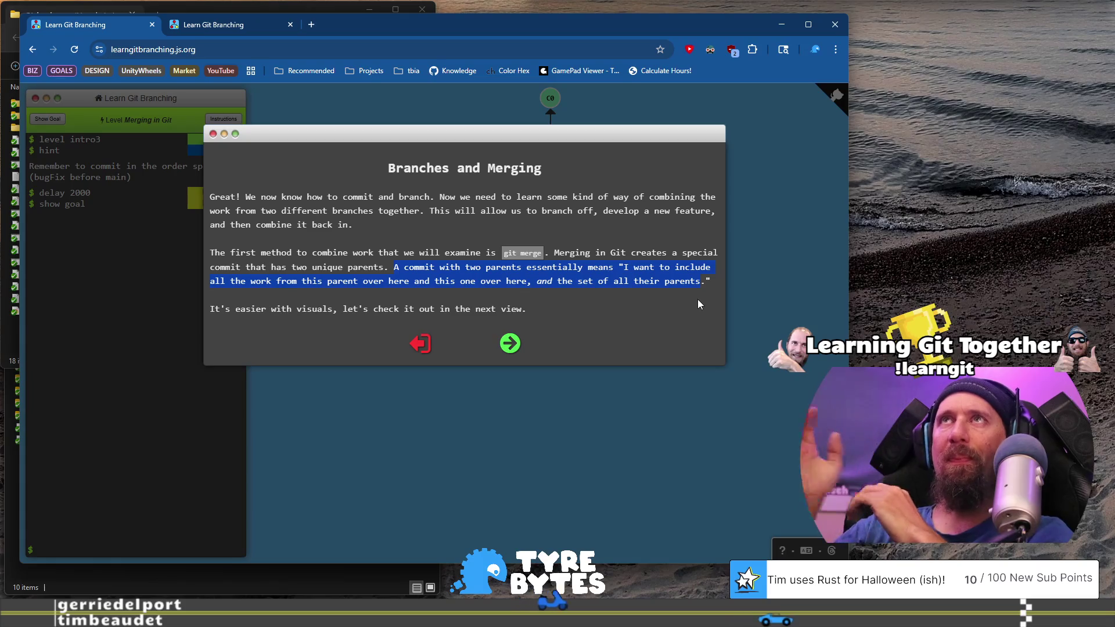
drag(212, 309, 487, 305)
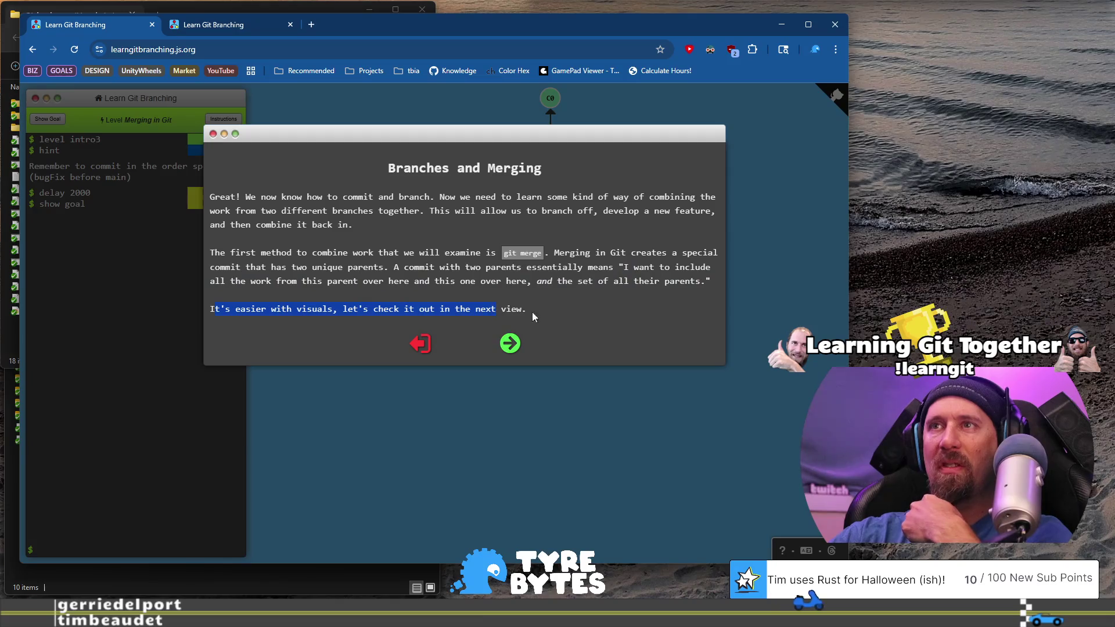
Open the merge demonstration and run git merge bugFix to create the two-parent commit C4.
click(511, 345)
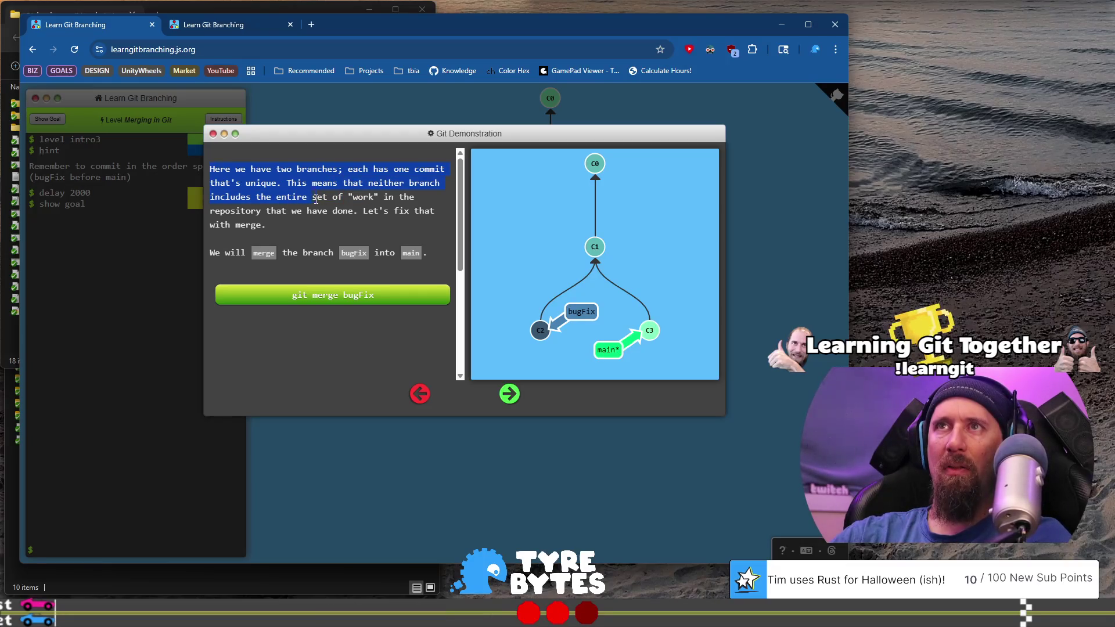
mouse_move(305, 213)
mouse_down()
mouse_move(285, 212)
mouse_move(297, 226)
mouse_up()
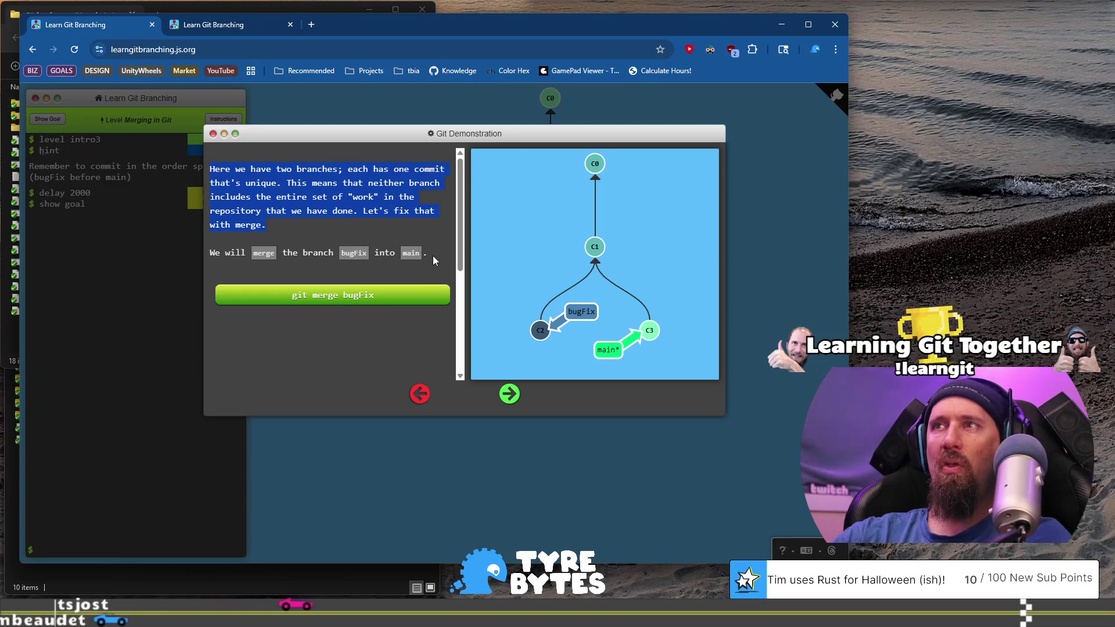
click(373, 302)
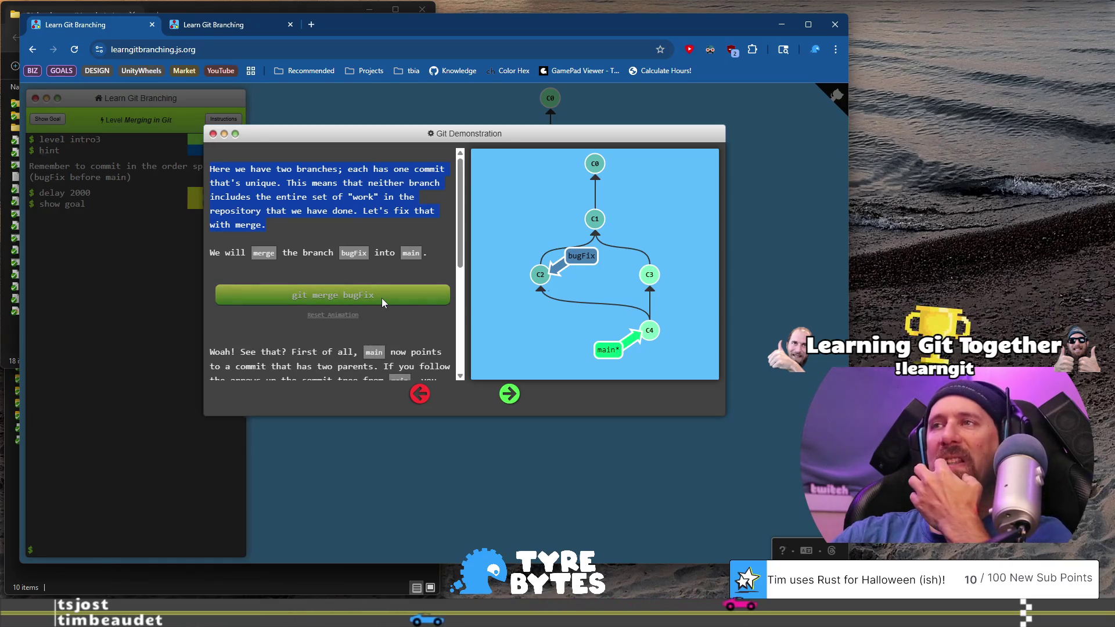
Read the explanation that main's C4 has two parents and now contains all the work.
scroll(382, 298, down, 1)
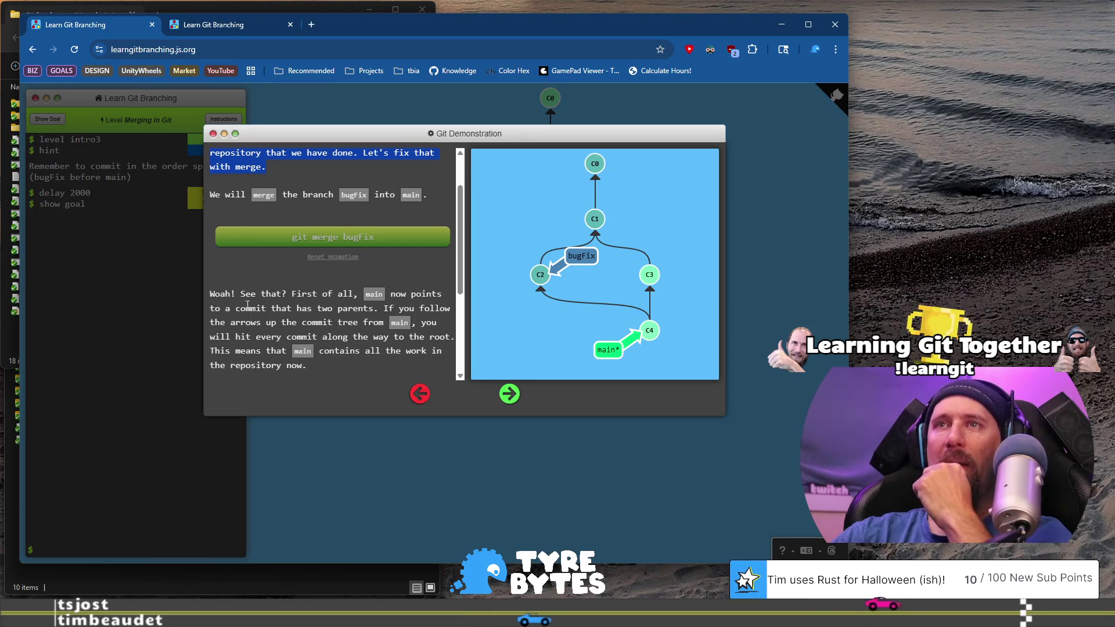
drag(240, 294, 272, 307)
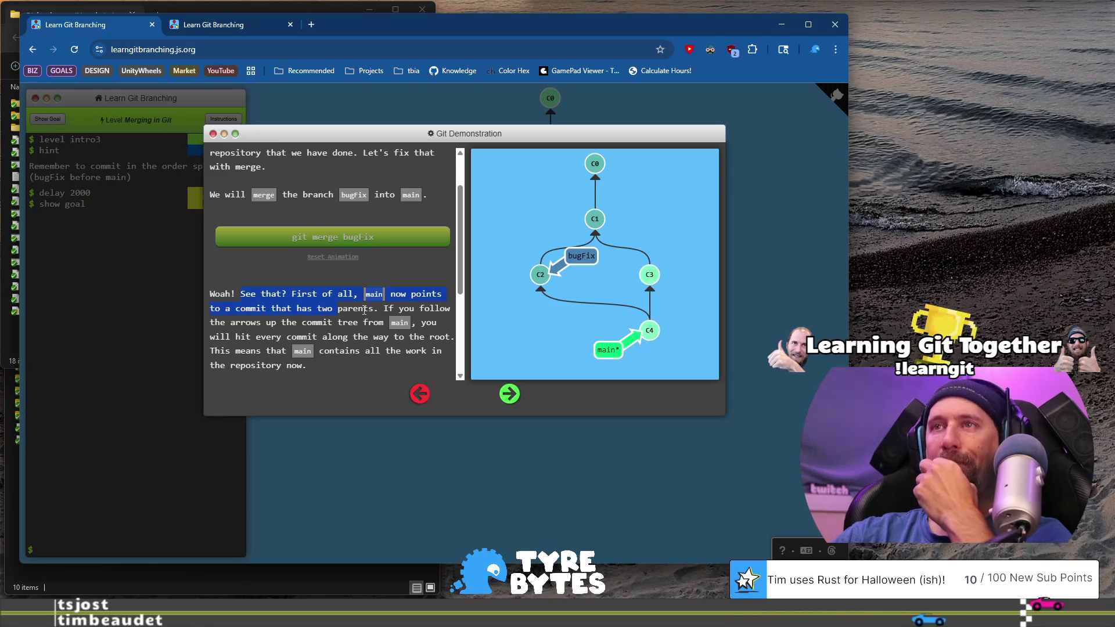
drag(266, 322, 363, 321)
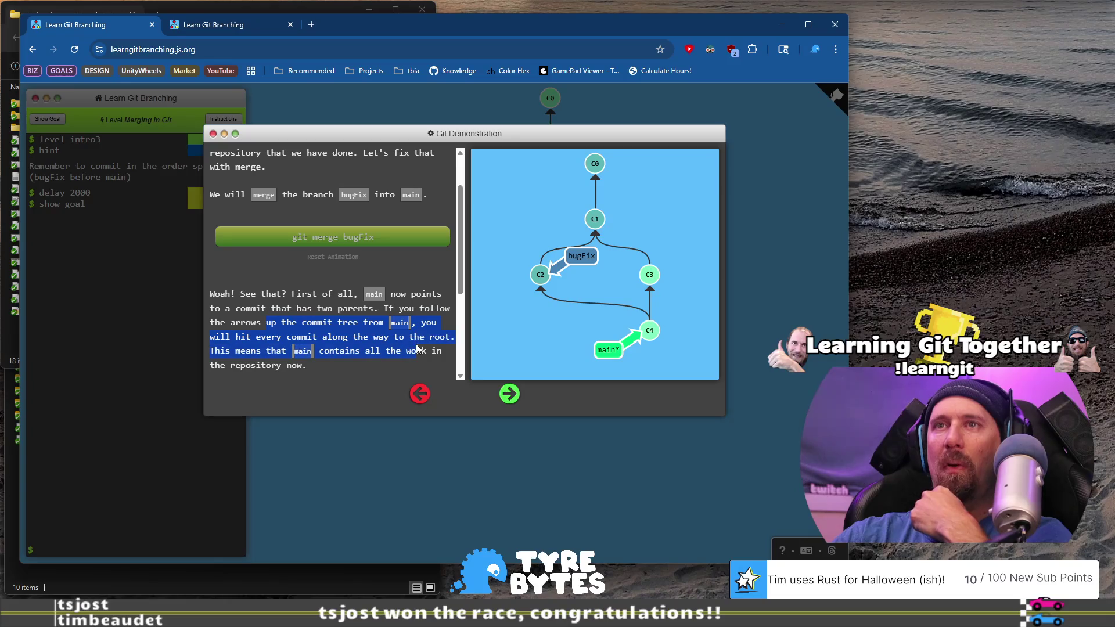
scroll(351, 335, down, 1)
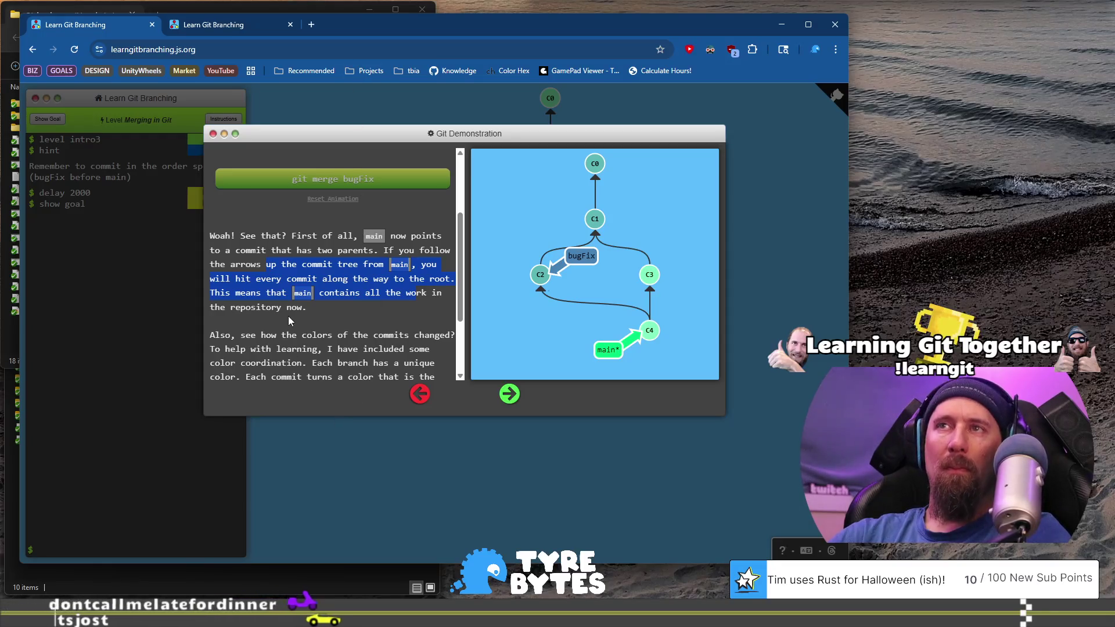
drag(312, 305, 320, 293)
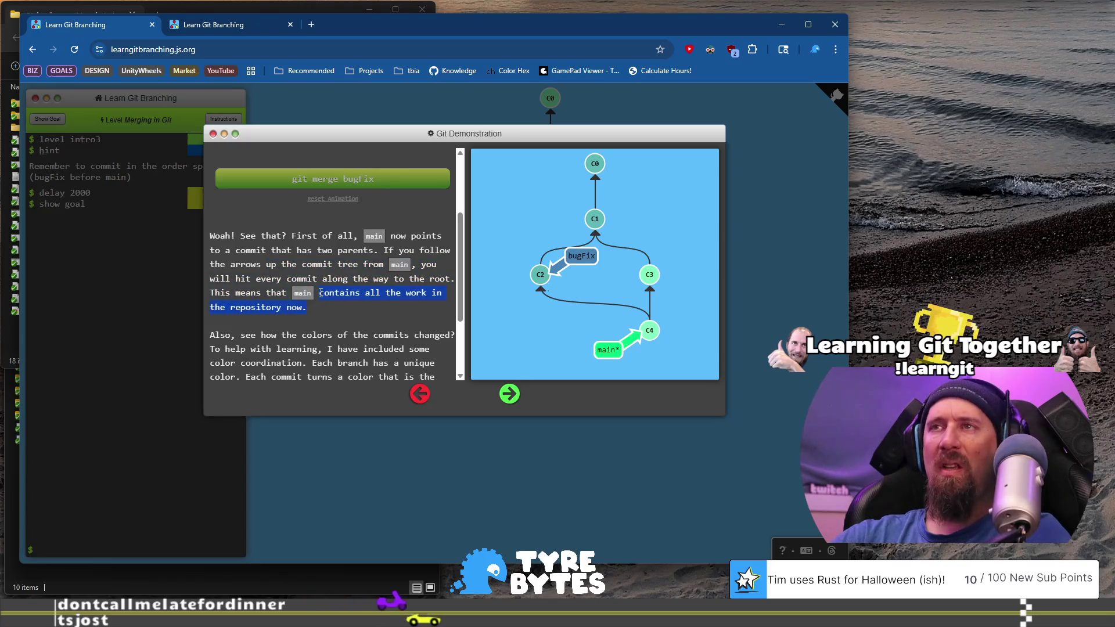
scroll(320, 293, down, 1)
scroll(290, 290, down, 1)
drag(226, 232, 404, 244)
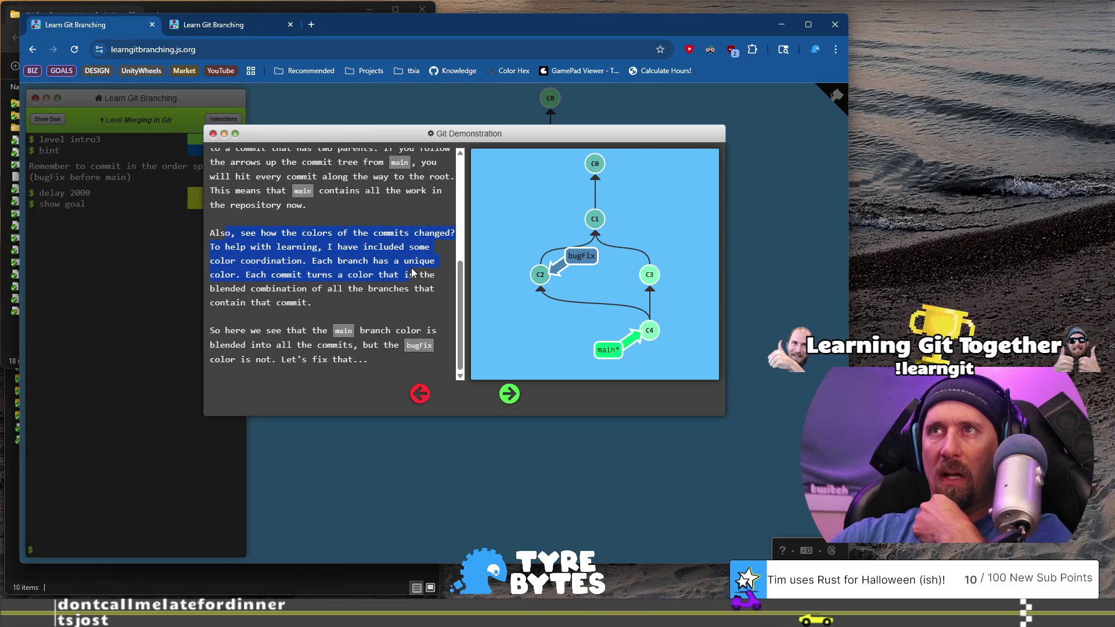
drag(409, 274, 388, 306)
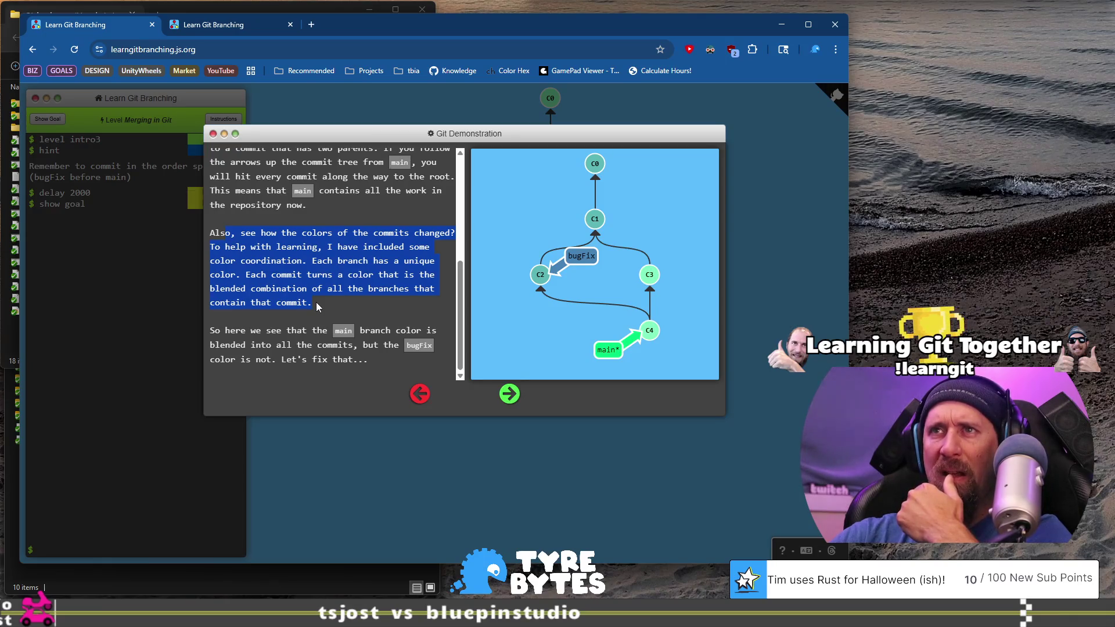
drag(267, 330, 344, 348)
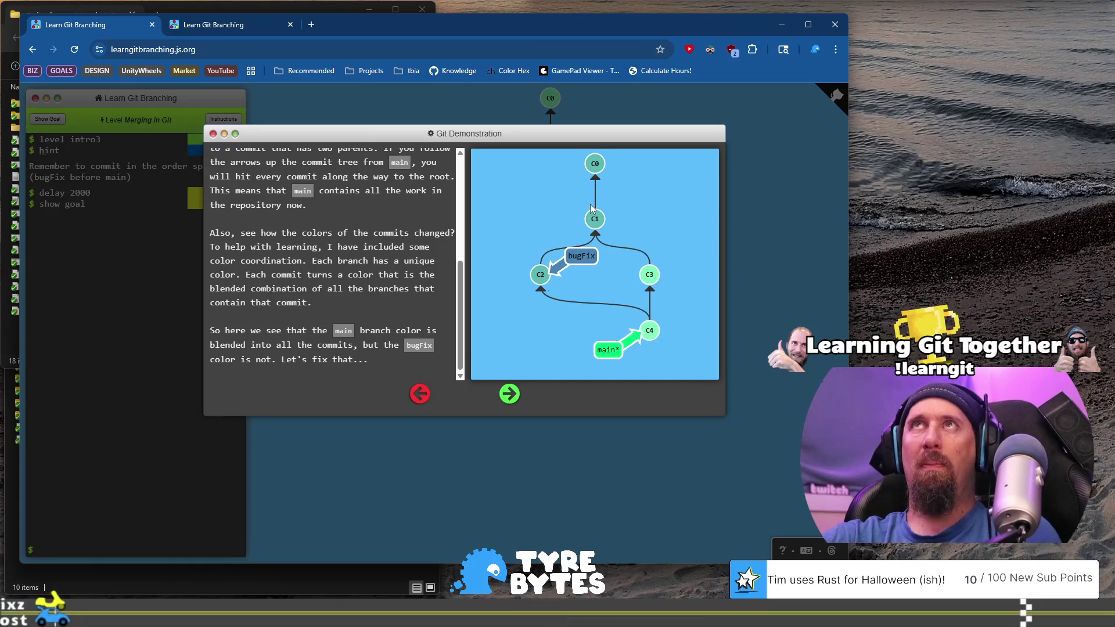
mouse_move(207, 330)
mouse_down()
mouse_move(344, 329)
mouse_move(326, 347)
mouse_up()
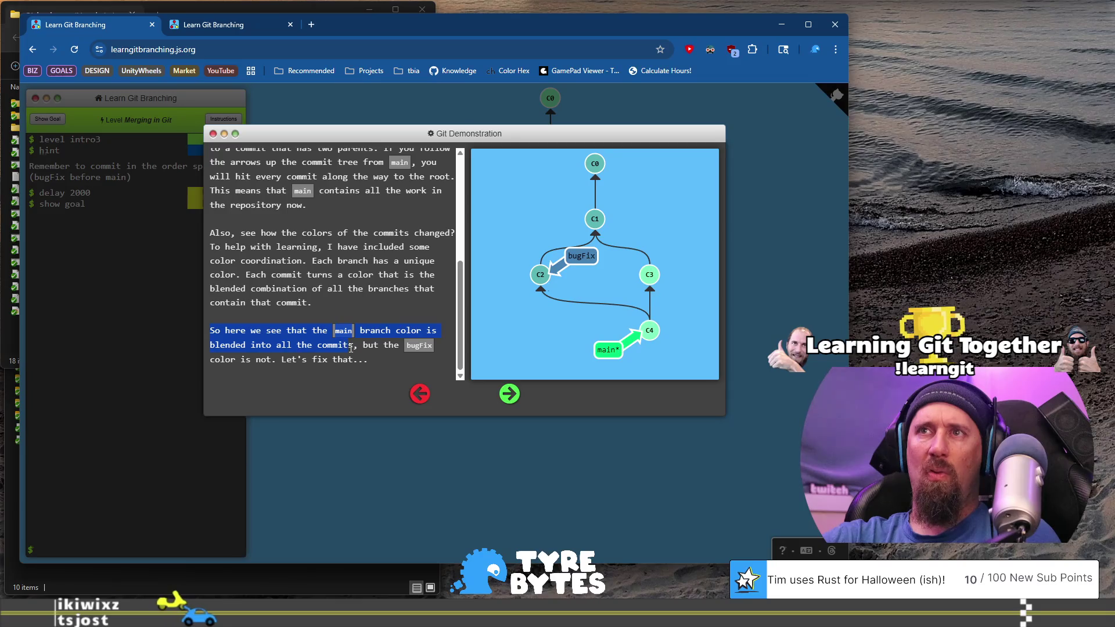
mouse_move(327, 347)
mouse_down()
mouse_move(420, 348)
mouse_move(323, 366)
mouse_move(362, 362)
mouse_up()
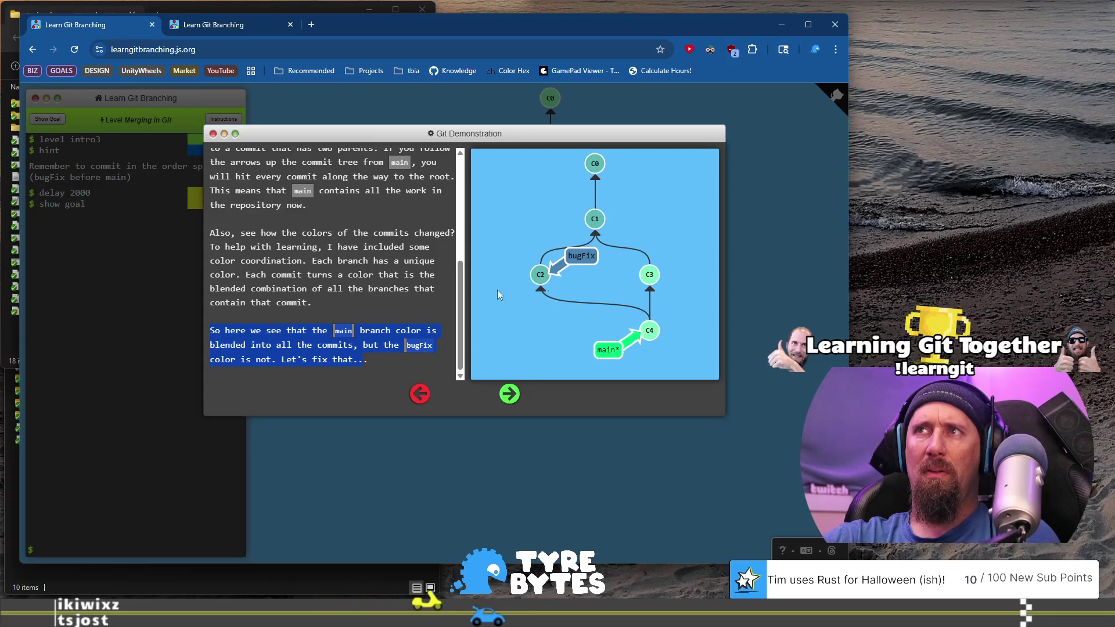
Play the 'git checkout bugFix; git merge main' demo so bugFix reaches C4, then open the level instructions.
click(510, 394)
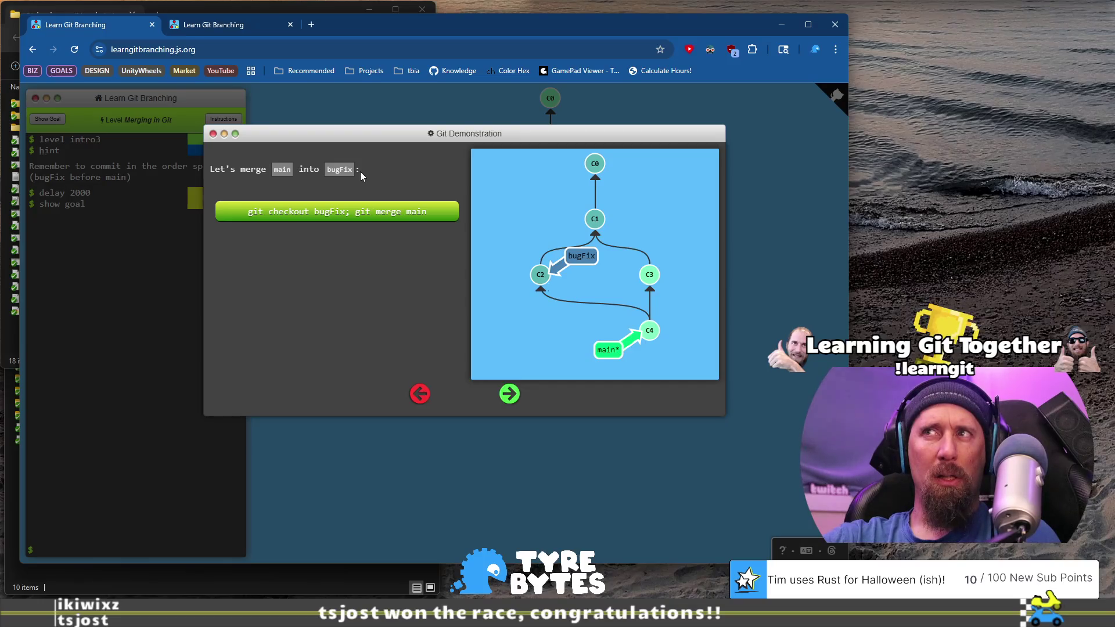
click(296, 219)
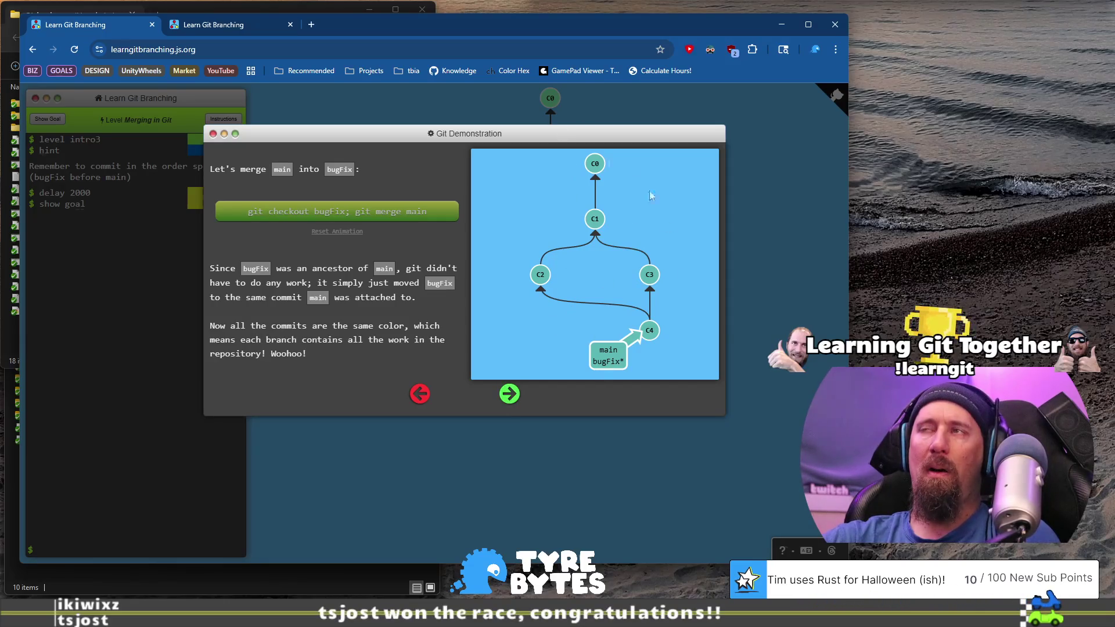
click(509, 395)
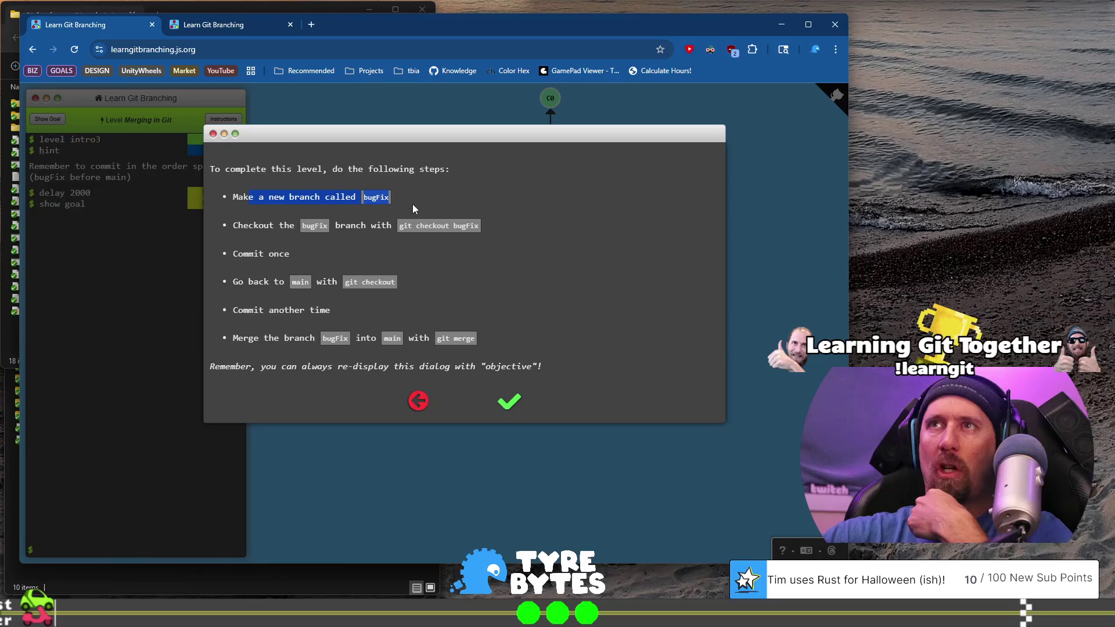
Review the steps for checking out bugFix and returning to main, then close the objectives.
drag(374, 231, 482, 229)
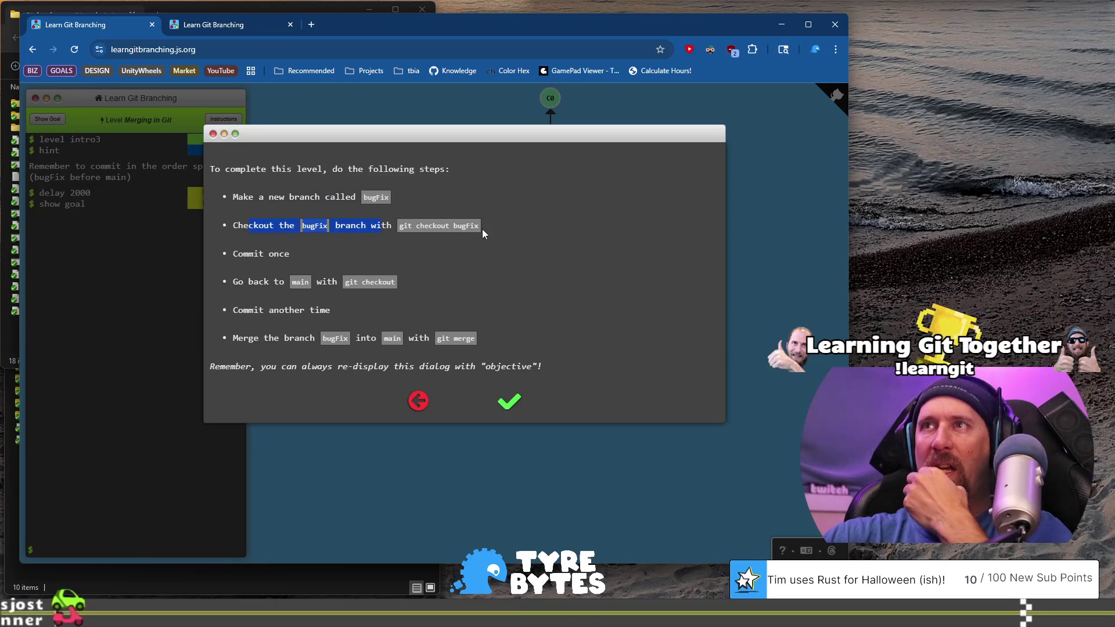
drag(235, 253, 316, 252)
drag(229, 279, 334, 281)
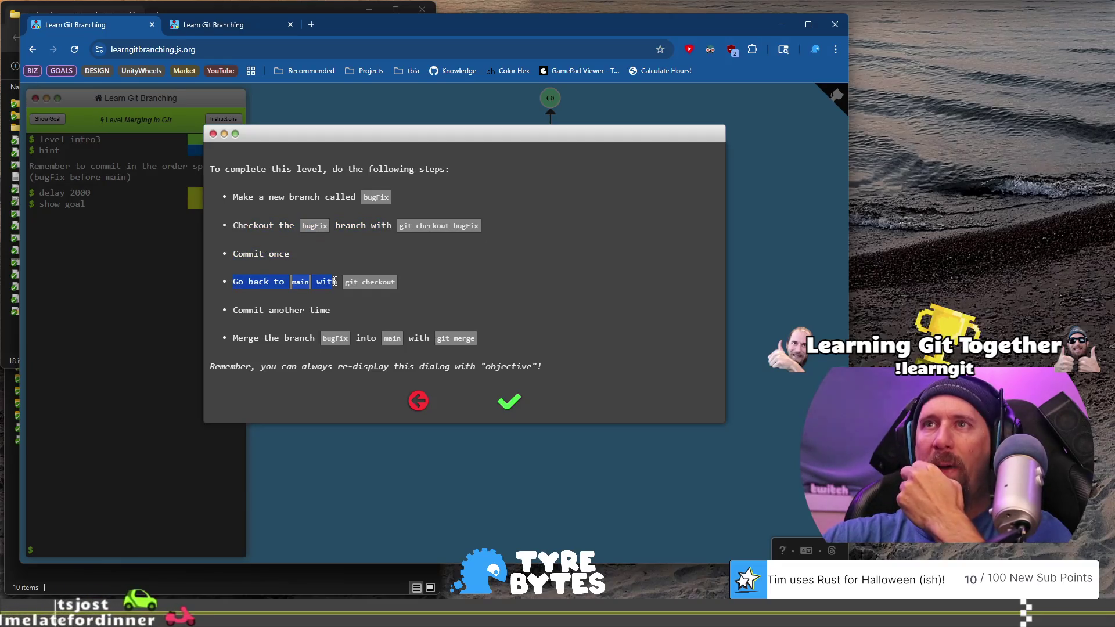
click(330, 294)
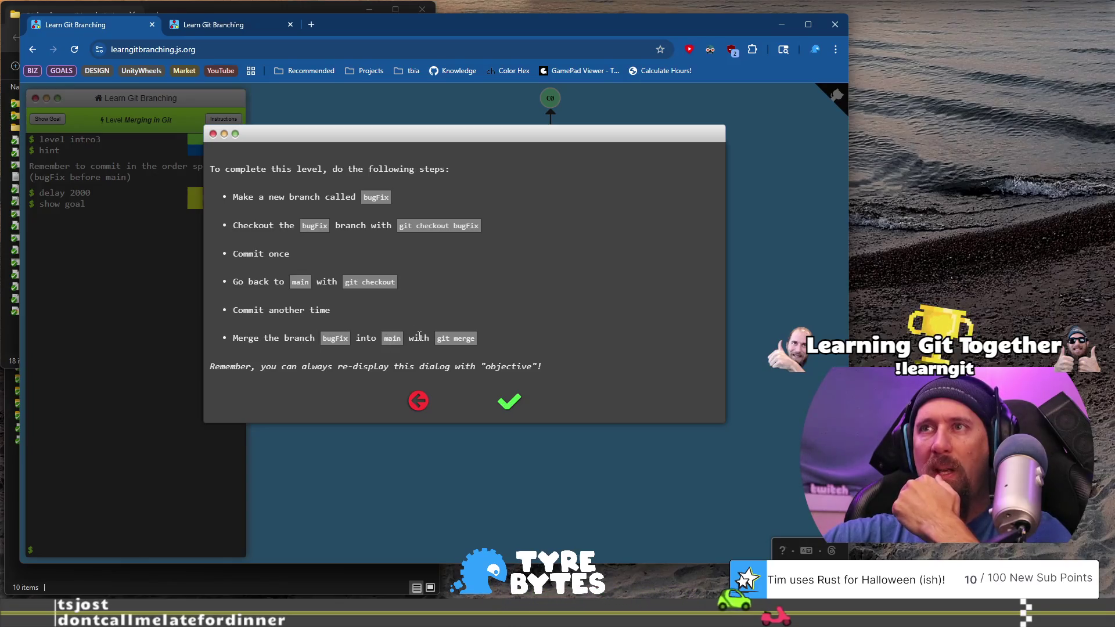
mouse_move(242, 367)
mouse_down()
mouse_move(522, 366)
mouse_move(511, 409)
mouse_up()
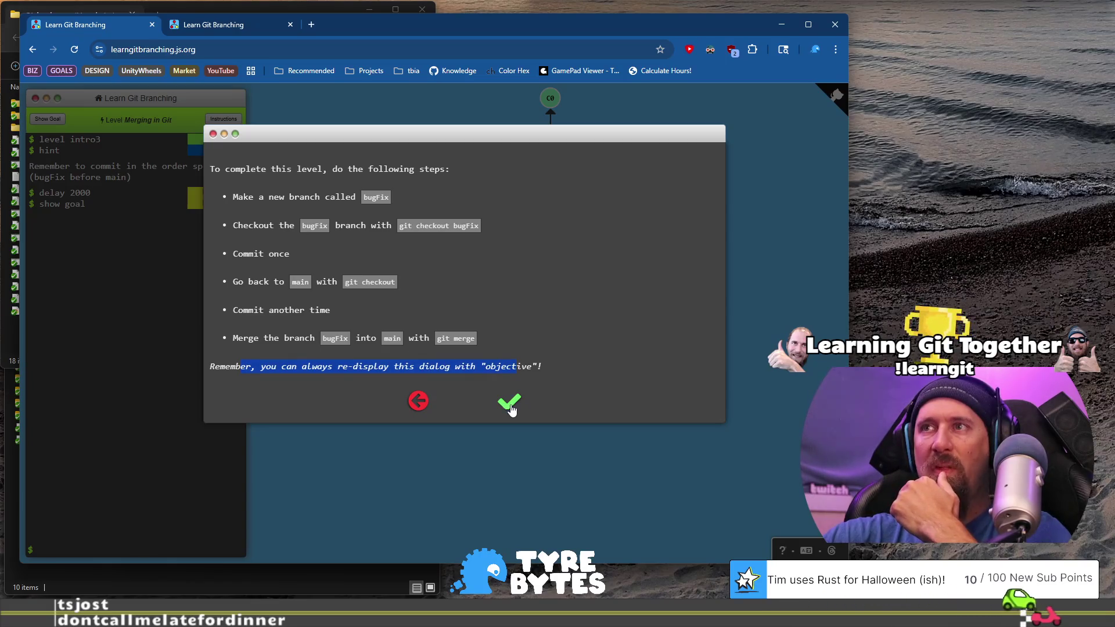
click(511, 409)
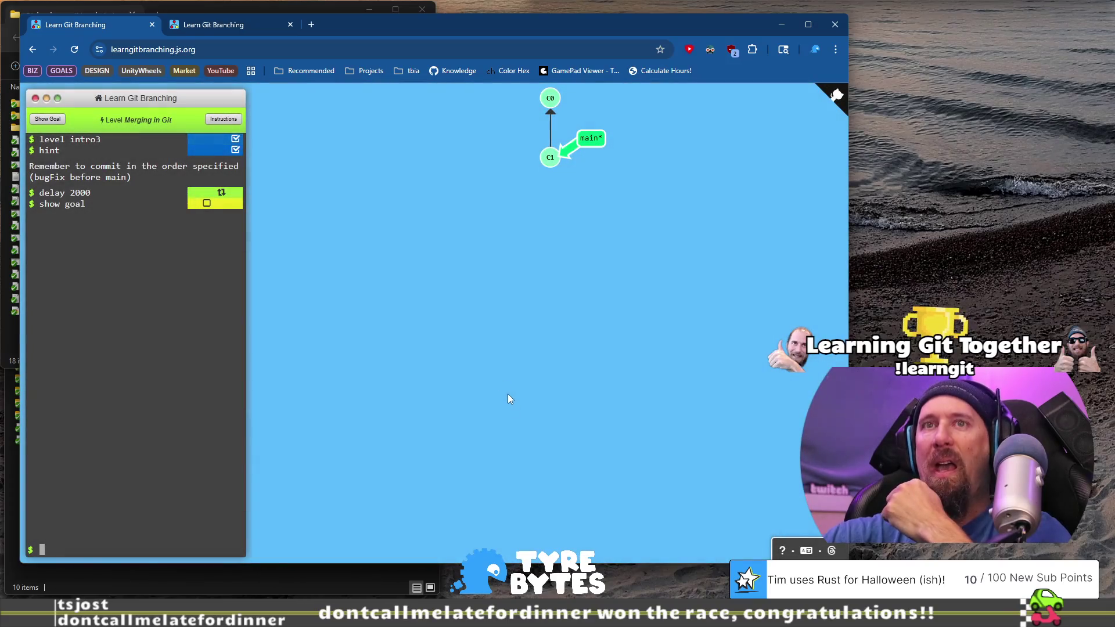
Create and check out a bugFix branch, then commit "Fixed bug" on it as C2.
text(git)
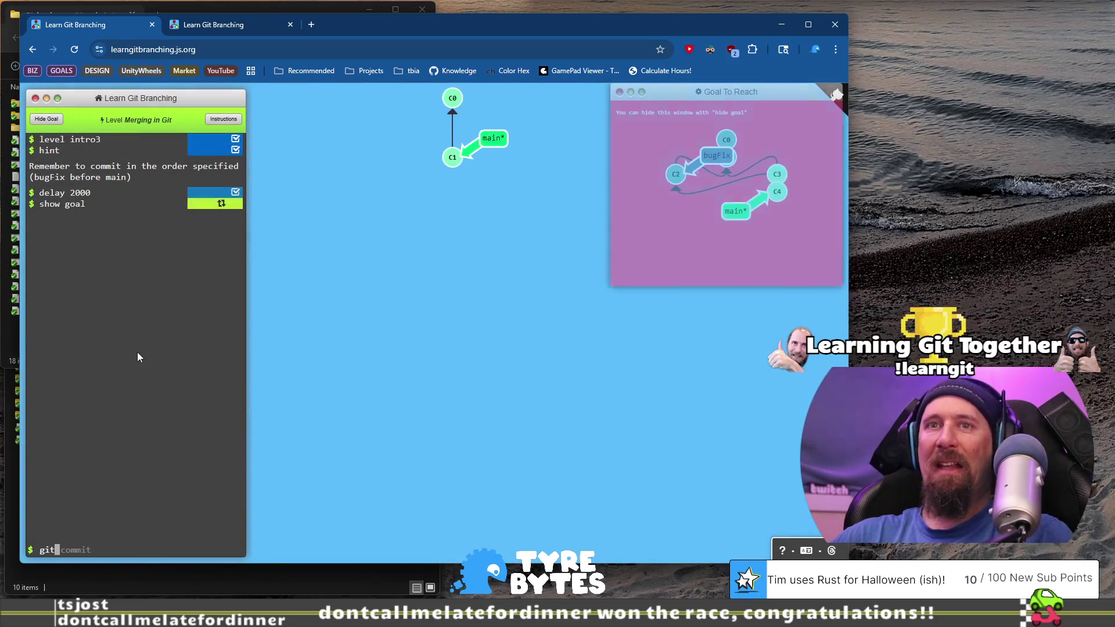
text( checkout -b bug)
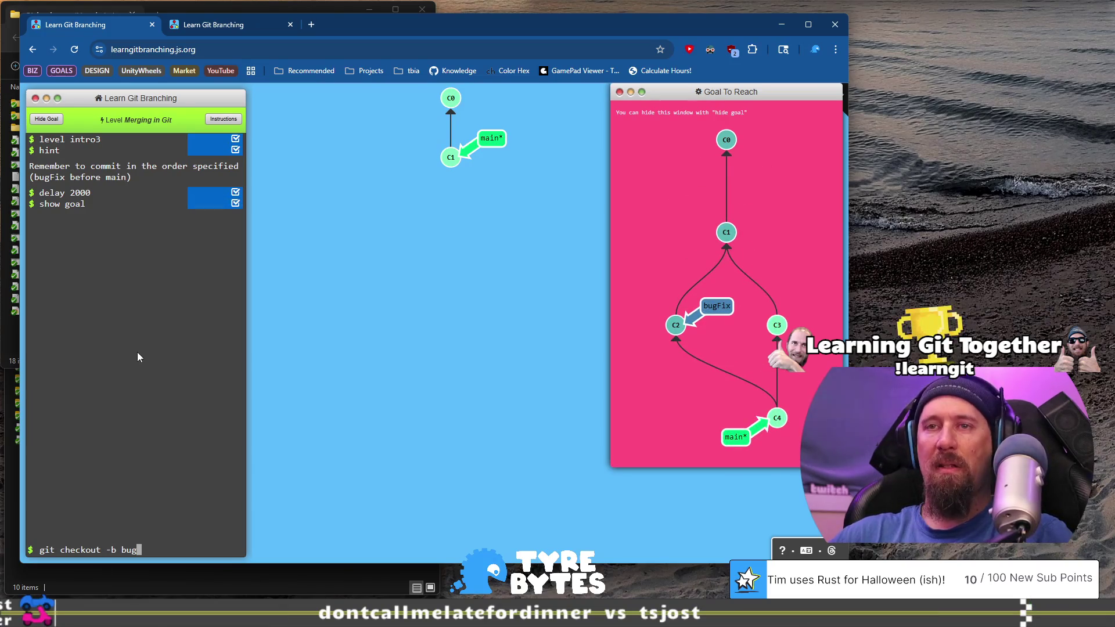
text(Fix)
key(Return)
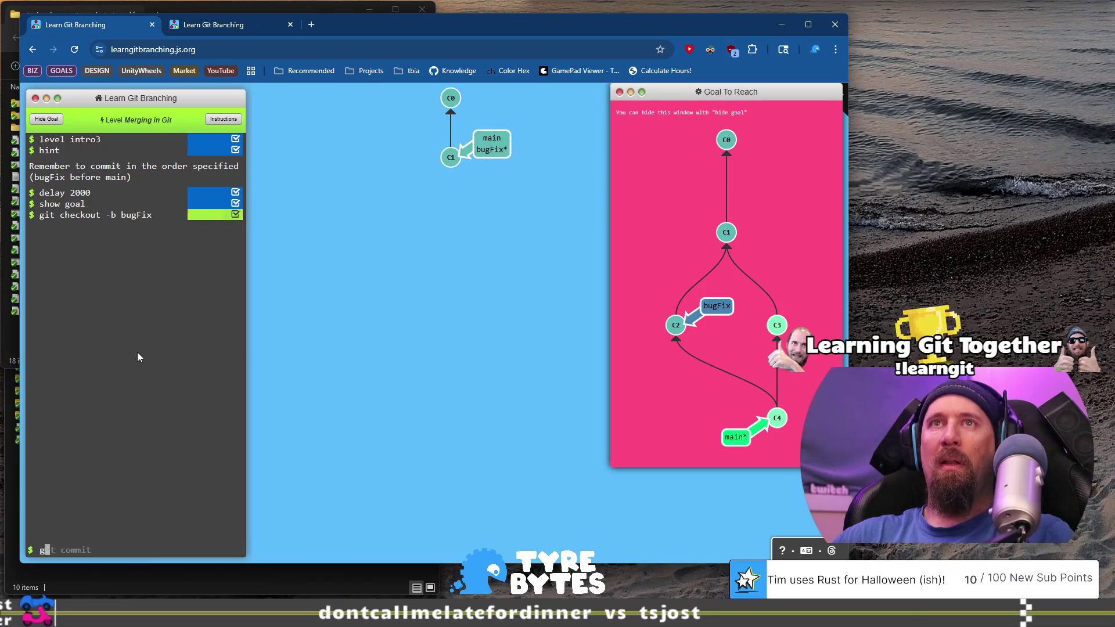
text(git commit -m "Fixed)
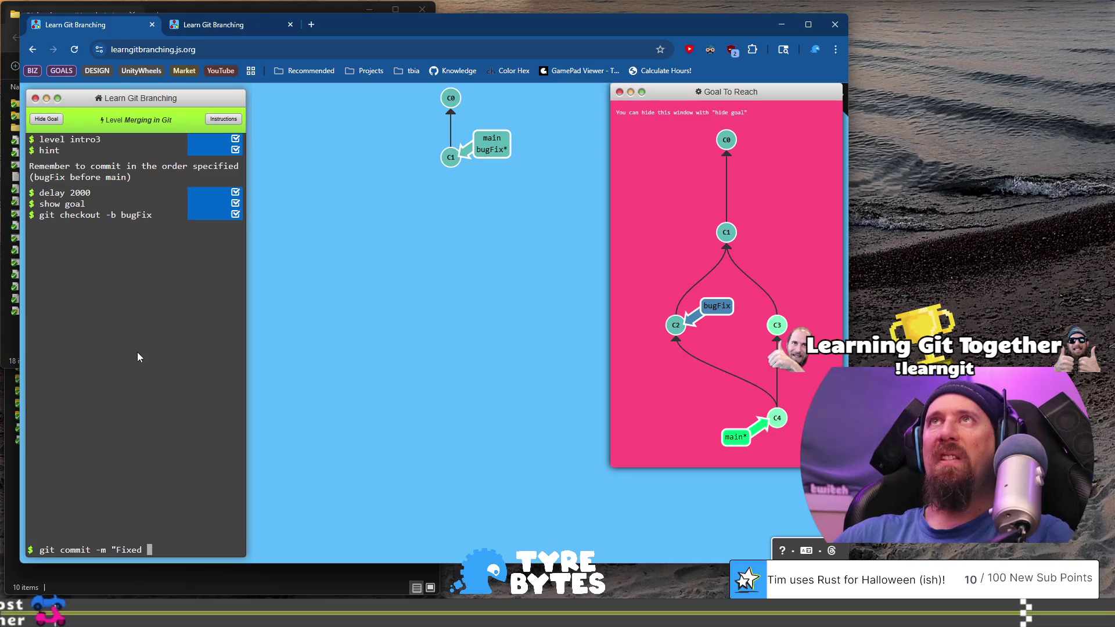
text(g")
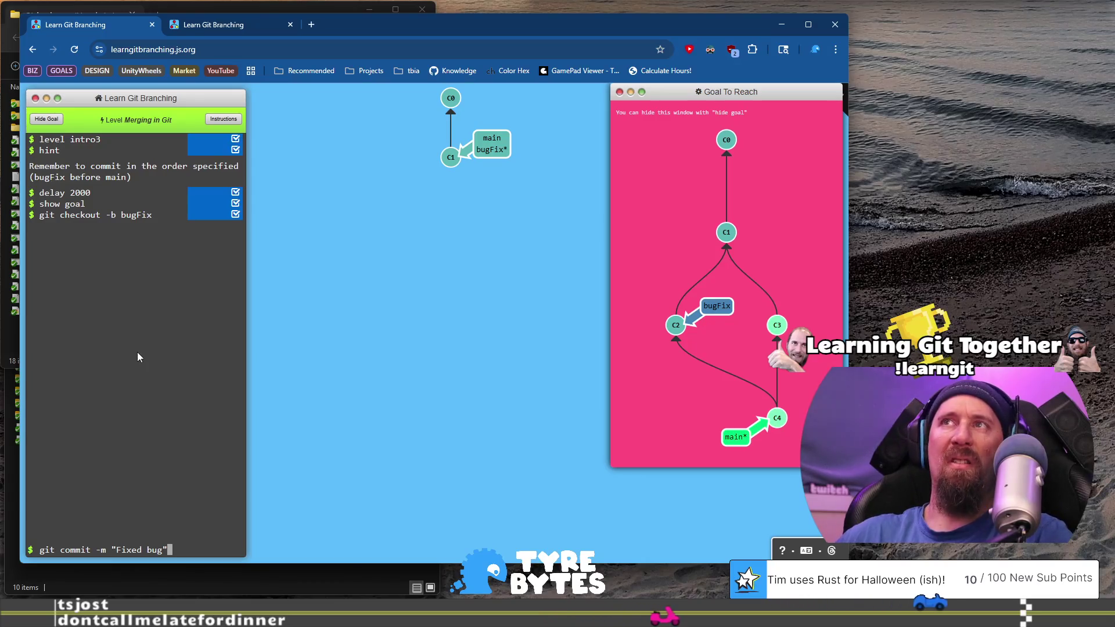
key(Return)
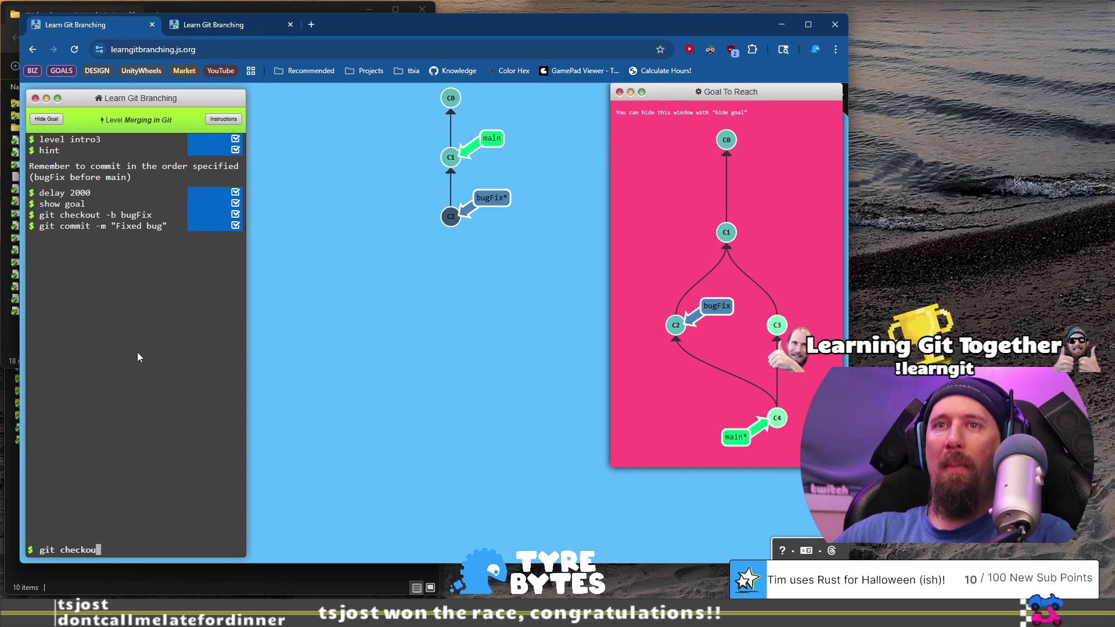
Switch to main, commit "another work commit" as C3, then merge bugFix into main.
text(ut main)
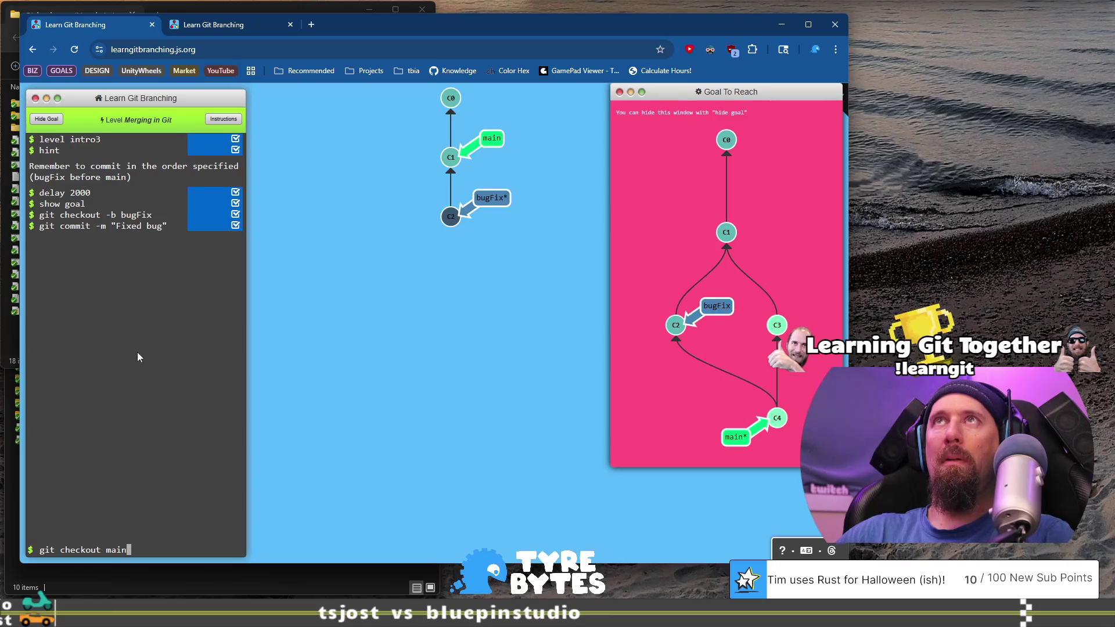
key(Return)
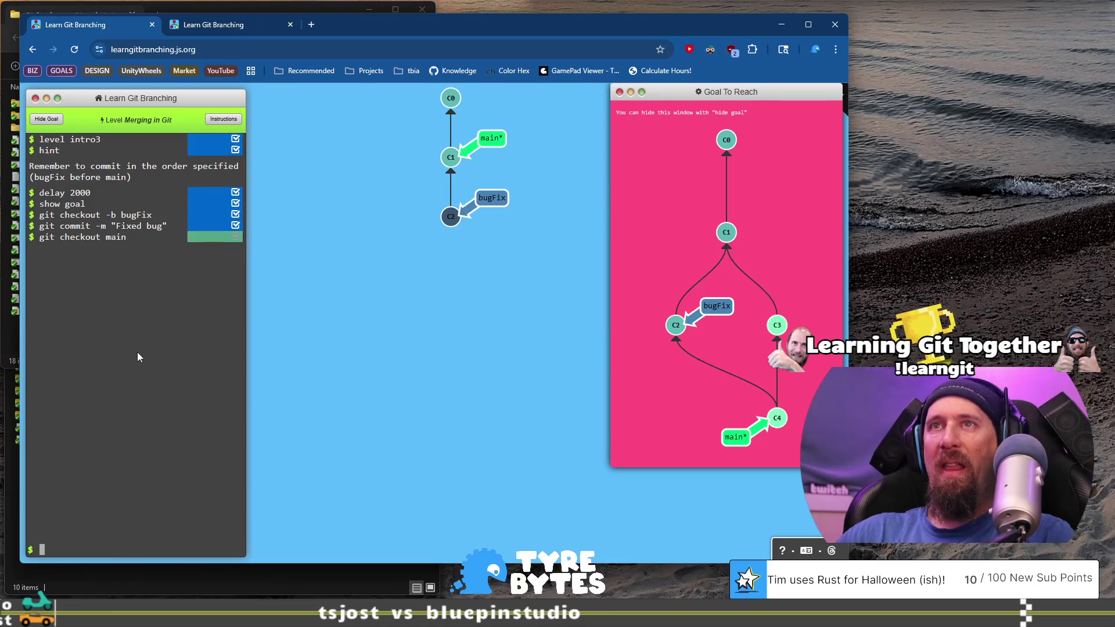
text(git commit -m )
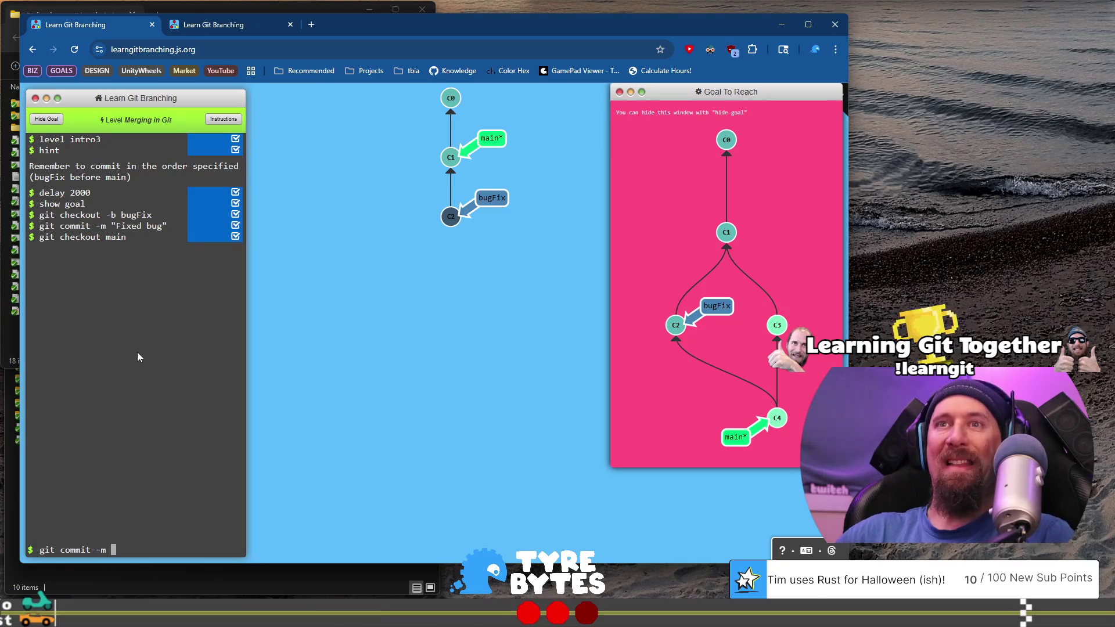
text("another works)
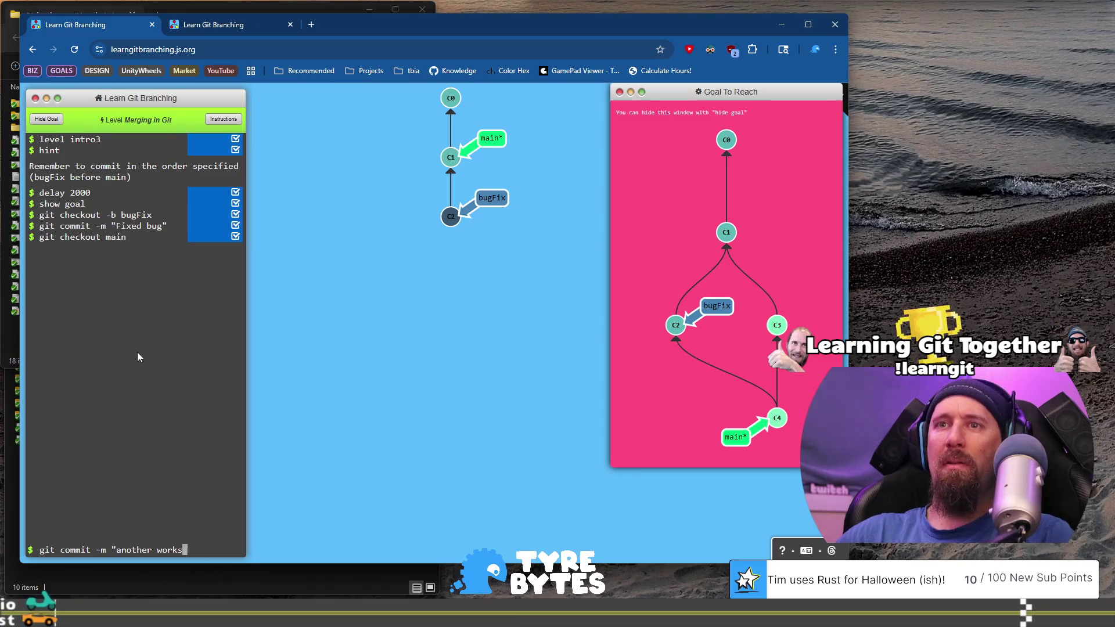
text(commit")
key(Return)
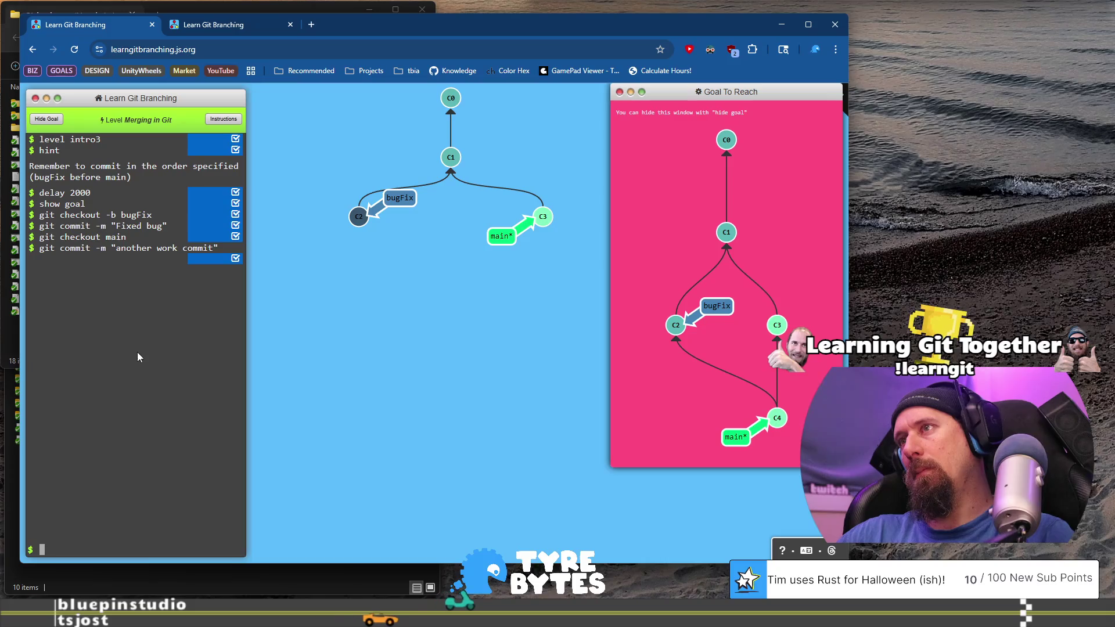
text(git merge)
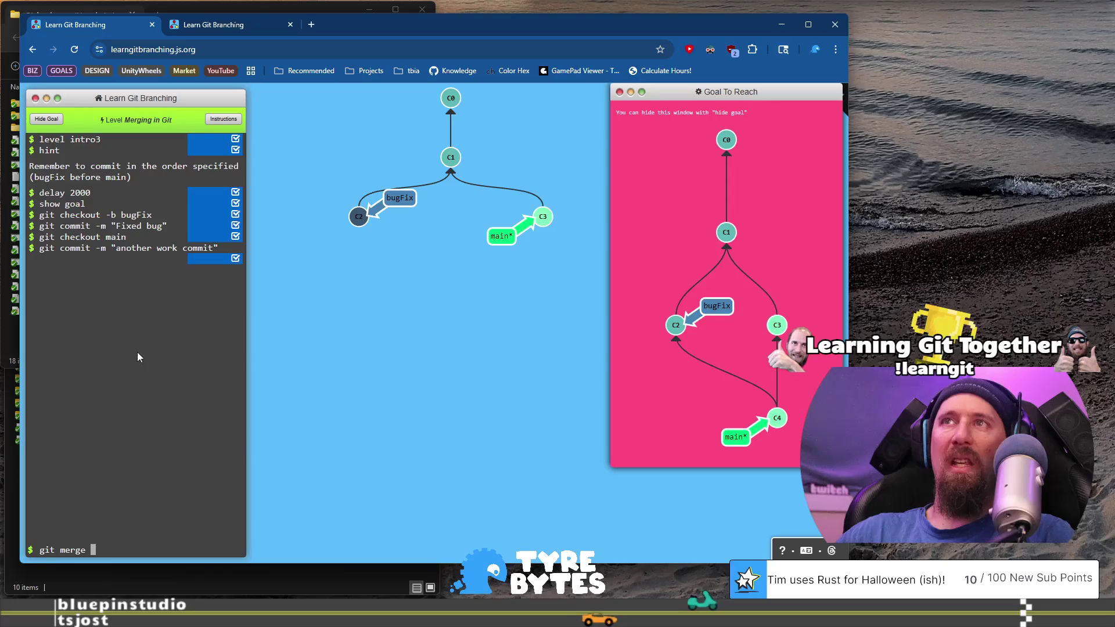
text( bugFix)
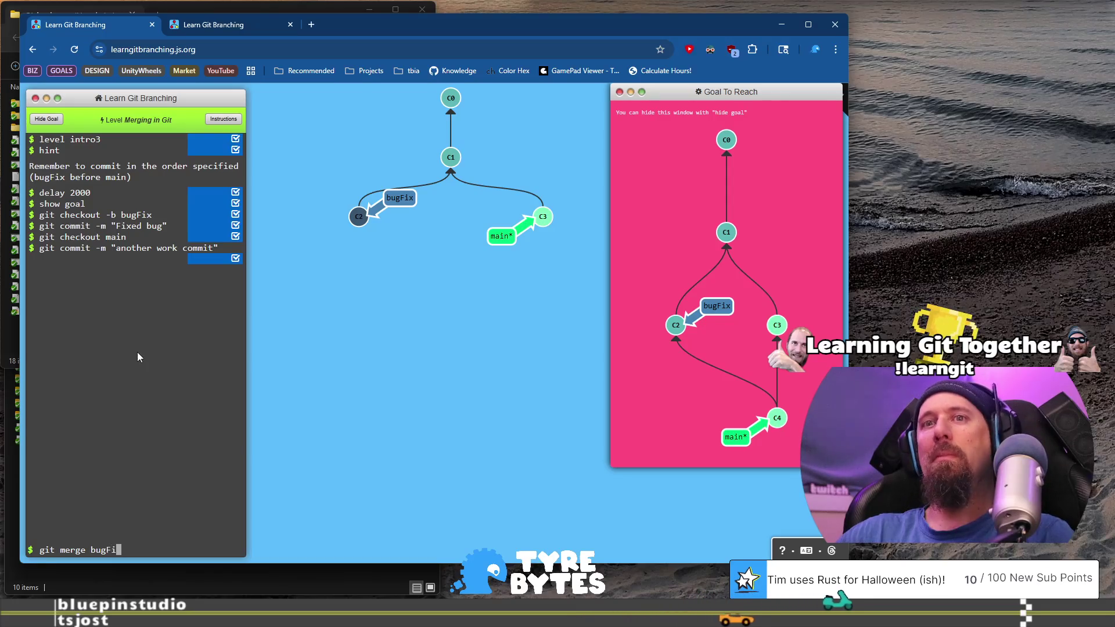
key(Return)
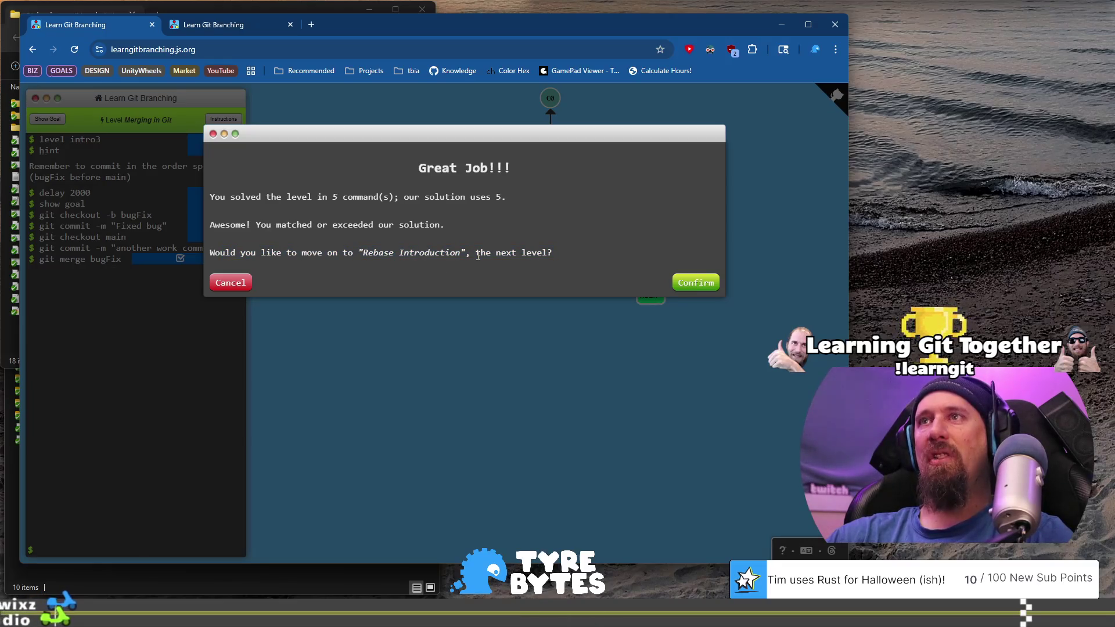
Accept Rebase Introduction, read the linear-history explanation of rebasing, and advance to the demonstration.
click(690, 283)
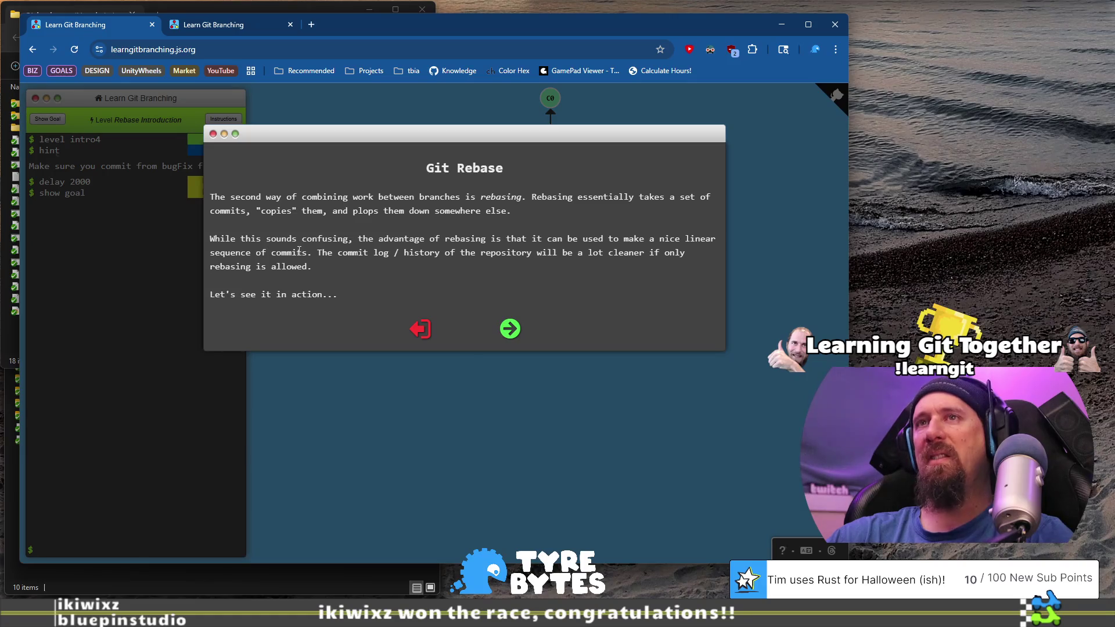
drag(600, 242, 632, 238)
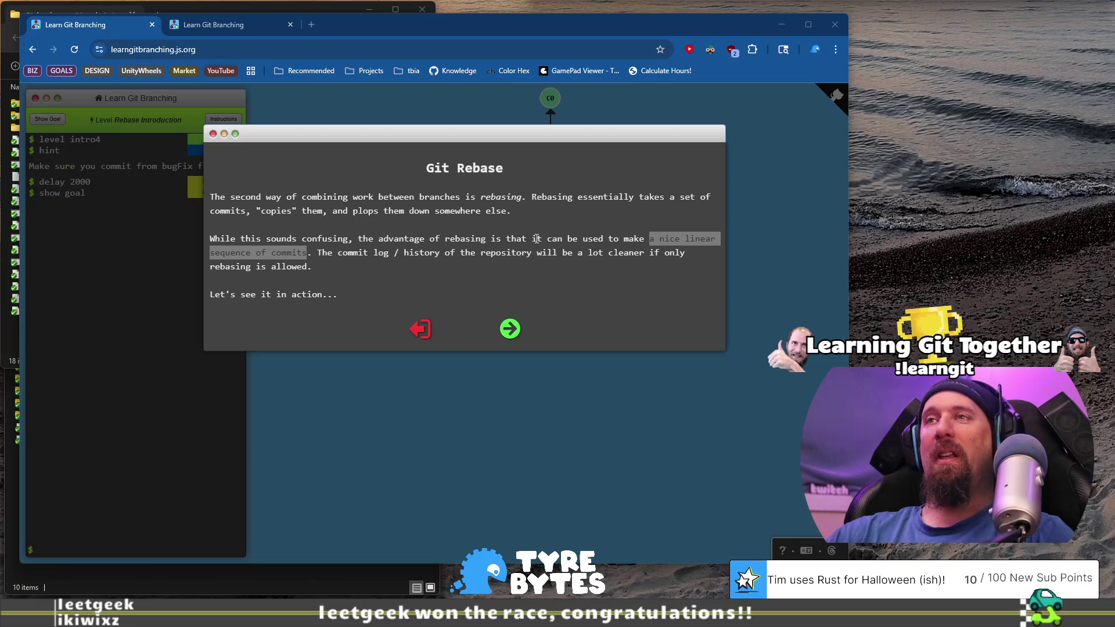
drag(209, 239, 379, 238)
drag(603, 238, 658, 243)
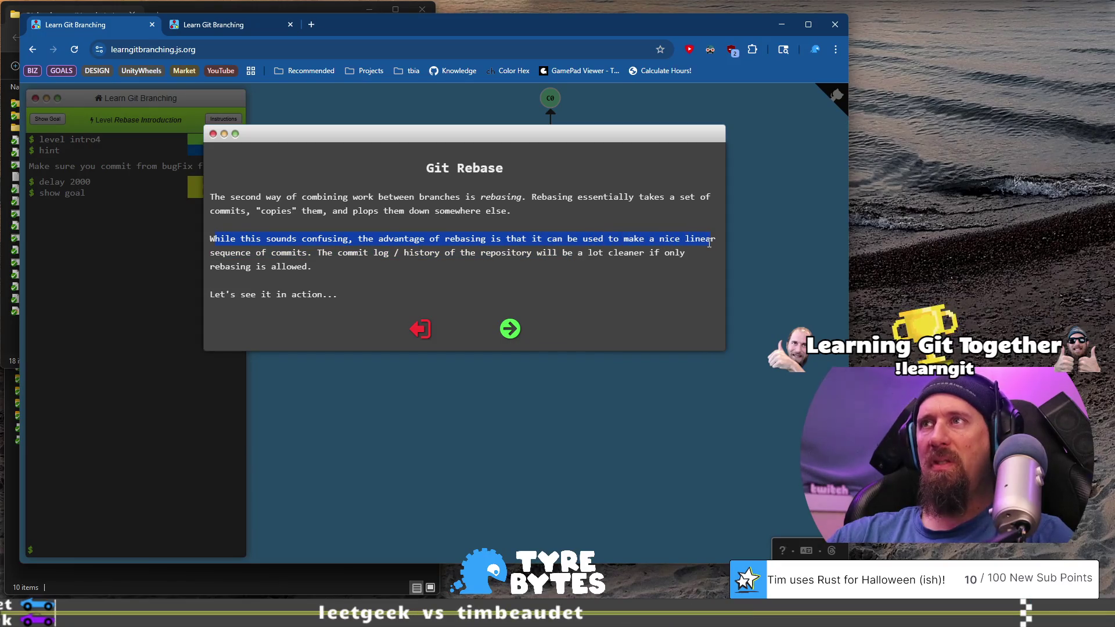
drag(317, 253, 385, 254)
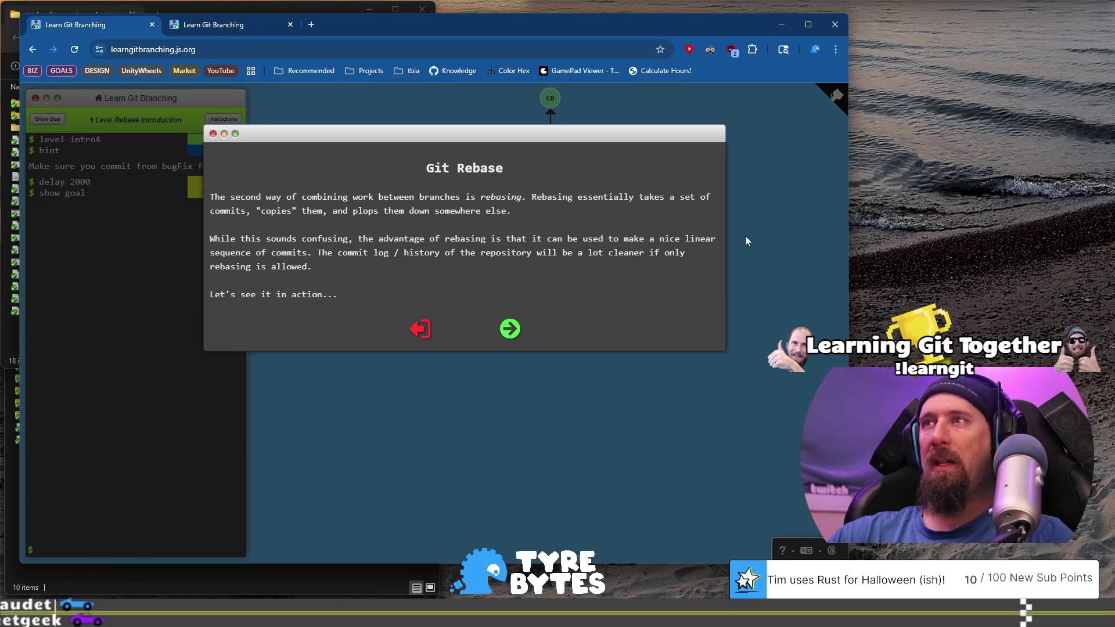
click(258, 278)
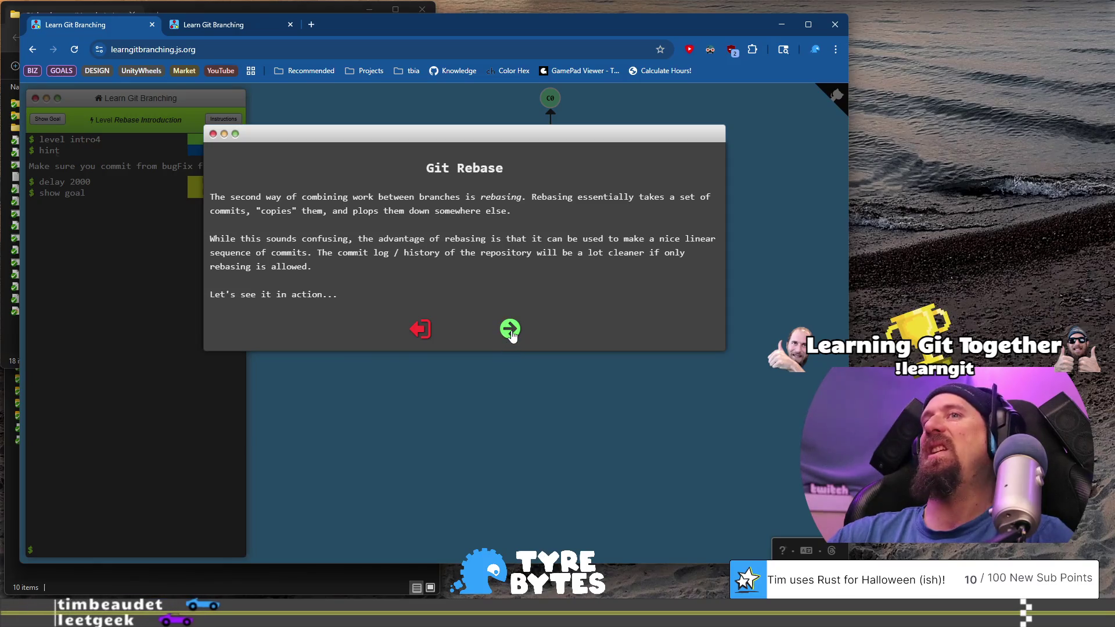
click(511, 331)
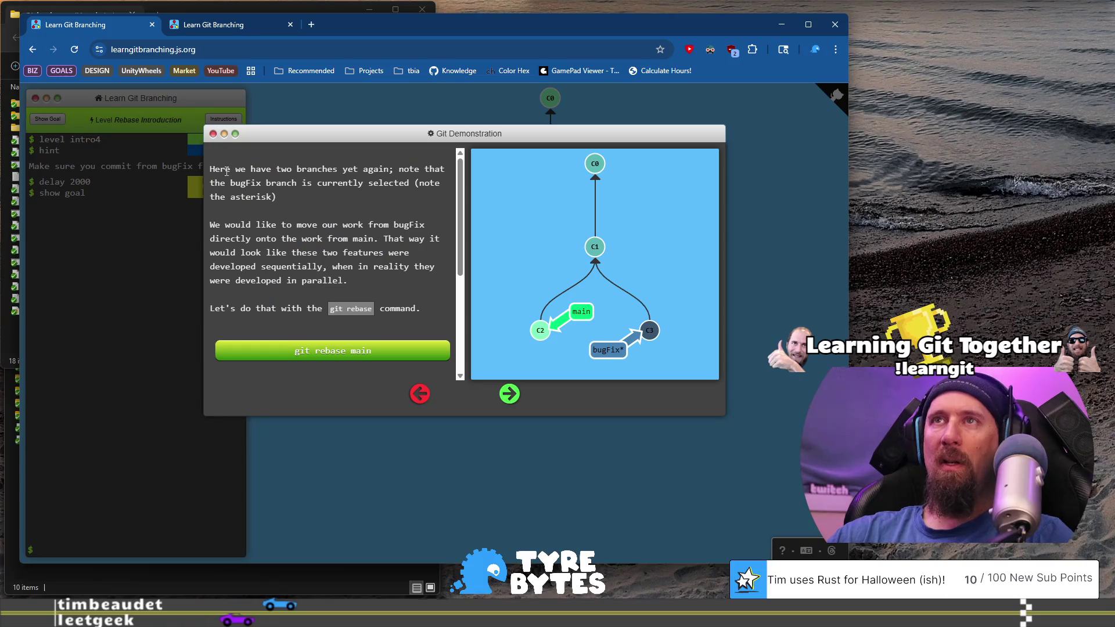